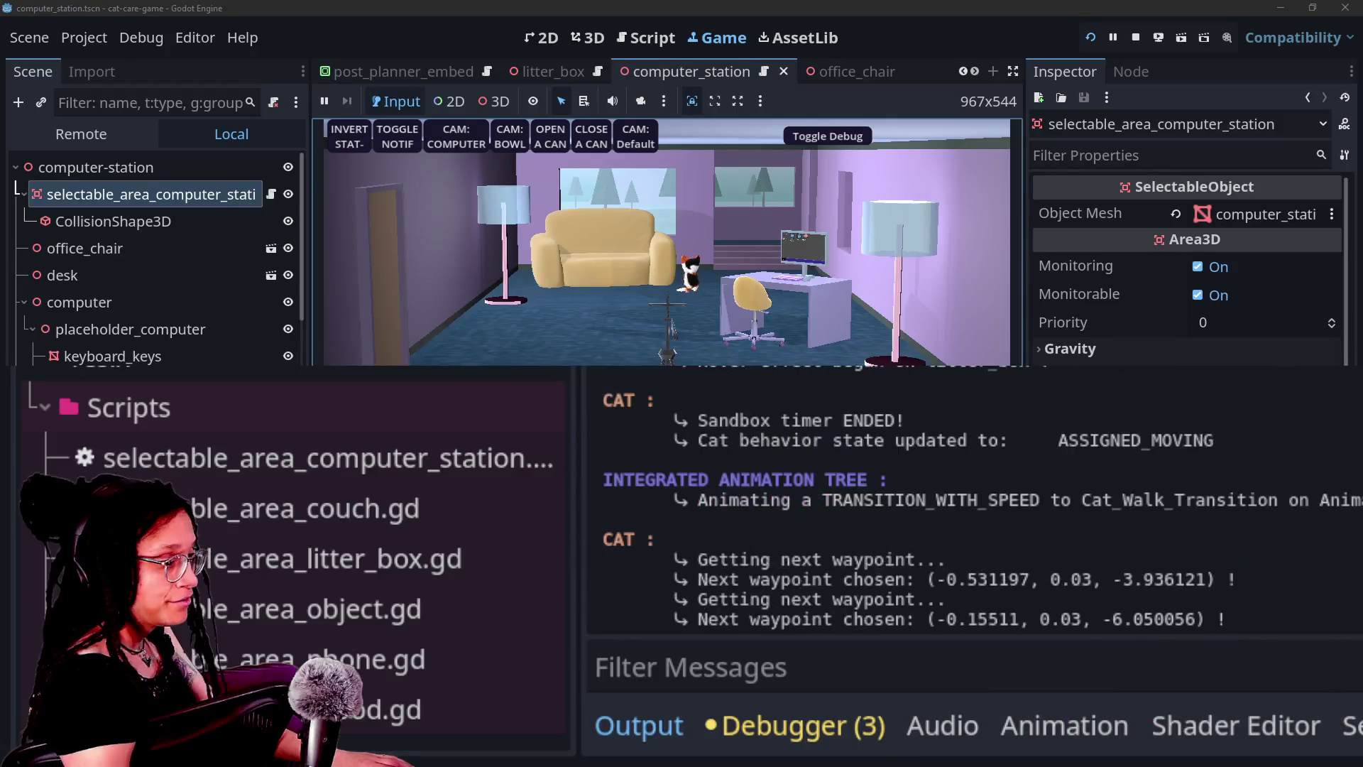
Switch the computer station's area from collision layer 1 to layer 2 and turn off mask 1
scroll(1124, 362, "down", 2)
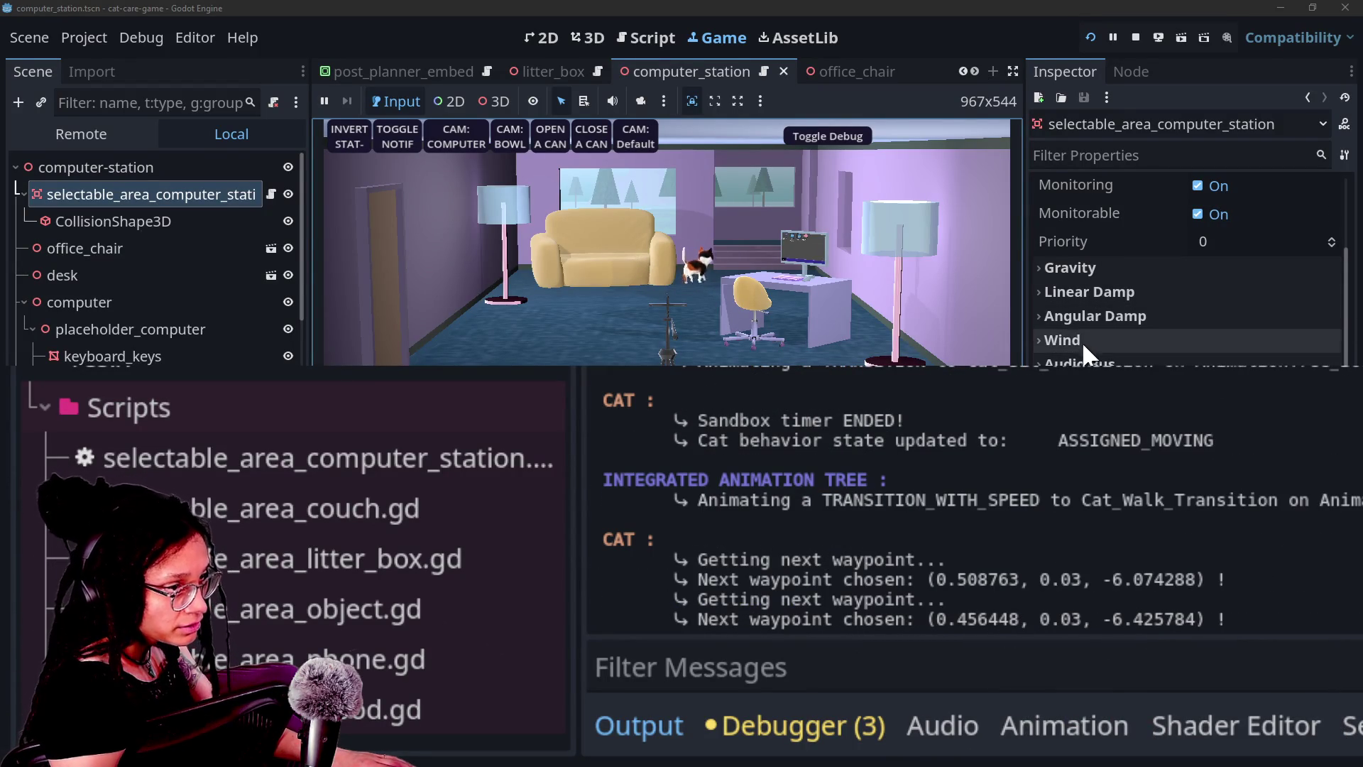
scroll(1088, 335, "up", 2)
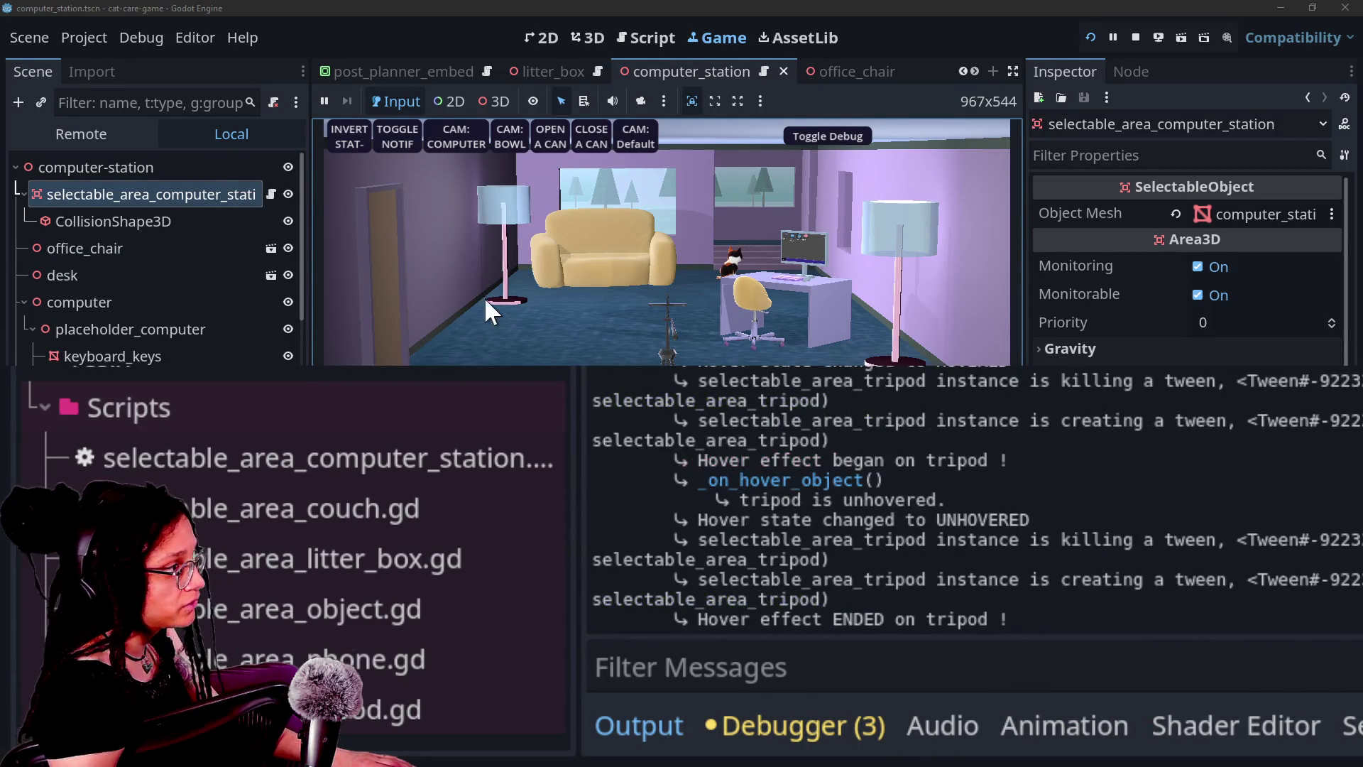
scroll(1189, 270, "down", 2)
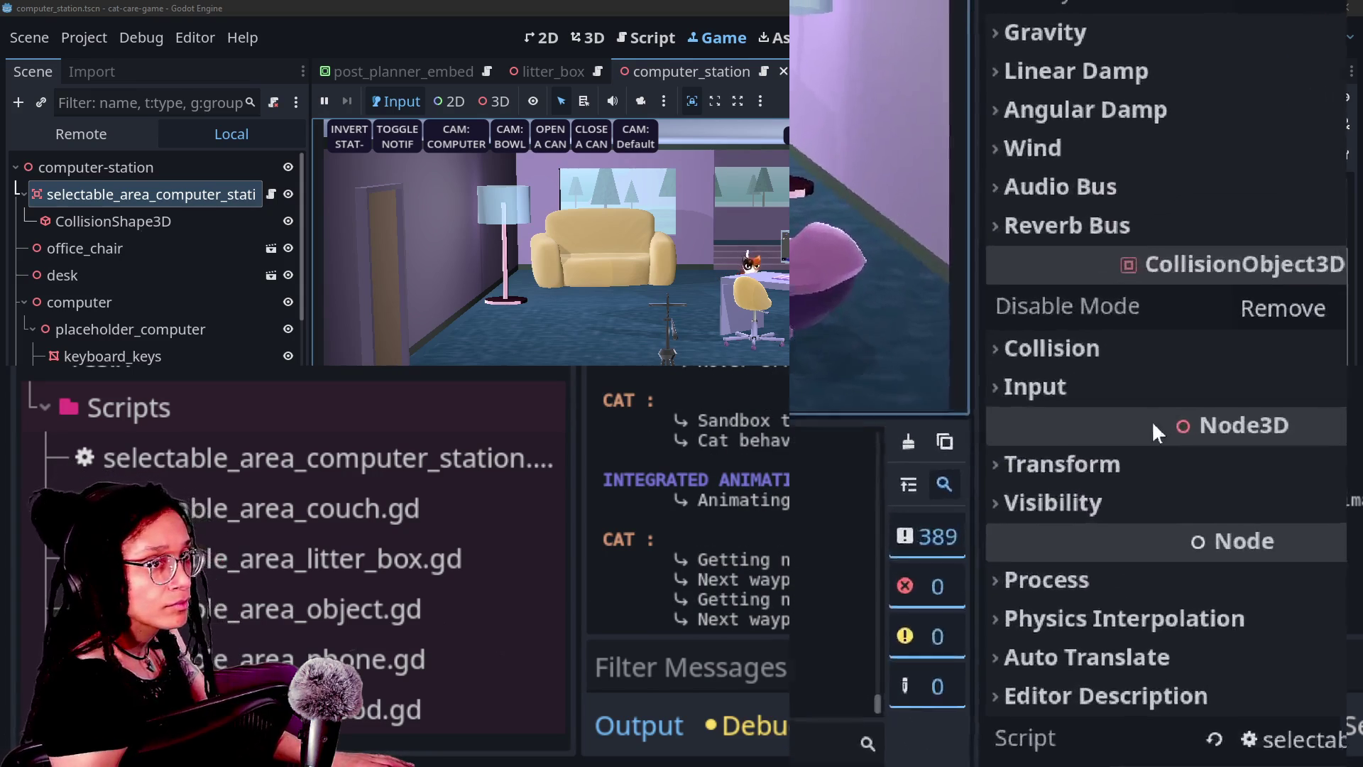
left_click(1030, 383)
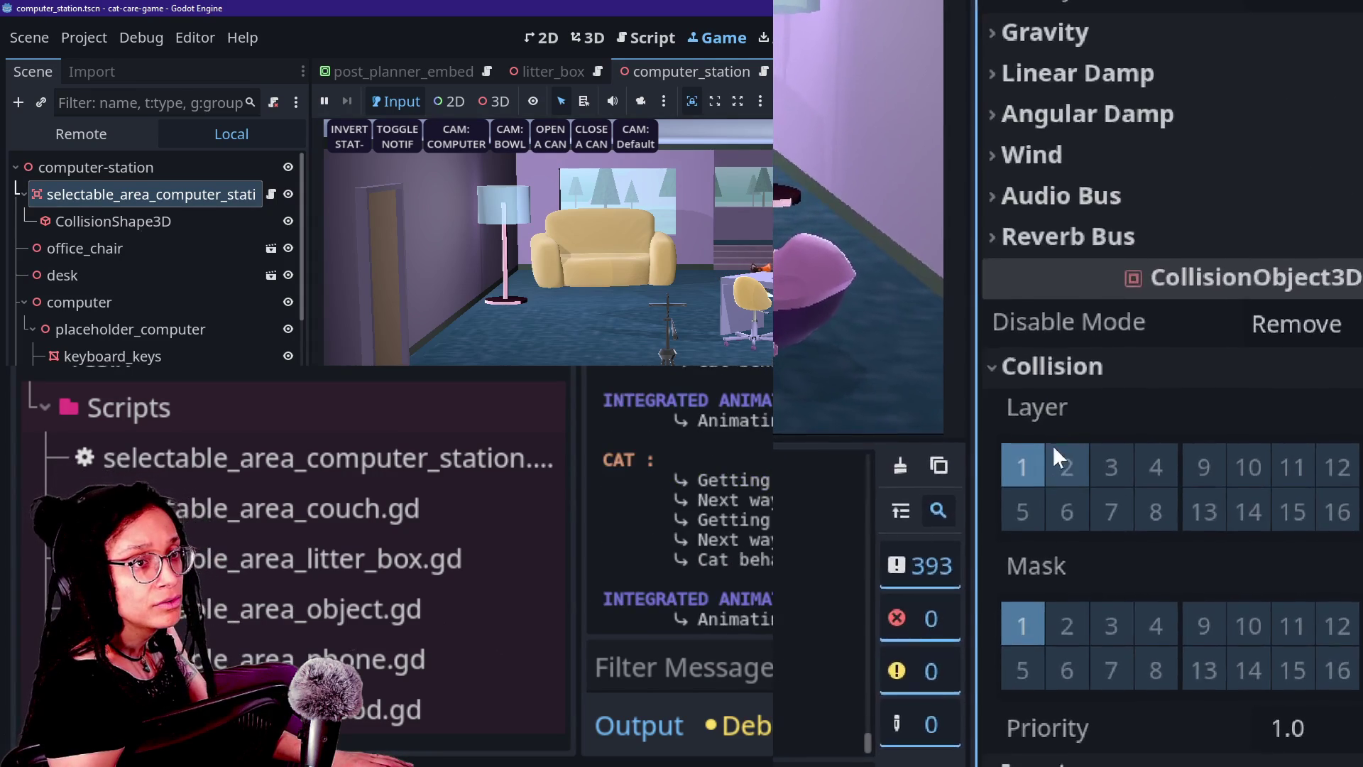
left_click(1051, 448)
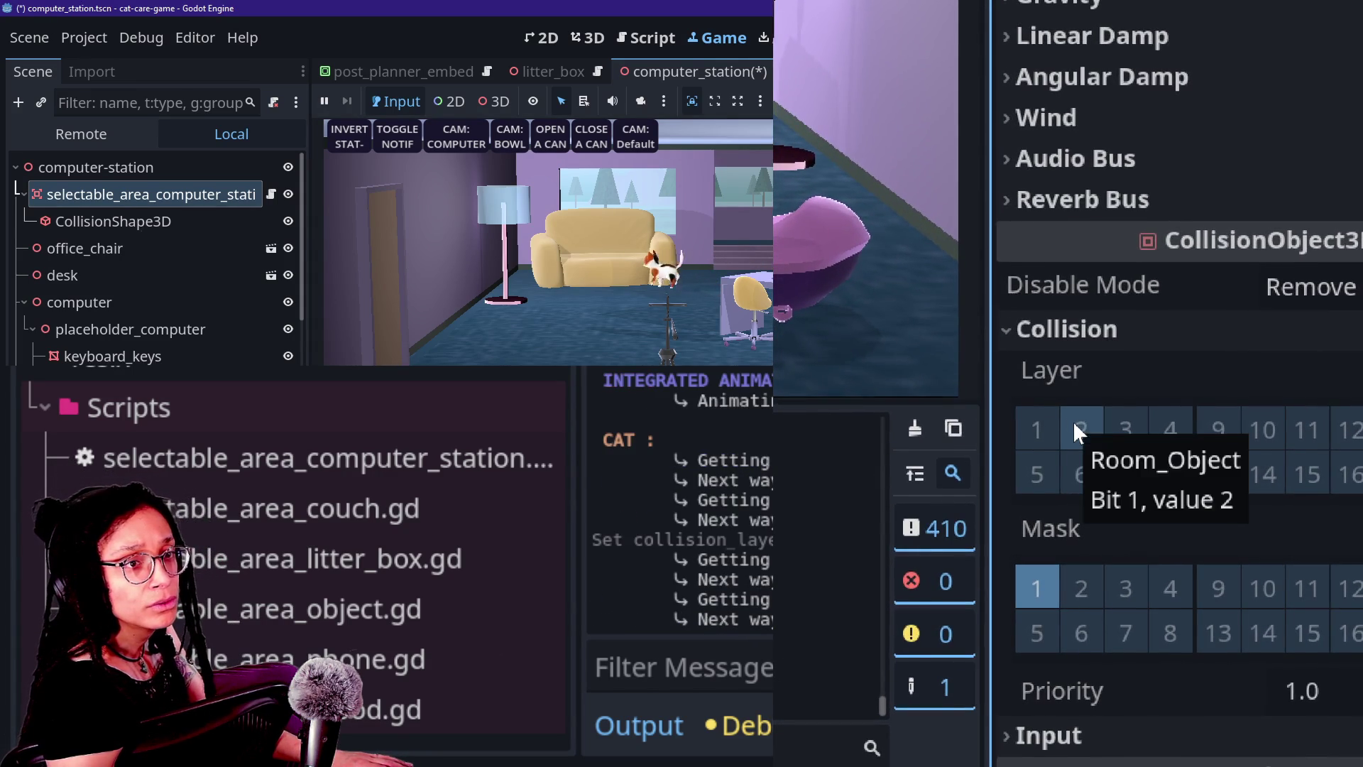
left_click(1077, 419)
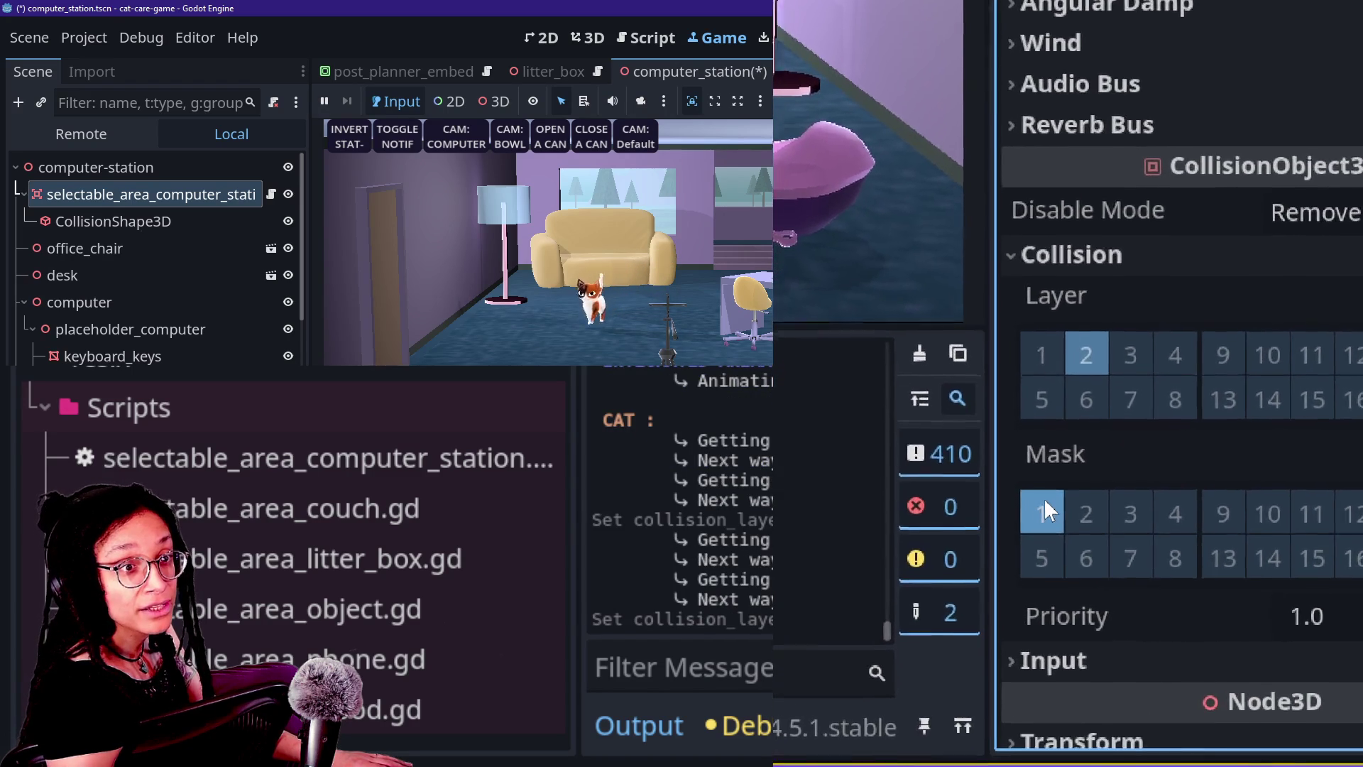
left_click(1045, 497)
scroll(1108, 461, "up", 5)
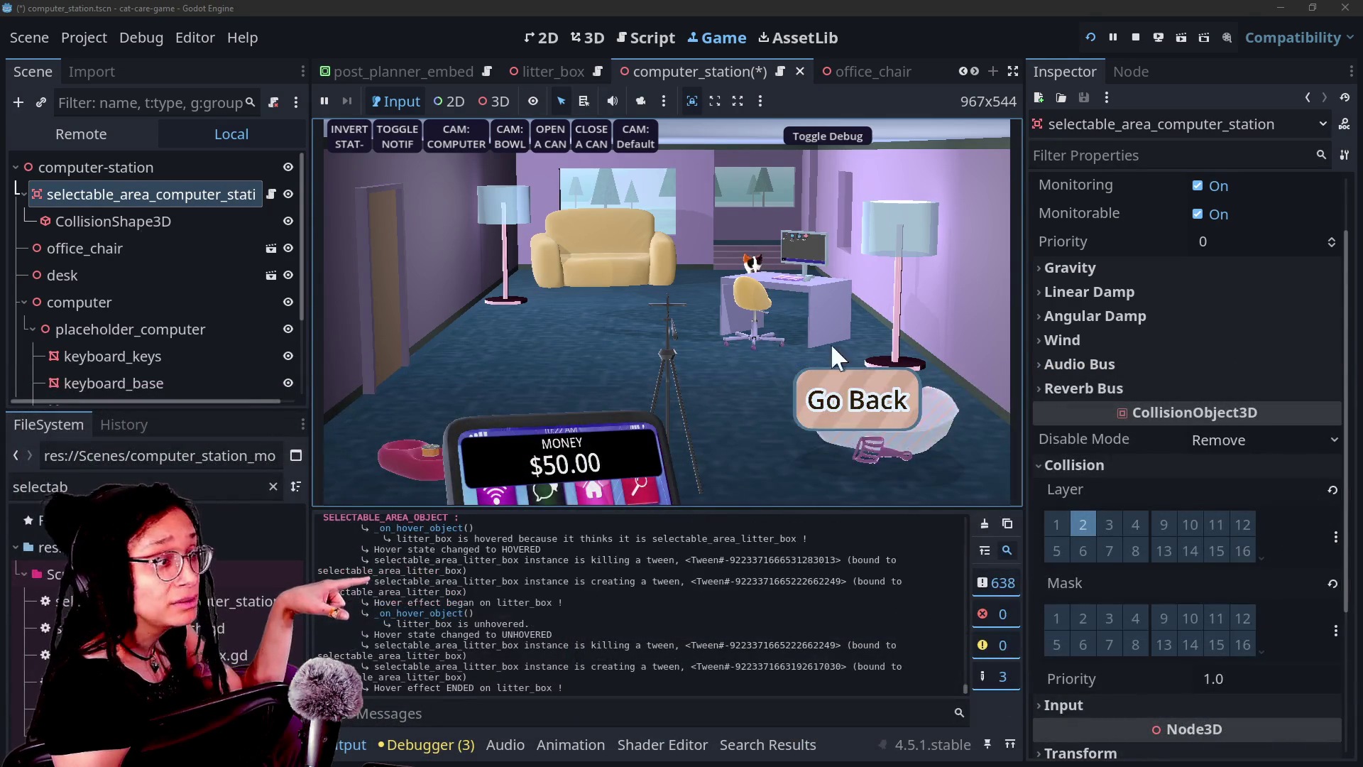
Return to the room view, save and restart, then test the phone and the computer station event
left_click(809, 387)
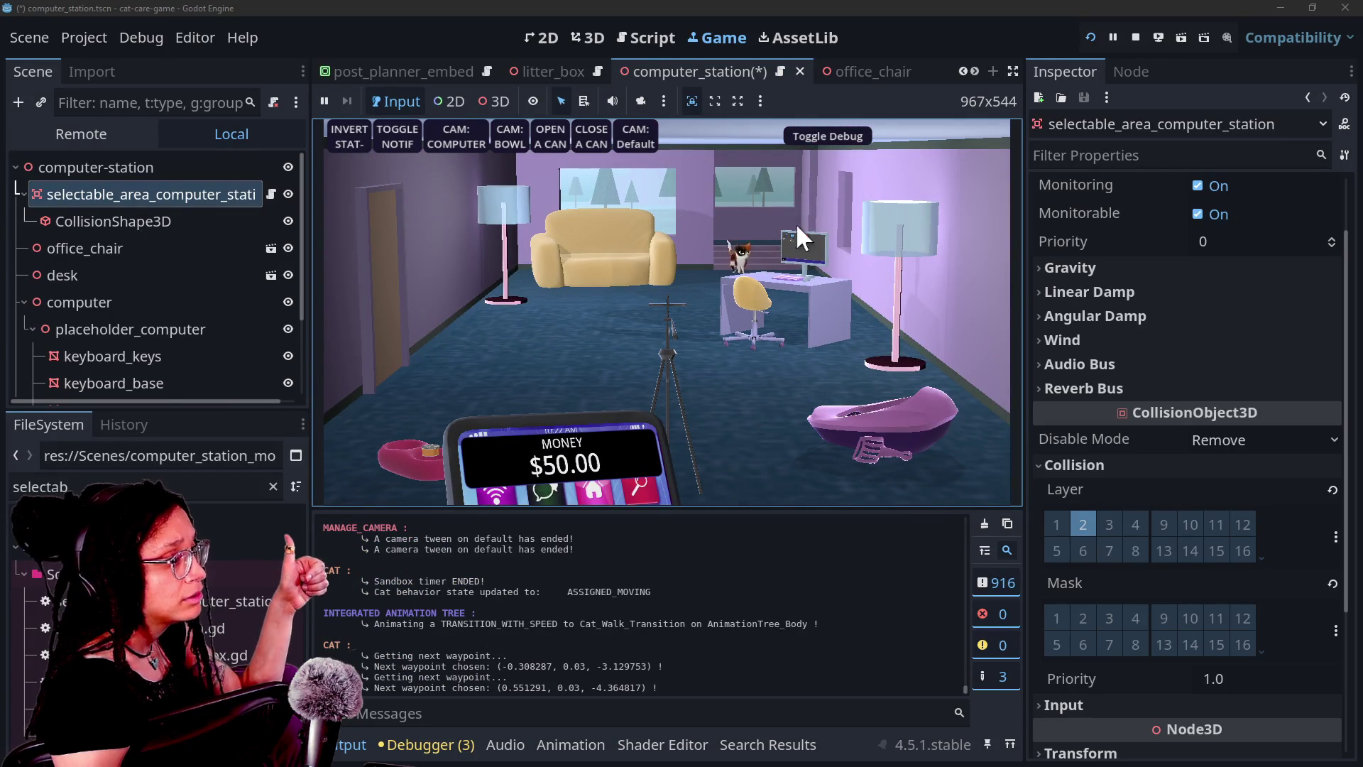
left_click(1091, 37)
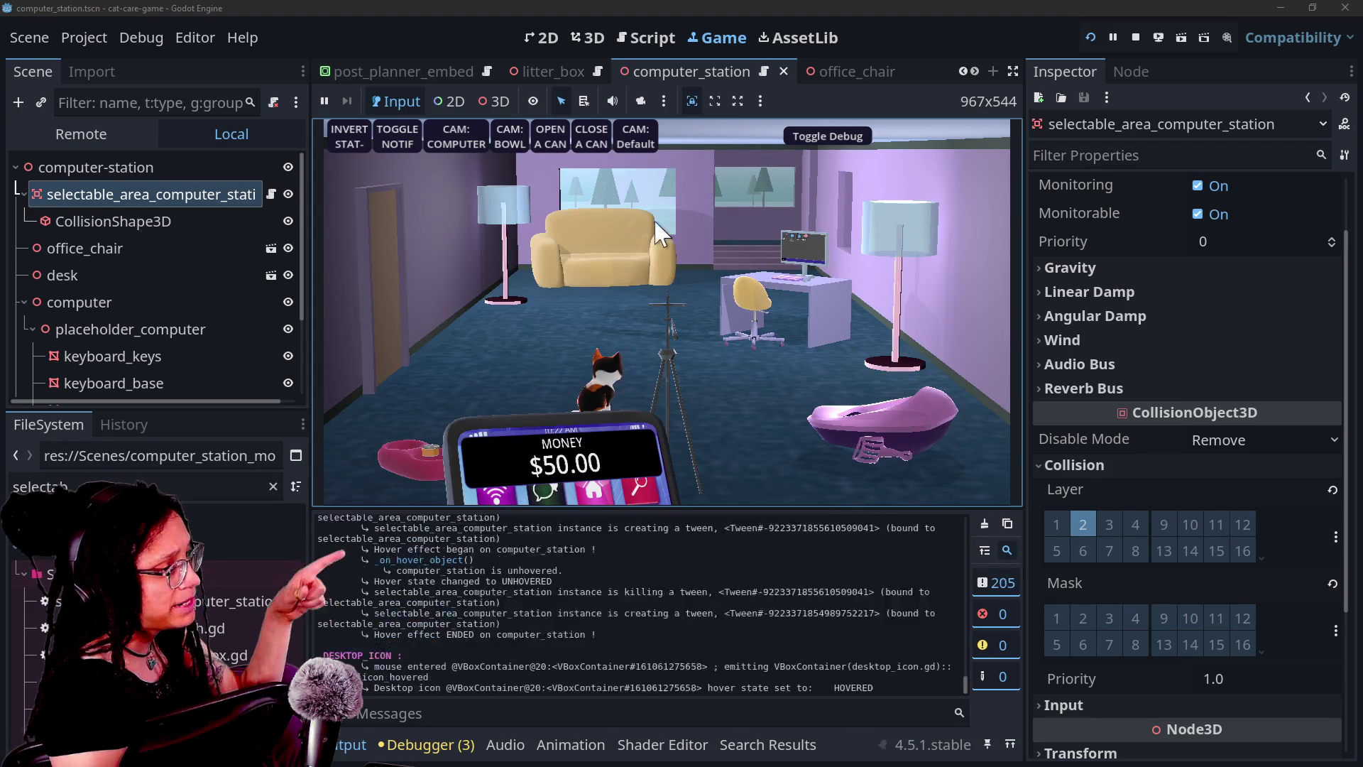
left_click(578, 440)
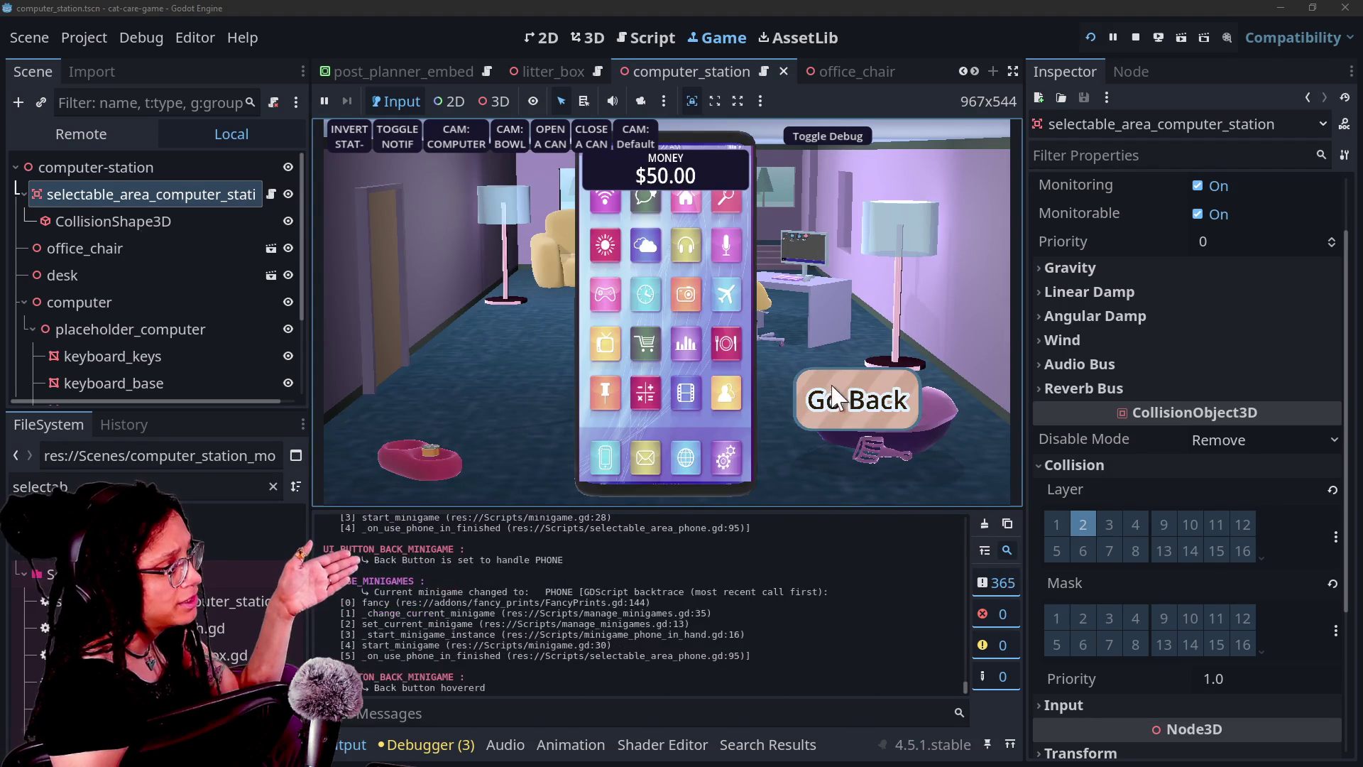
left_click(806, 383)
left_click(798, 261)
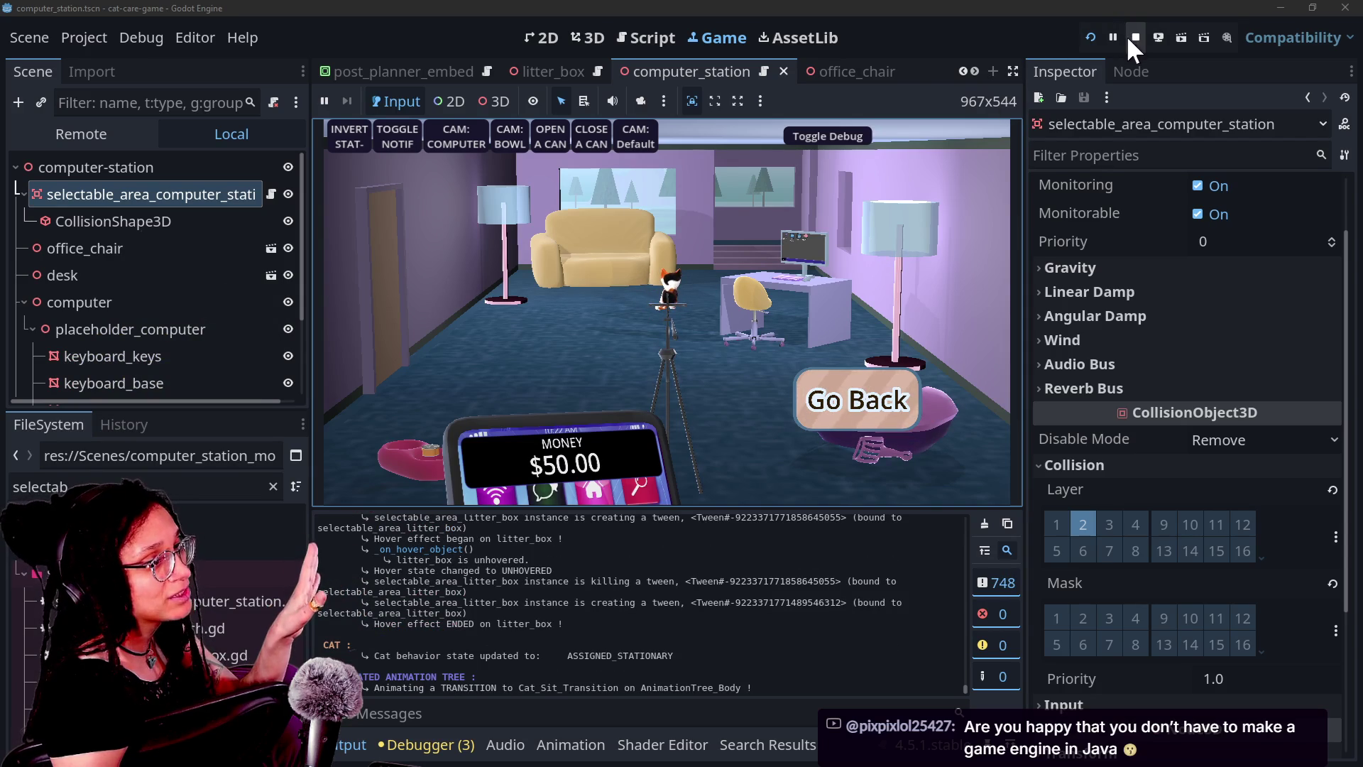
Reload the running game and open and close the in-game phone again
left_click(1087, 37)
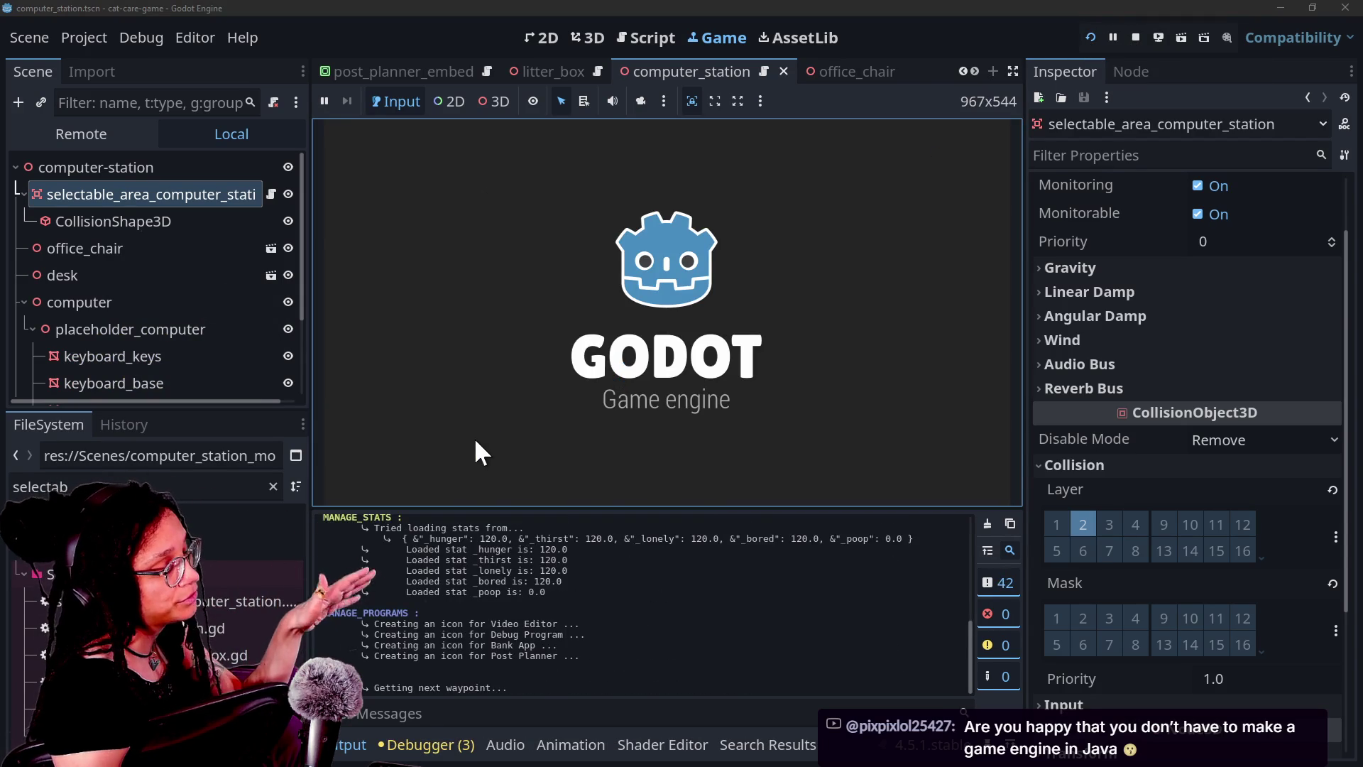
left_click(485, 443)
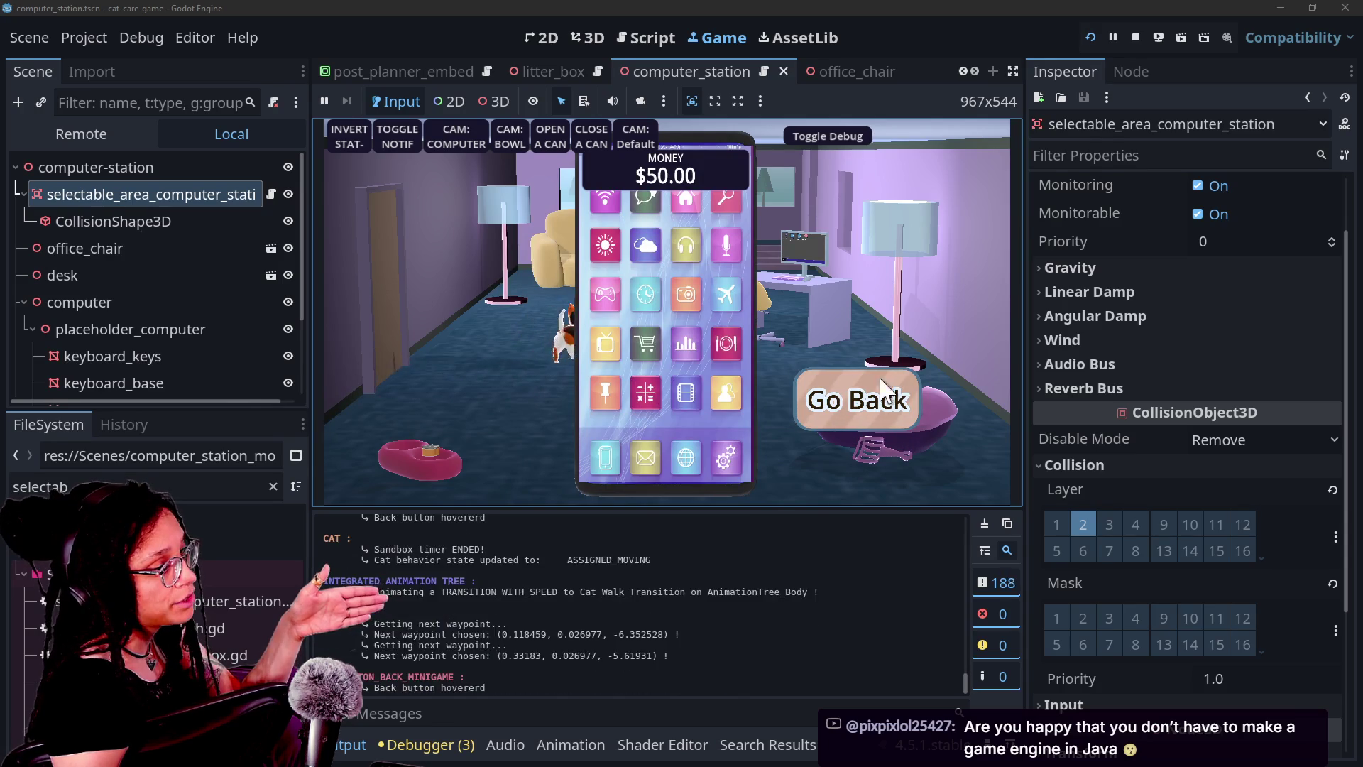
left_click(861, 401)
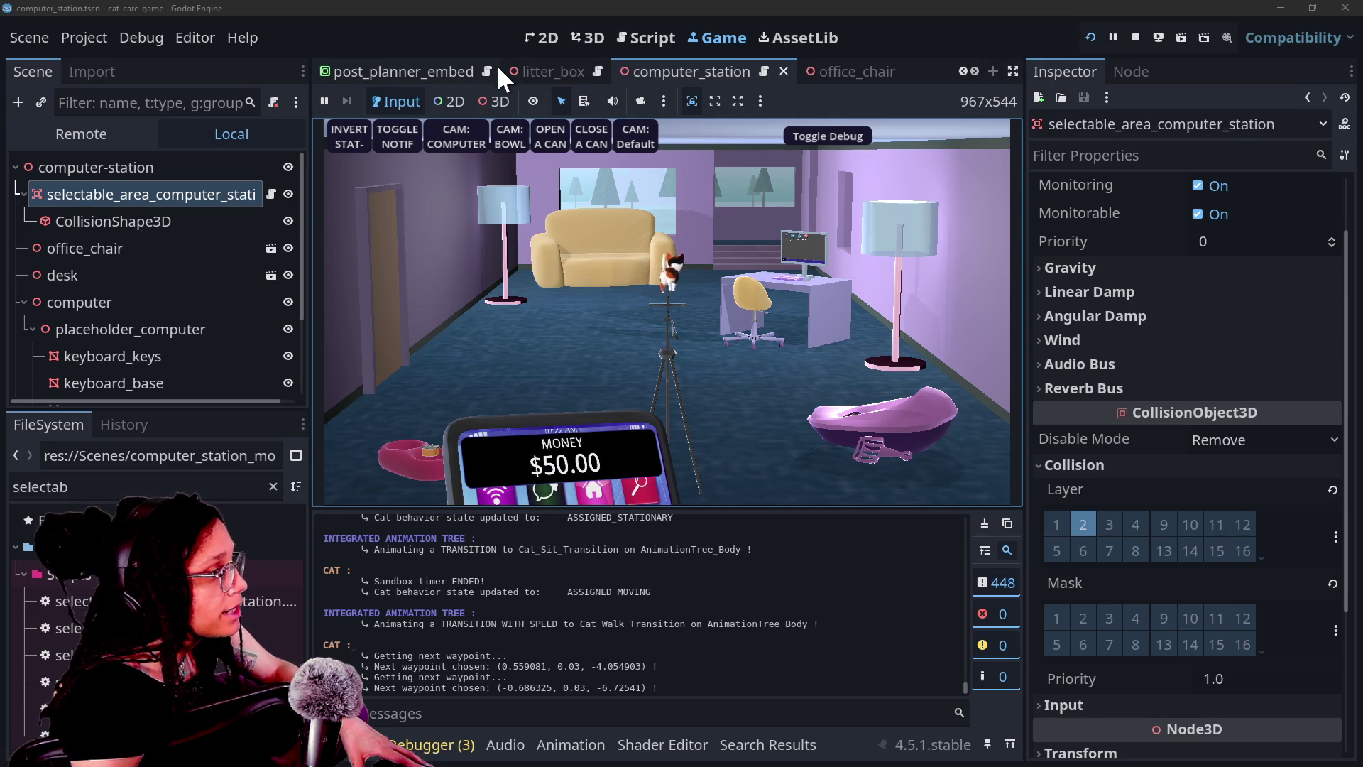
Show the Remote scene tree and expand main, room_placement and room
left_click(126, 135)
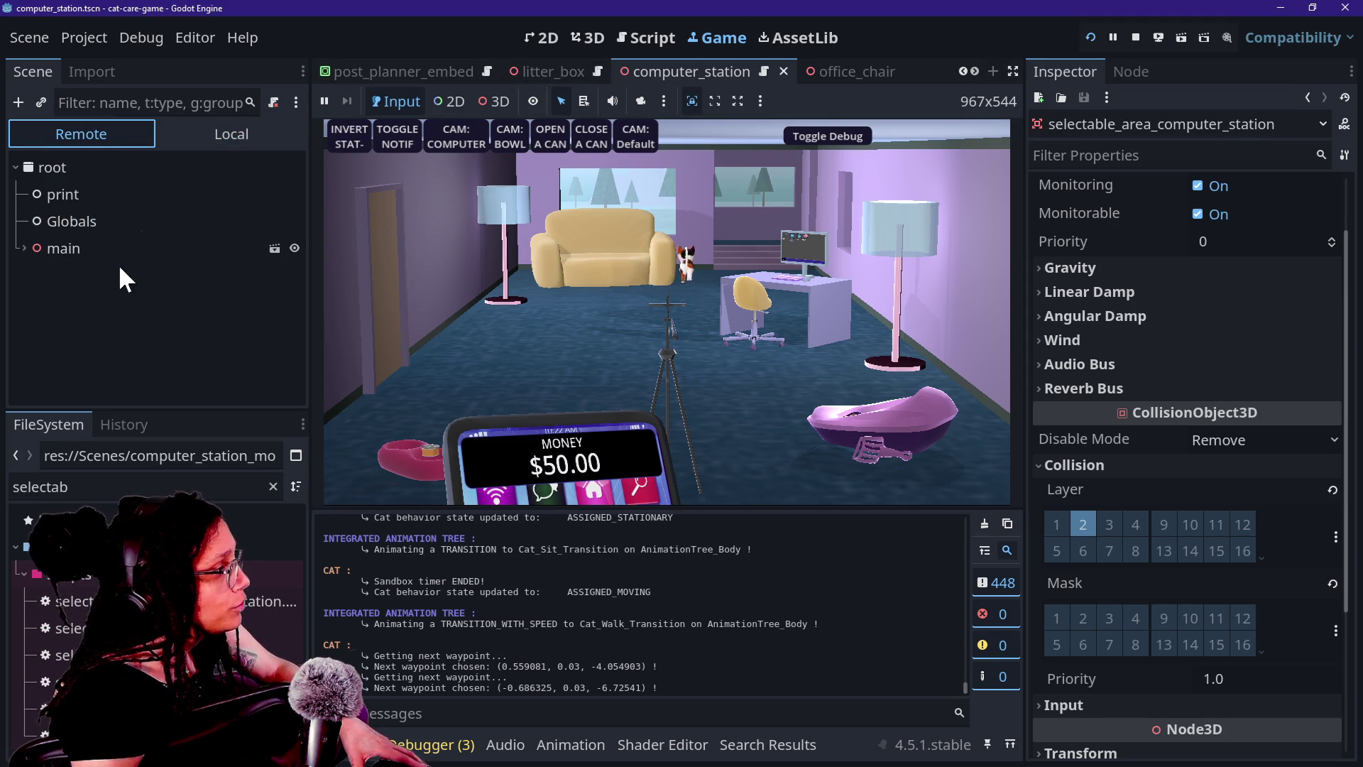
left_click(25, 248)
scroll(59, 279, "down", 2)
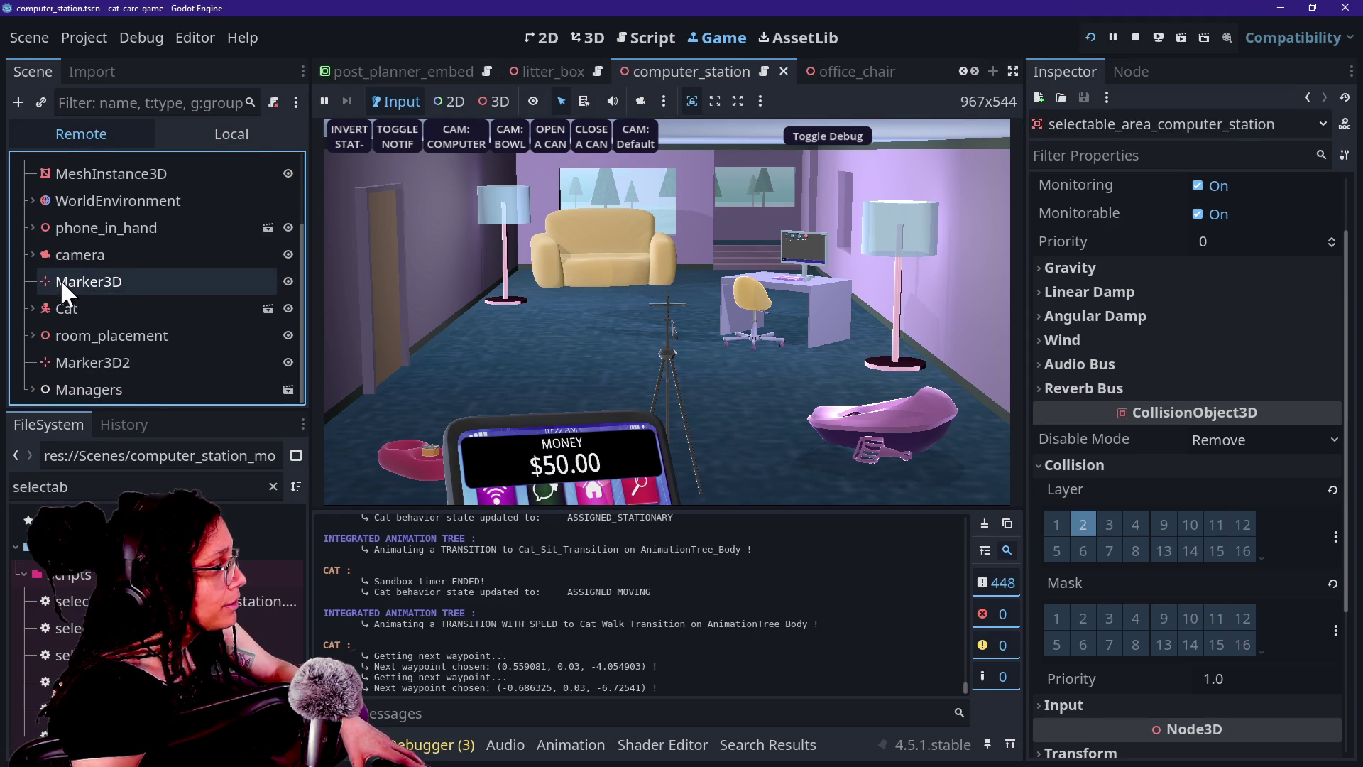
scroll(43, 277, "down", 2)
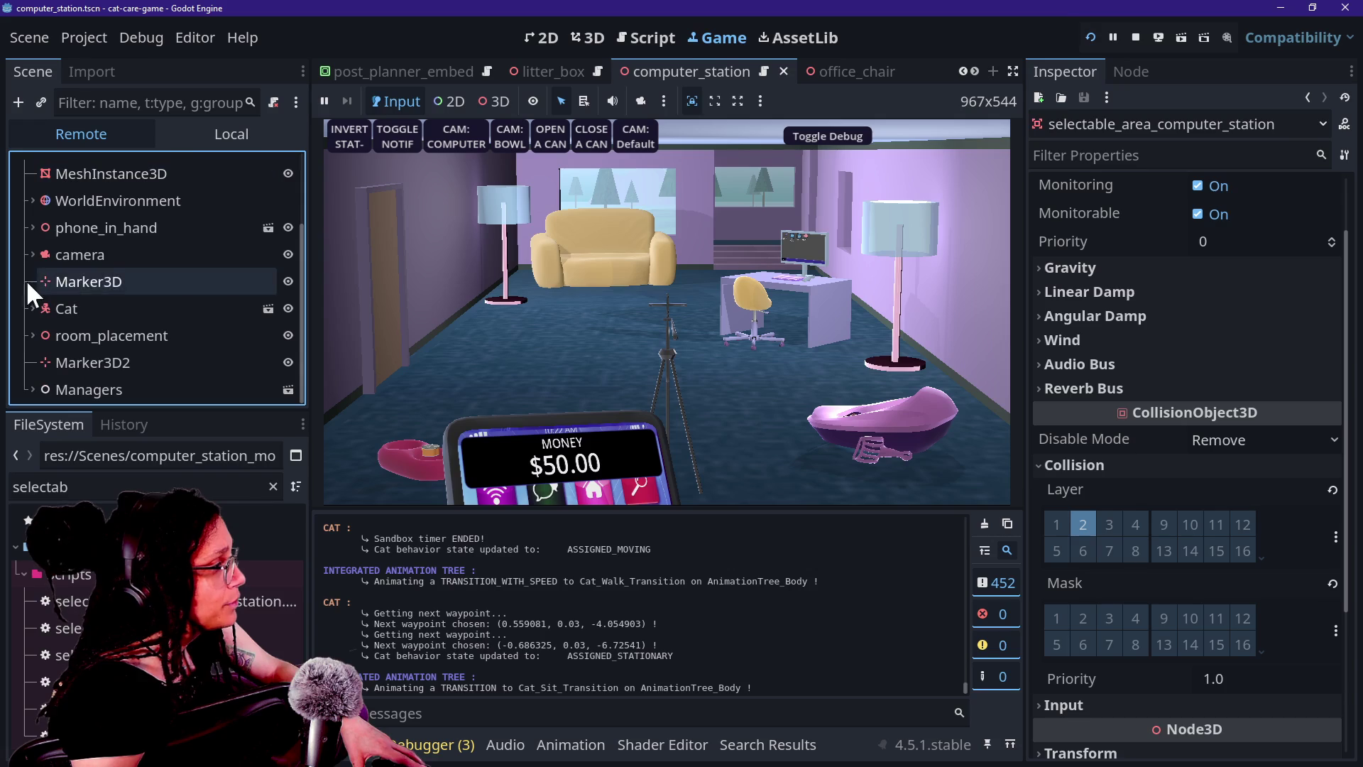
left_click(31, 335)
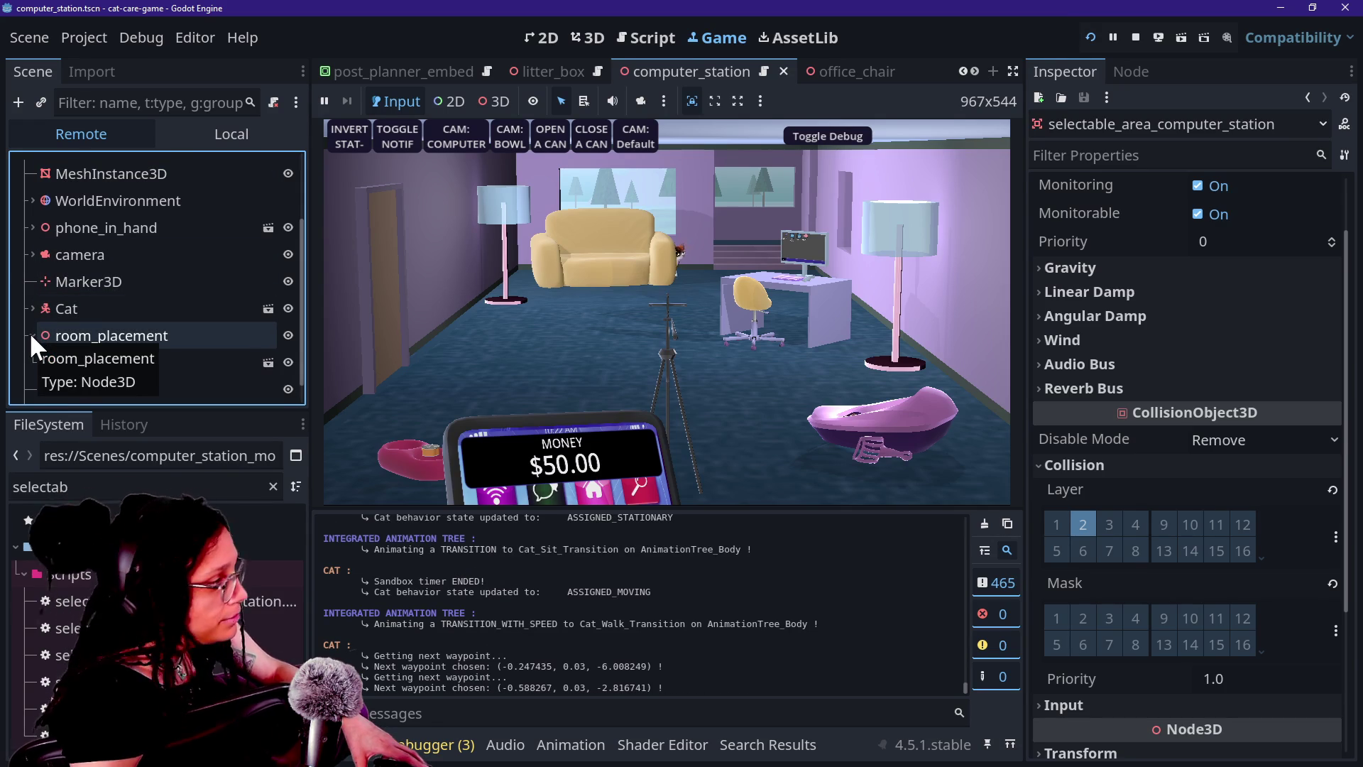
scroll(28, 279, "down", 1)
left_click(44, 336)
scroll(45, 341, "down", 5)
scroll(44, 341, "down", 1)
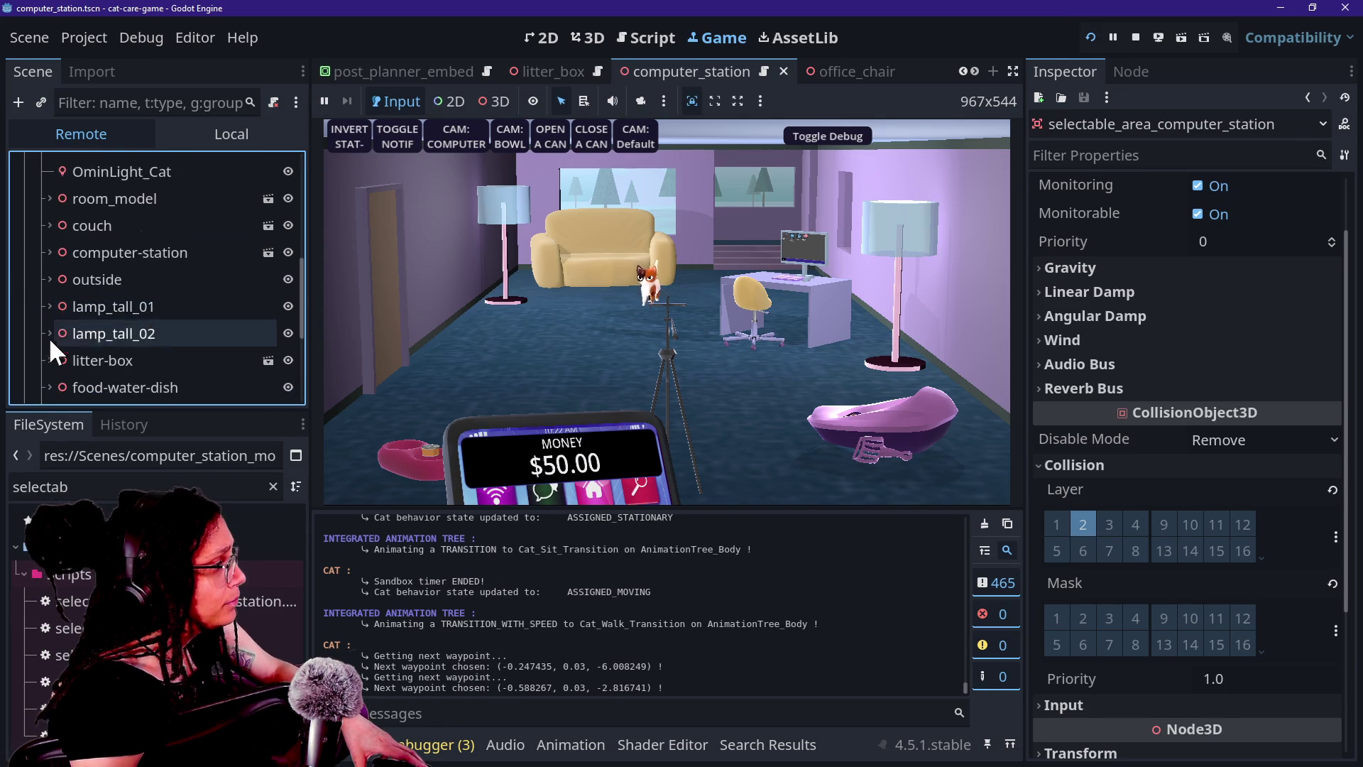
scroll(66, 301, "down", 4)
Drill into litter-box > litter_box > Litter_Box_Model_Whole and open its Material Overlay shader
left_click(75, 234)
double_click(75, 235)
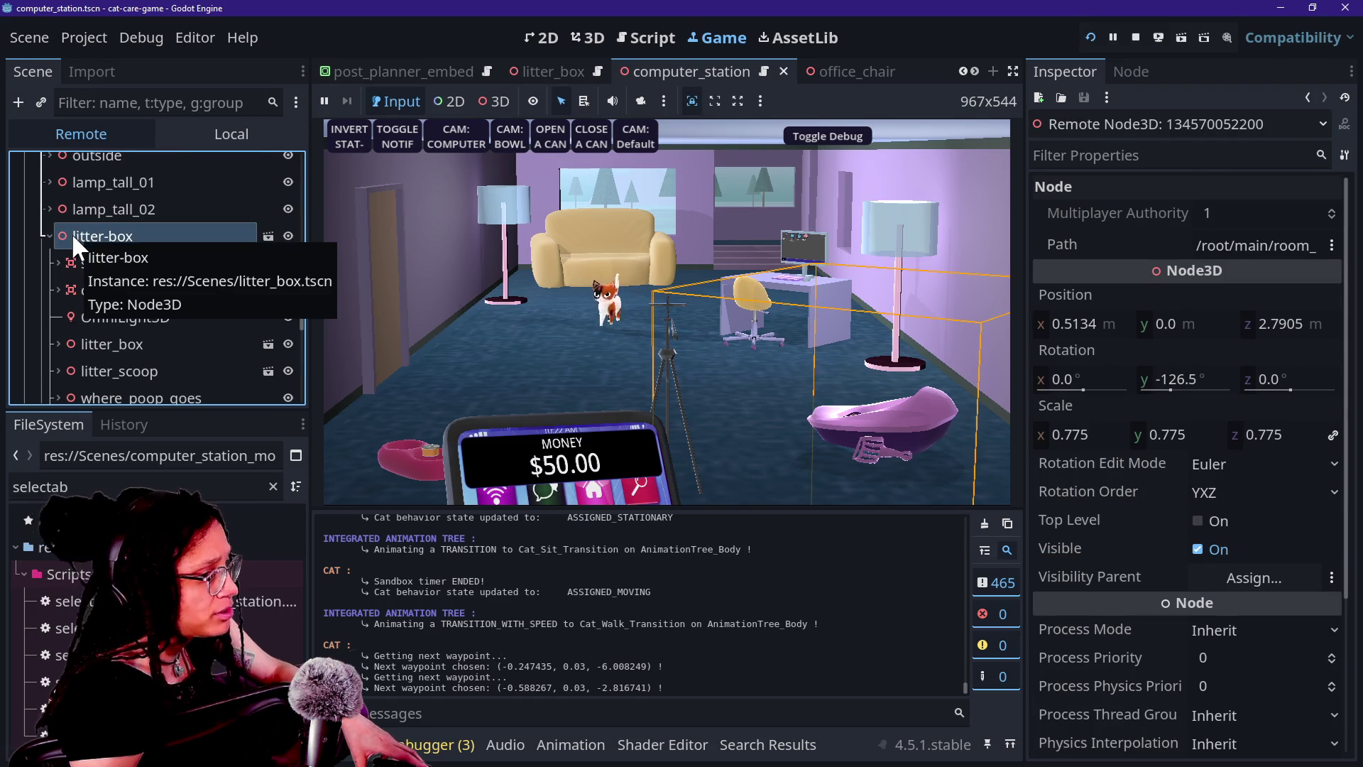
scroll(92, 295, "down", 3)
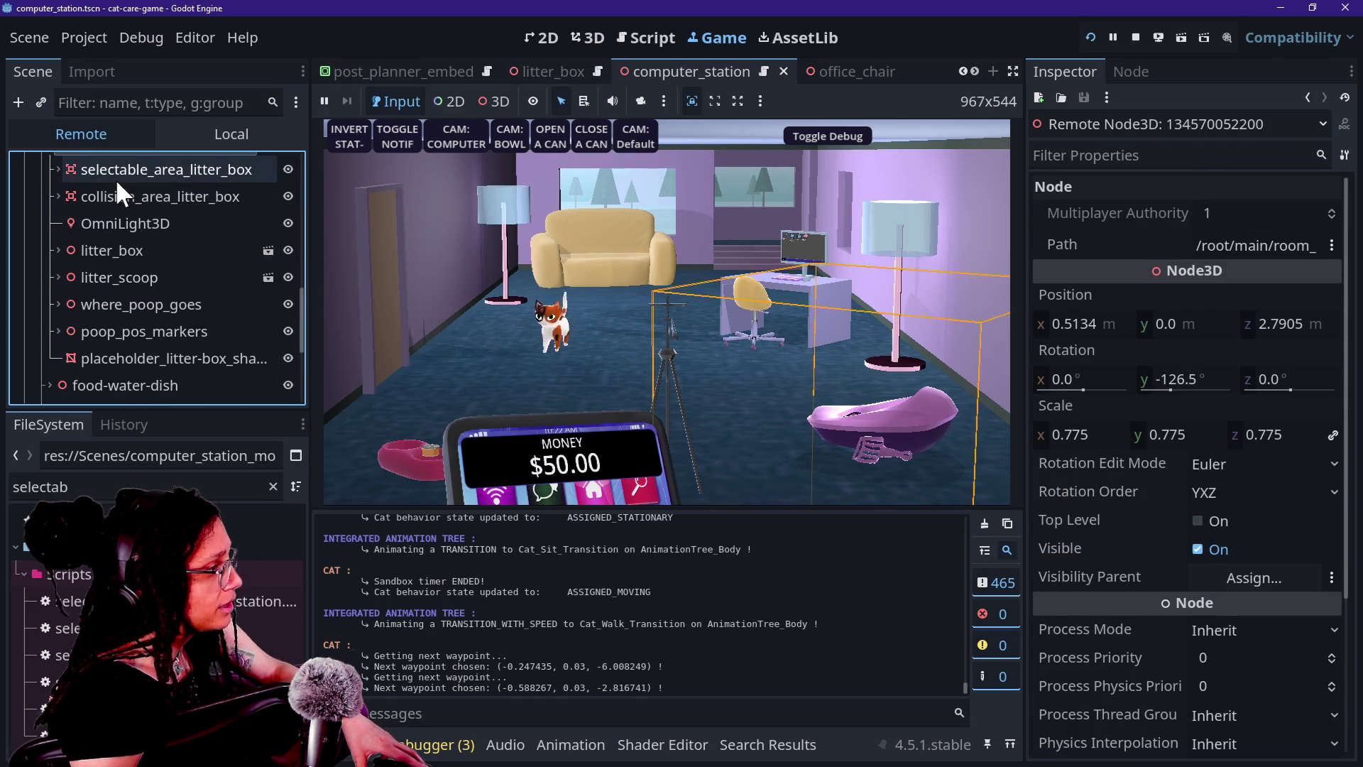
scroll(126, 276, "down", 1)
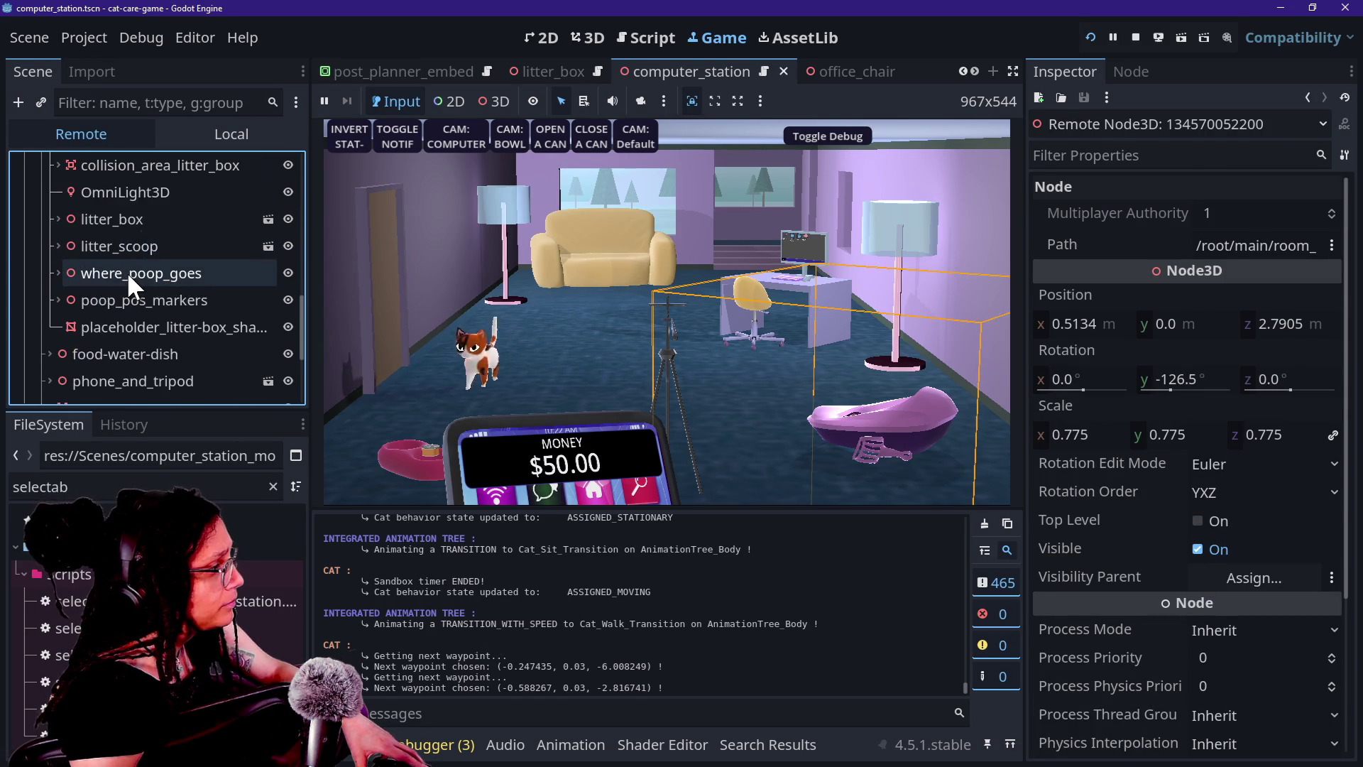
left_click(57, 217)
scroll(95, 271, "down", 1)
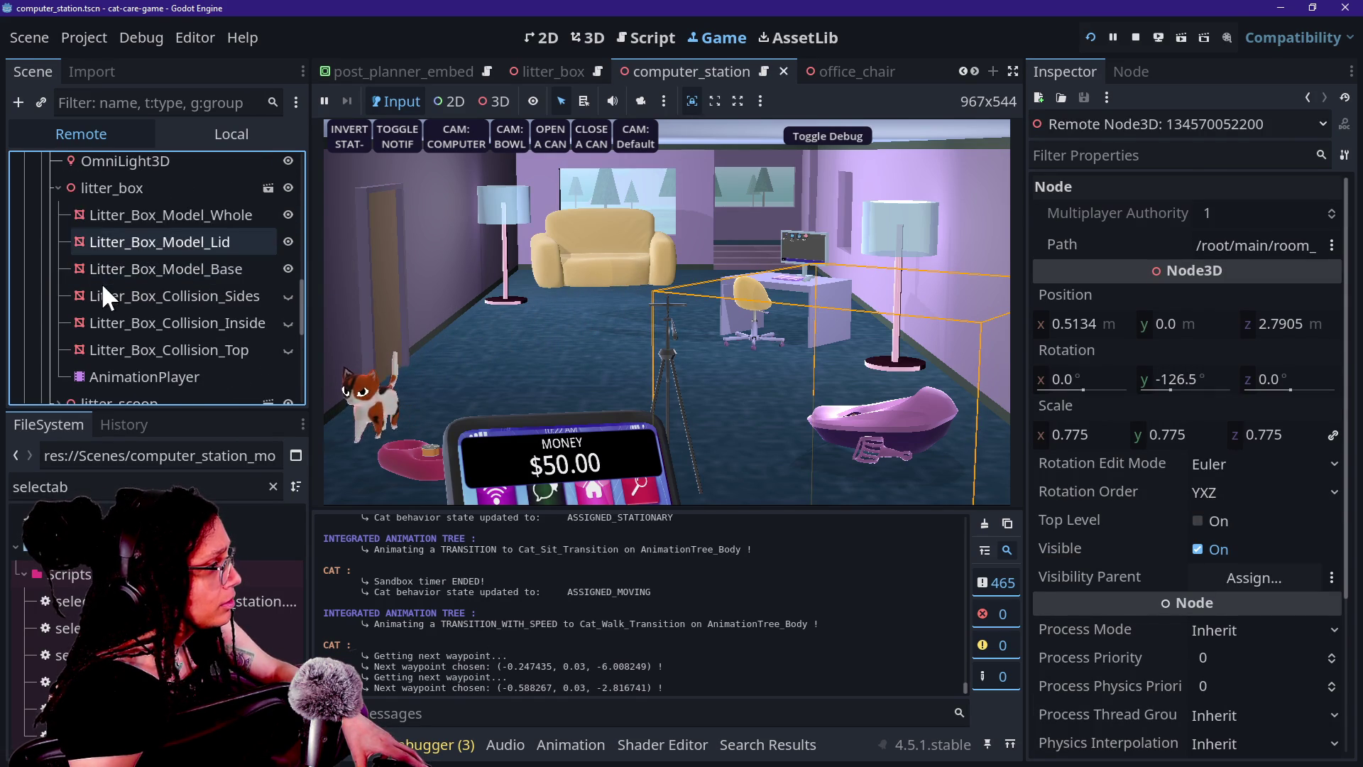
left_click(113, 220)
scroll(1136, 585, "down", 10)
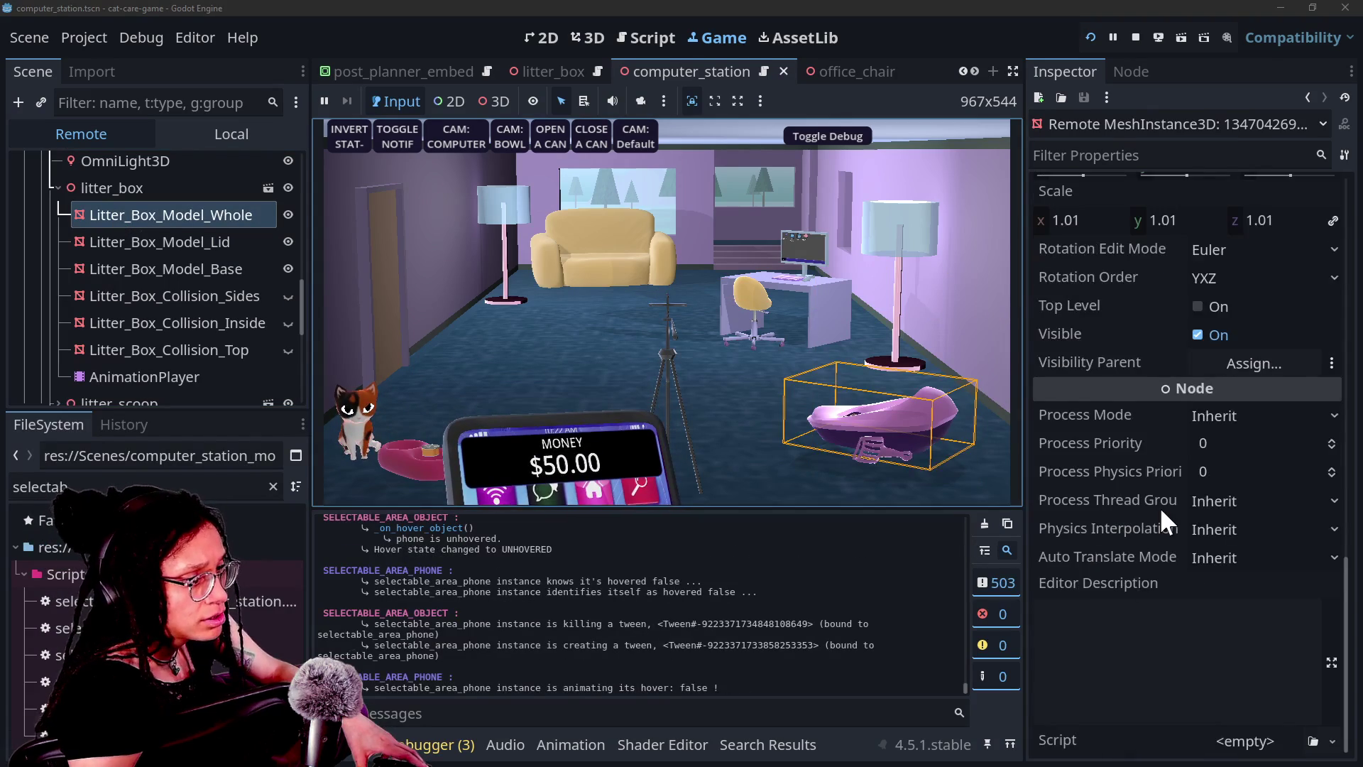
scroll(1161, 507, "up", 8)
scroll(1160, 506, "down", 2)
scroll(1160, 505, "up", 5)
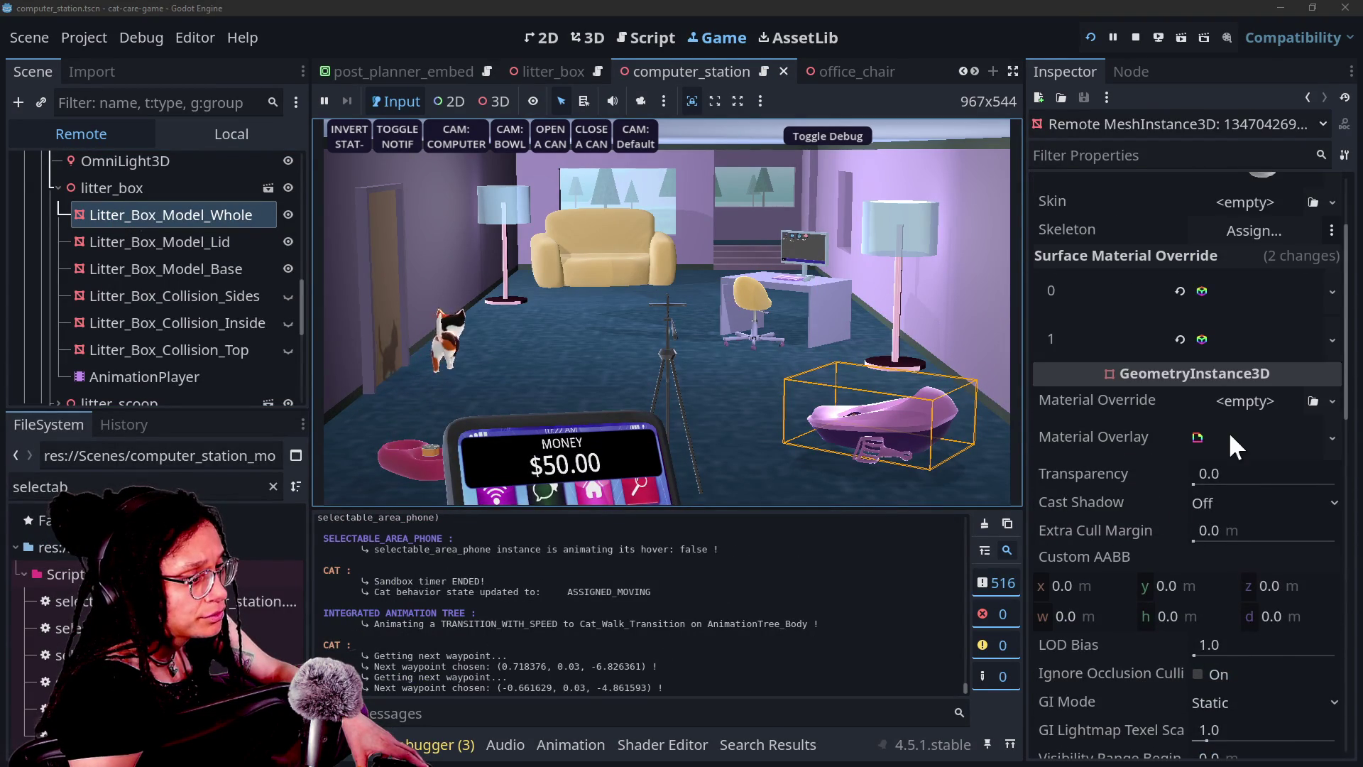
left_click(1232, 437)
scroll(1097, 604, "down", 5)
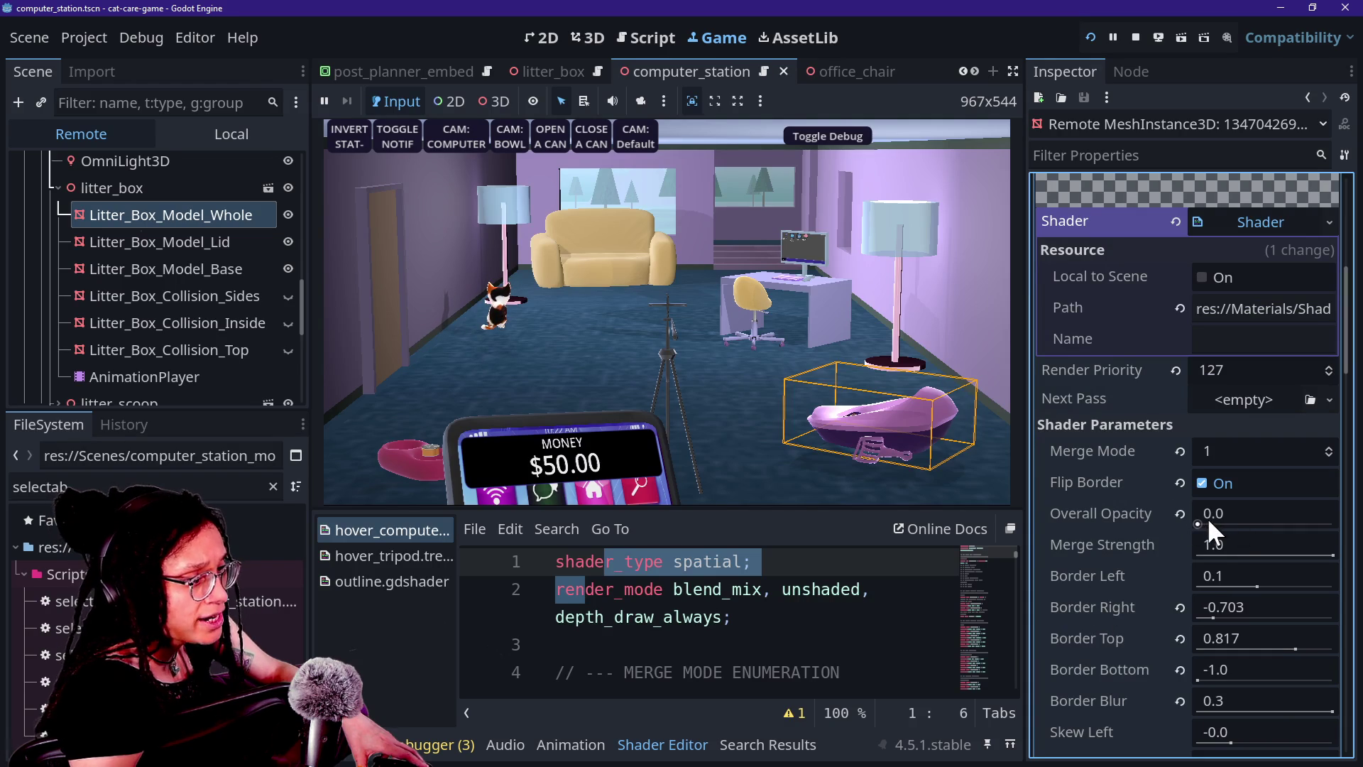
left_click_drag(1210, 520, 1334, 520)
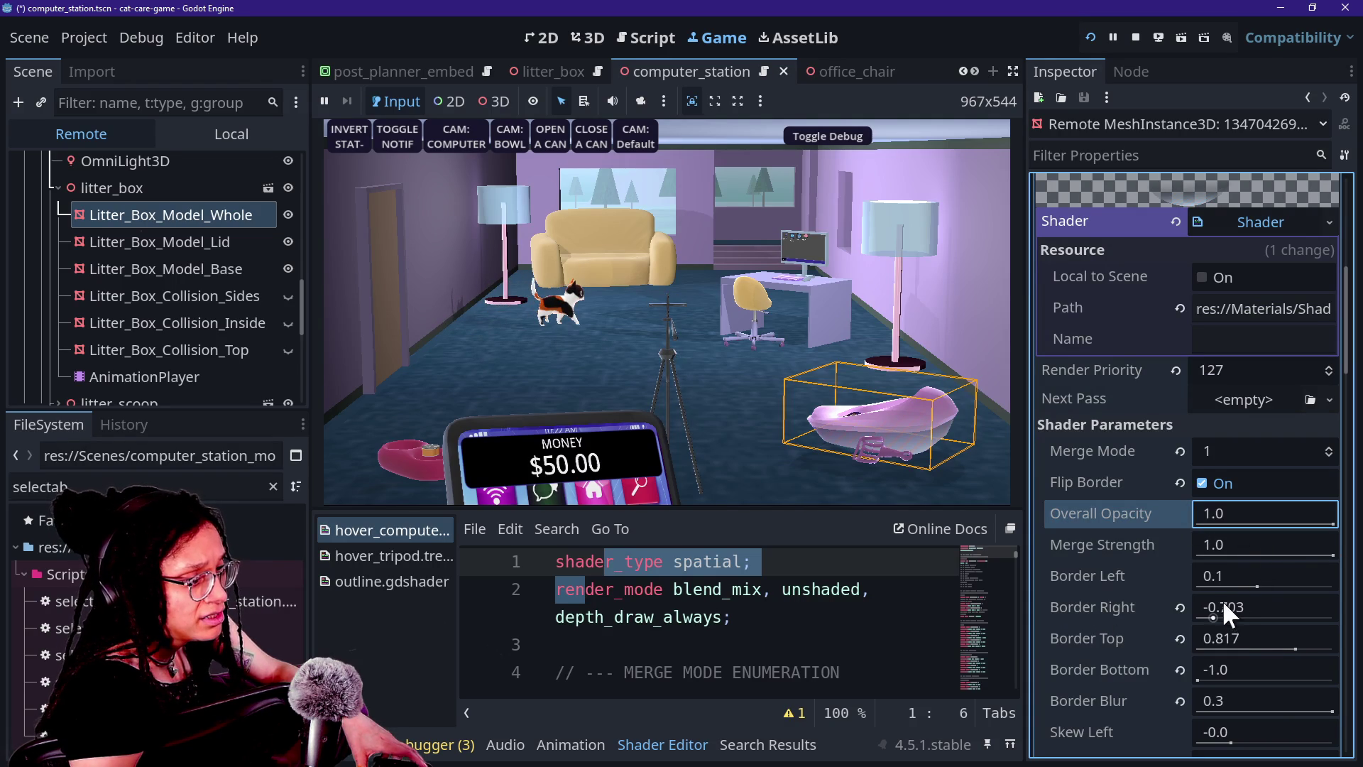
left_click_drag(1328, 711, 1167, 724)
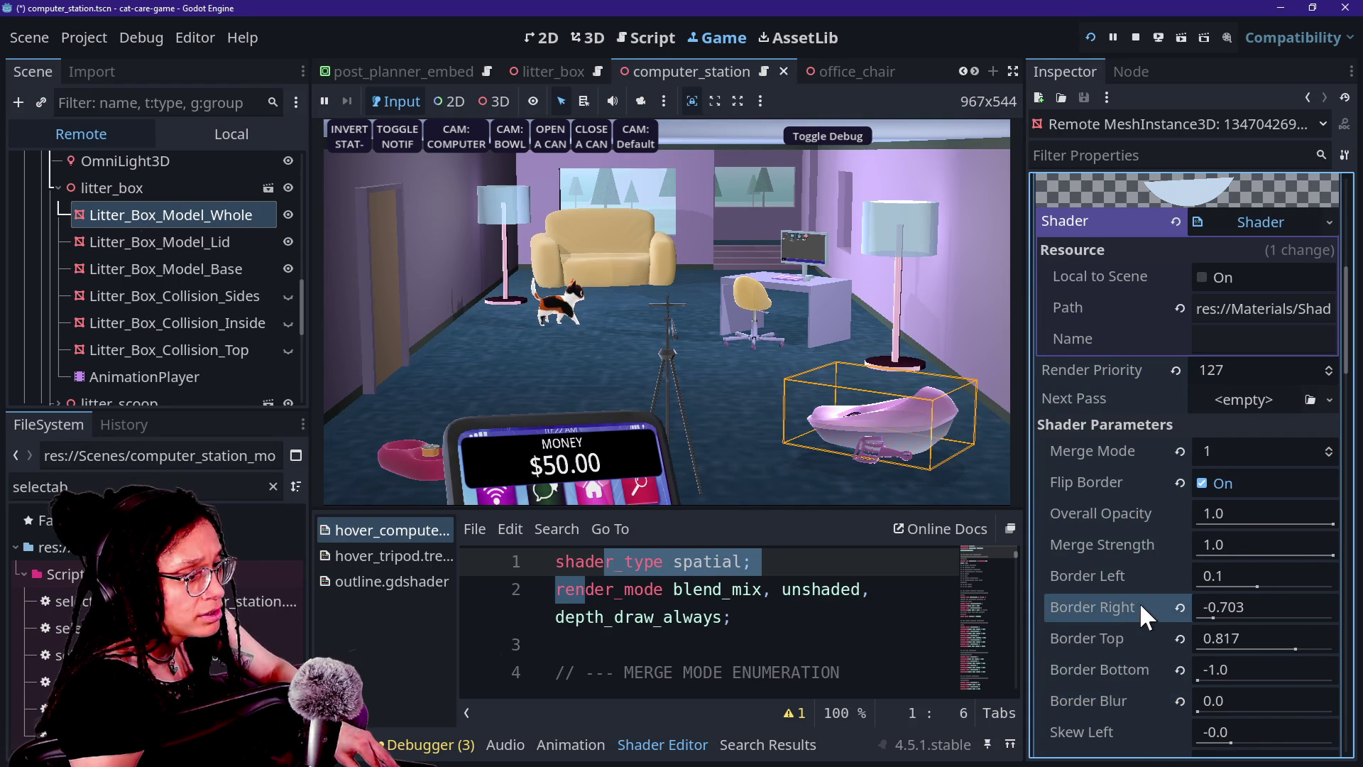
key("ctrl+z")
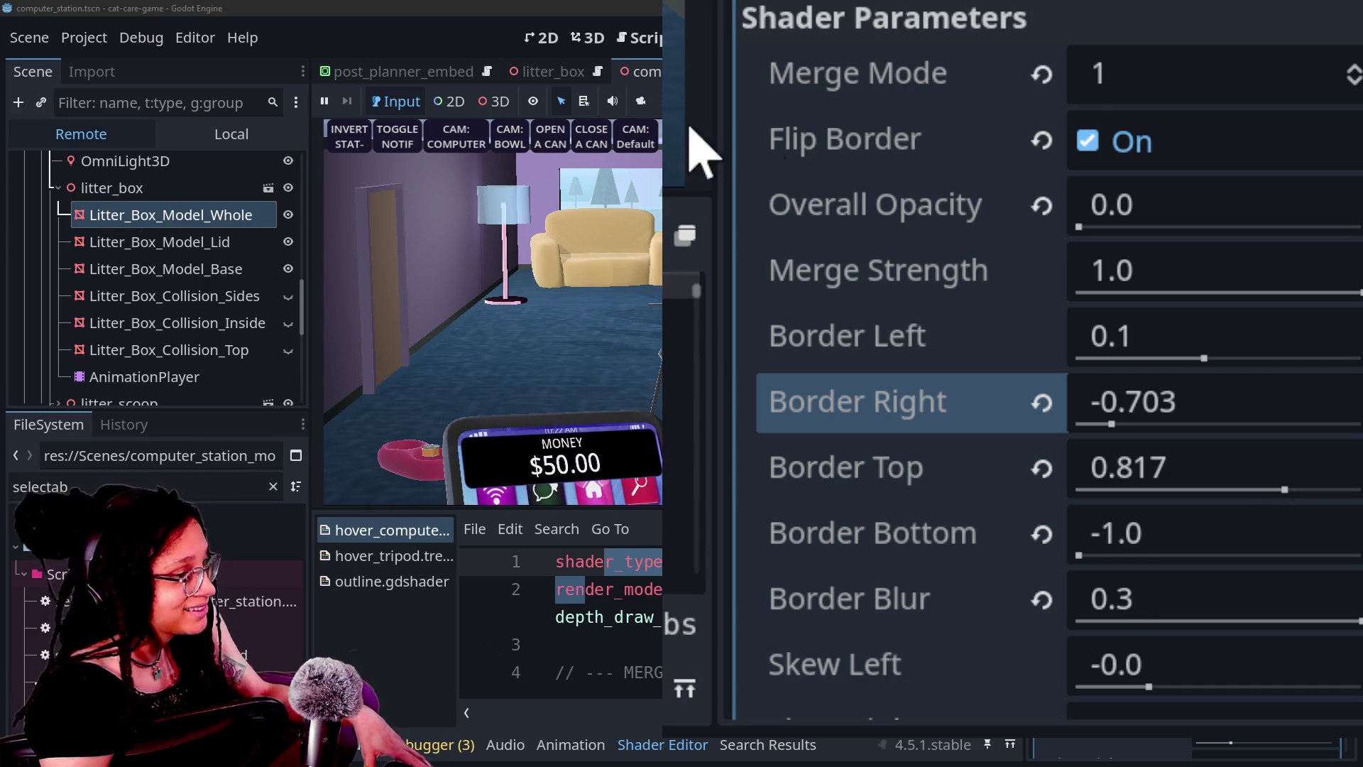
Check the shader borders (Right -0.703, Top 0.817, Bottom -1.0, Skew Top -0.154) and start a project file search
scroll(870, 341, "down", 5)
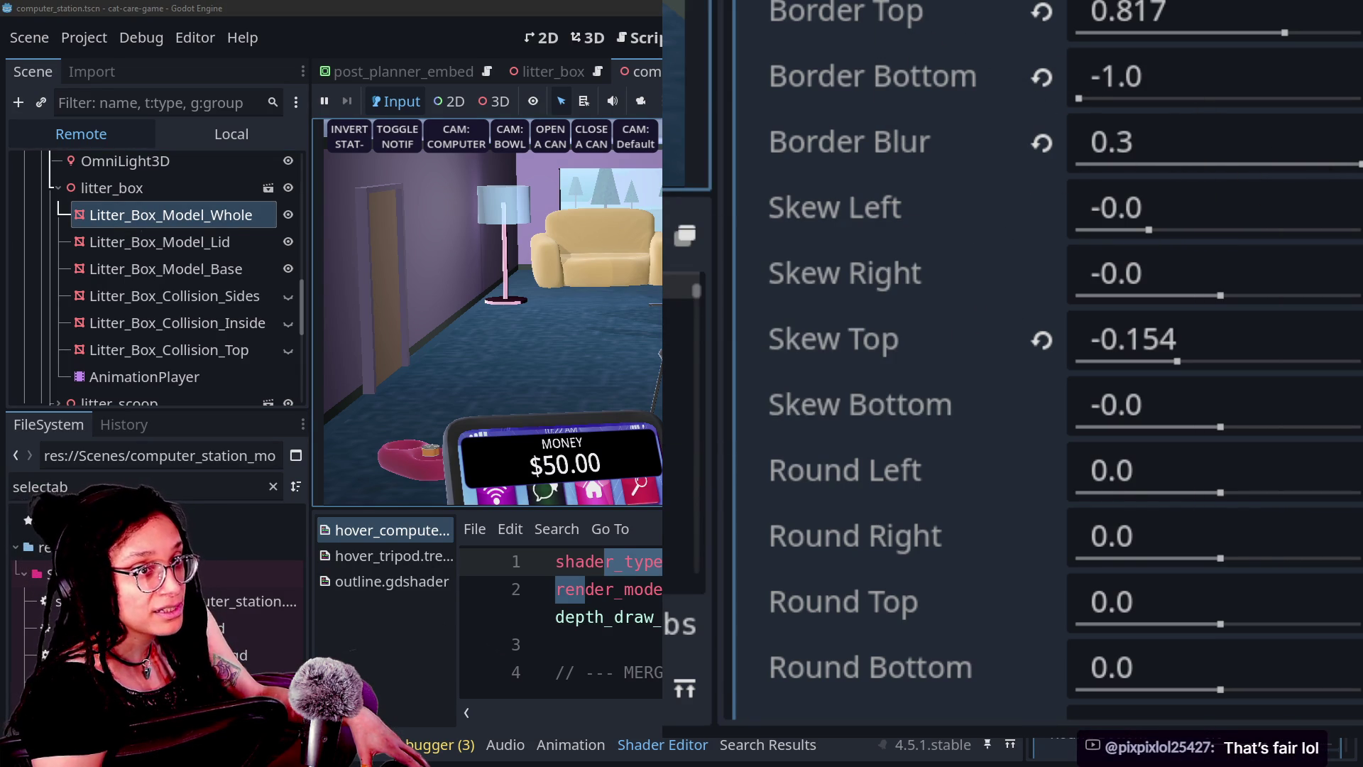
scroll(974, 67, "up", 6)
scroll(973, 71, "down", 4)
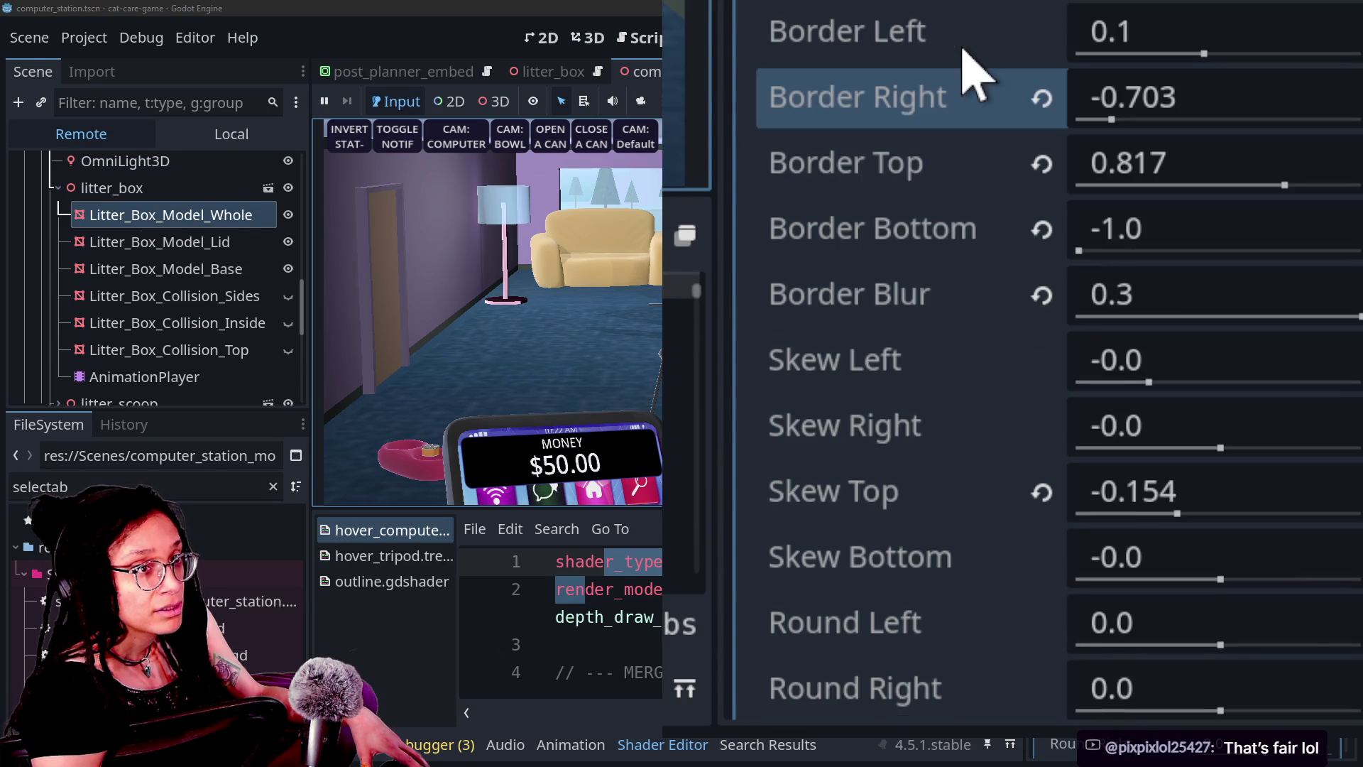
scroll(970, 78, "up", 2)
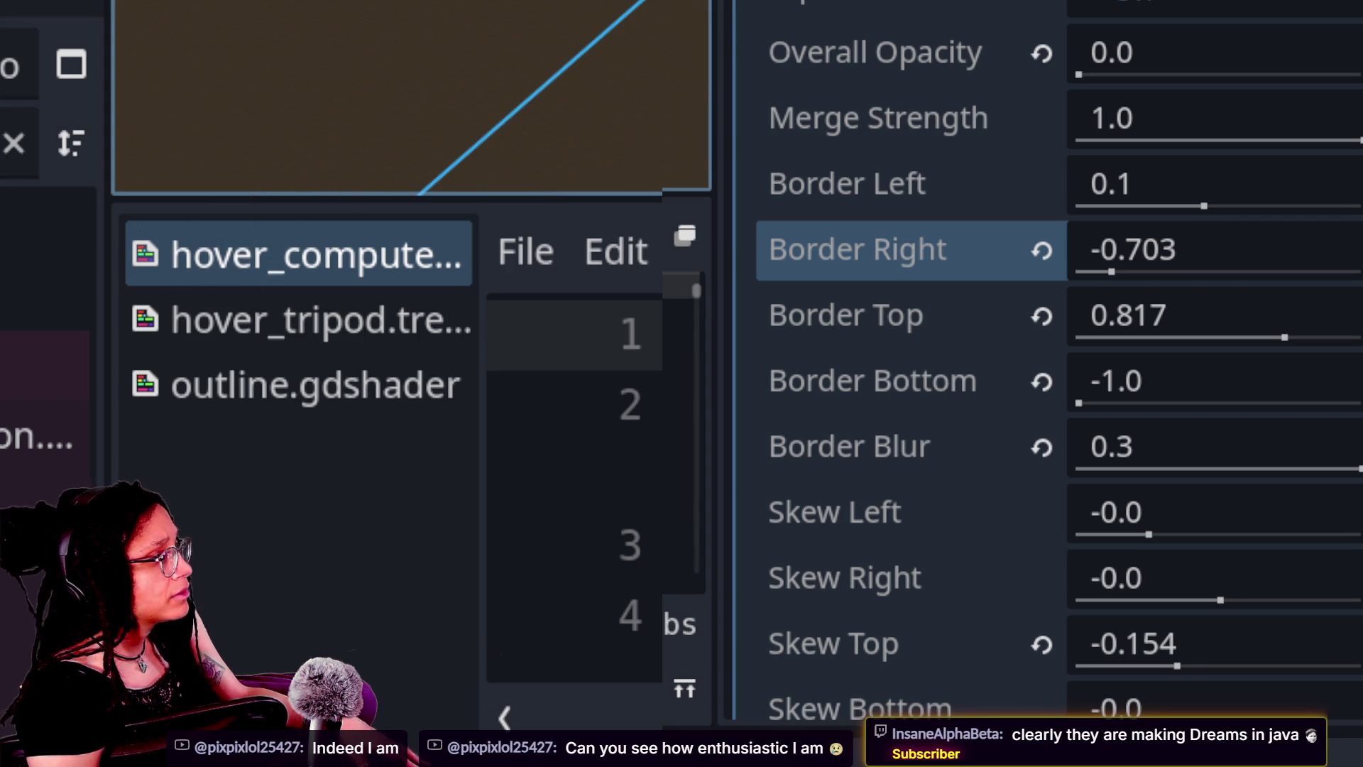
key("shift+alt+o")
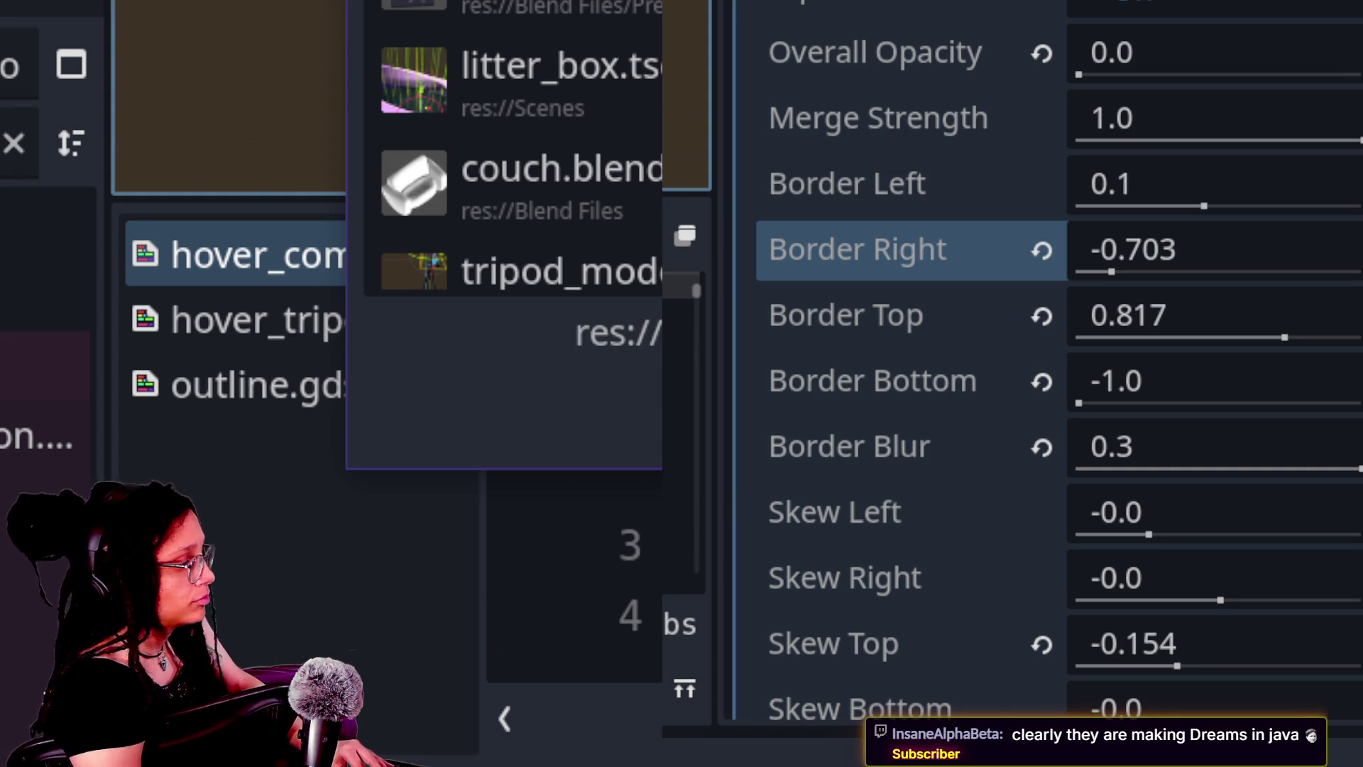
Quick-open the computer station file by searching 'comp'
type("comp")
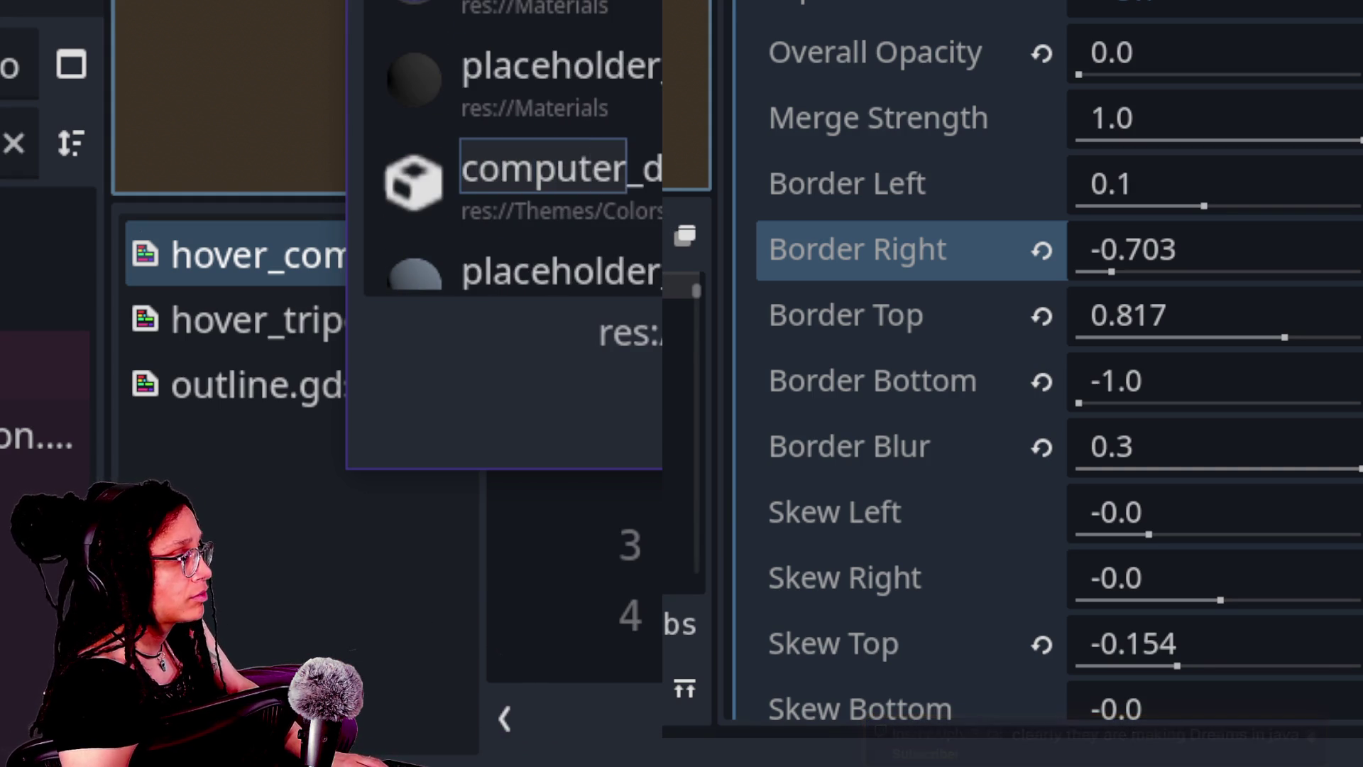
key("Return")
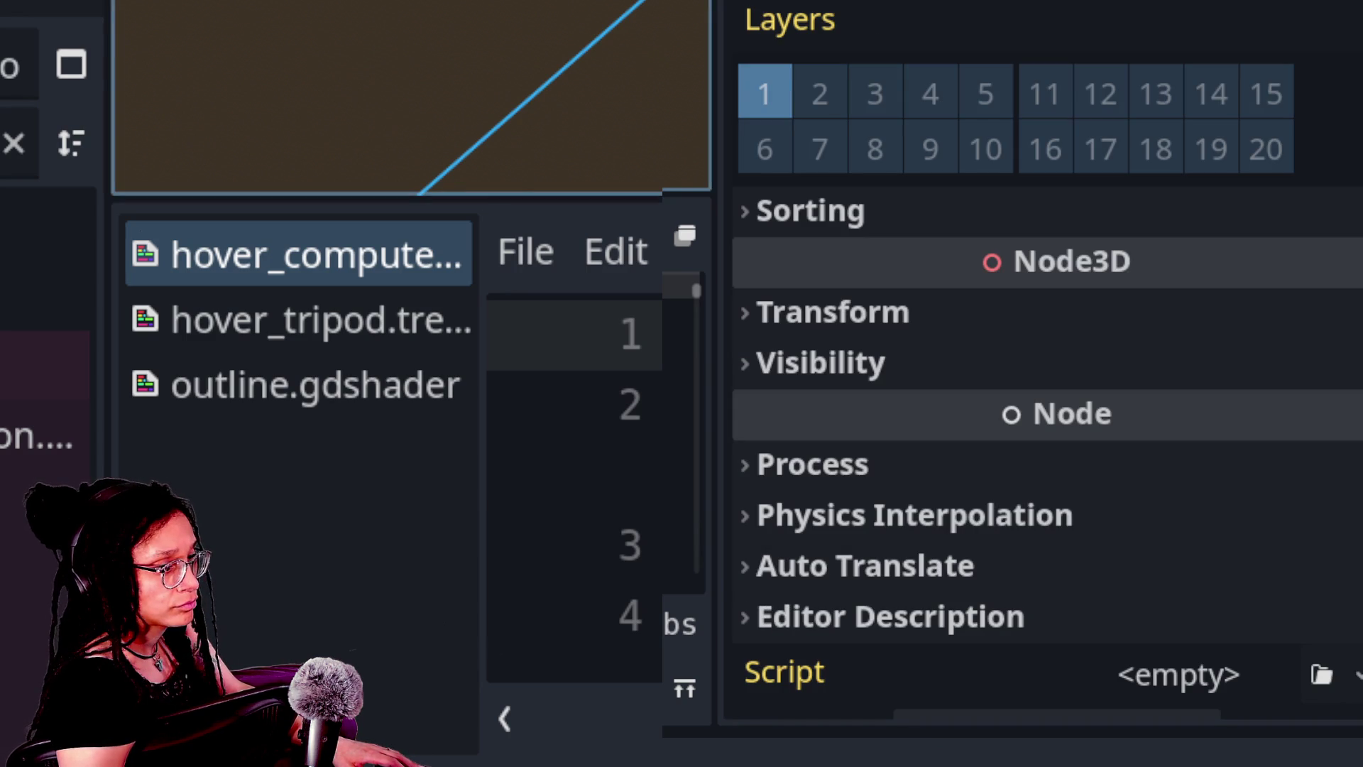
scroll(1126, 371, "down", 1)
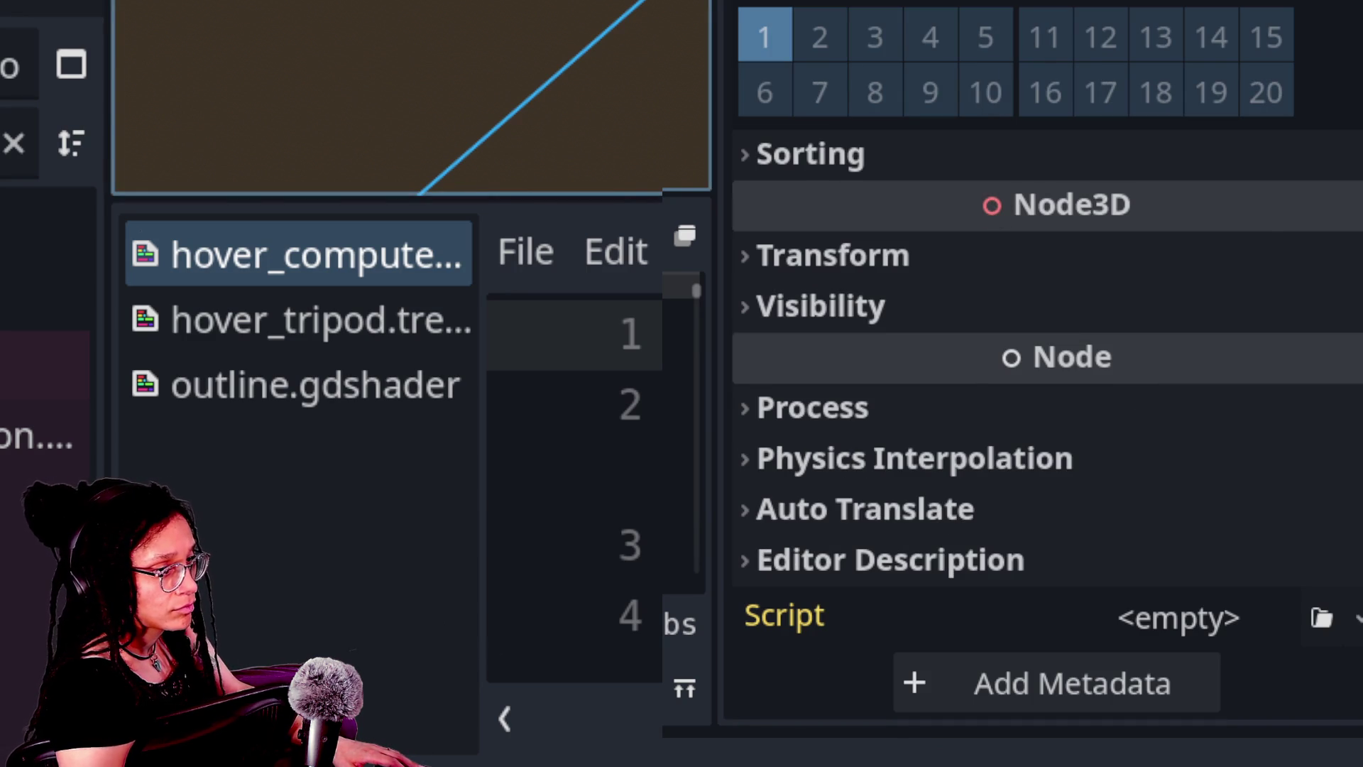
scroll(1048, 383, "up", 10)
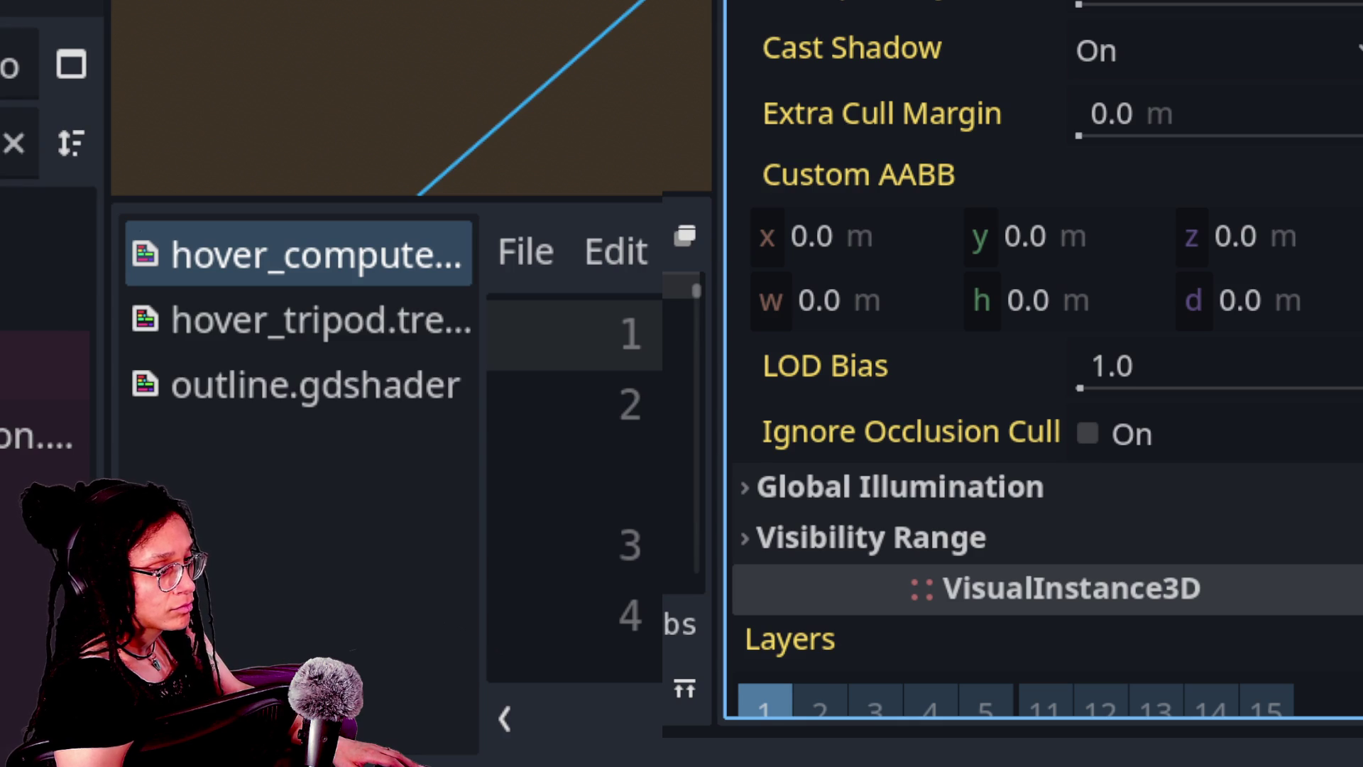
scroll(1080, 213, "up", 8)
scroll(1080, 213, "down", 7)
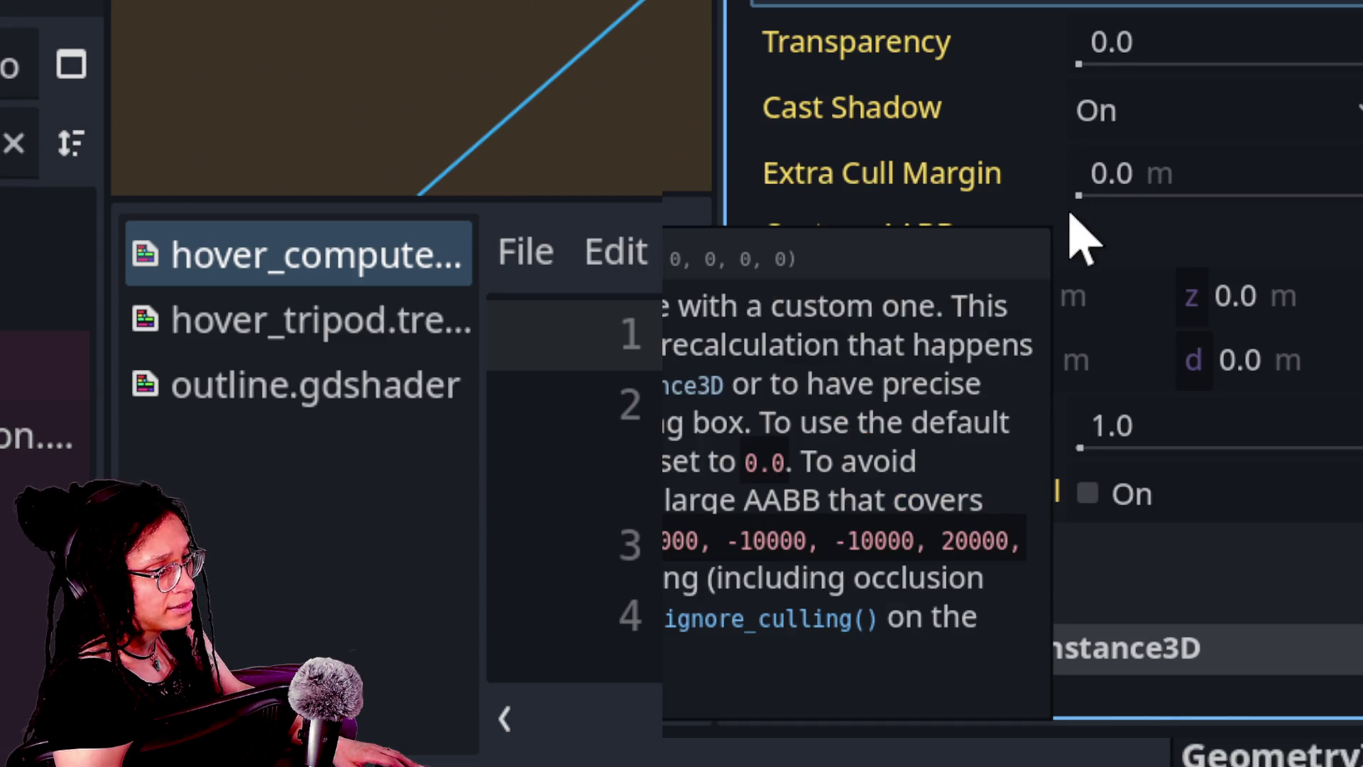
scroll(942, 237, "up", 1)
scroll(1016, 15, "up", 6)
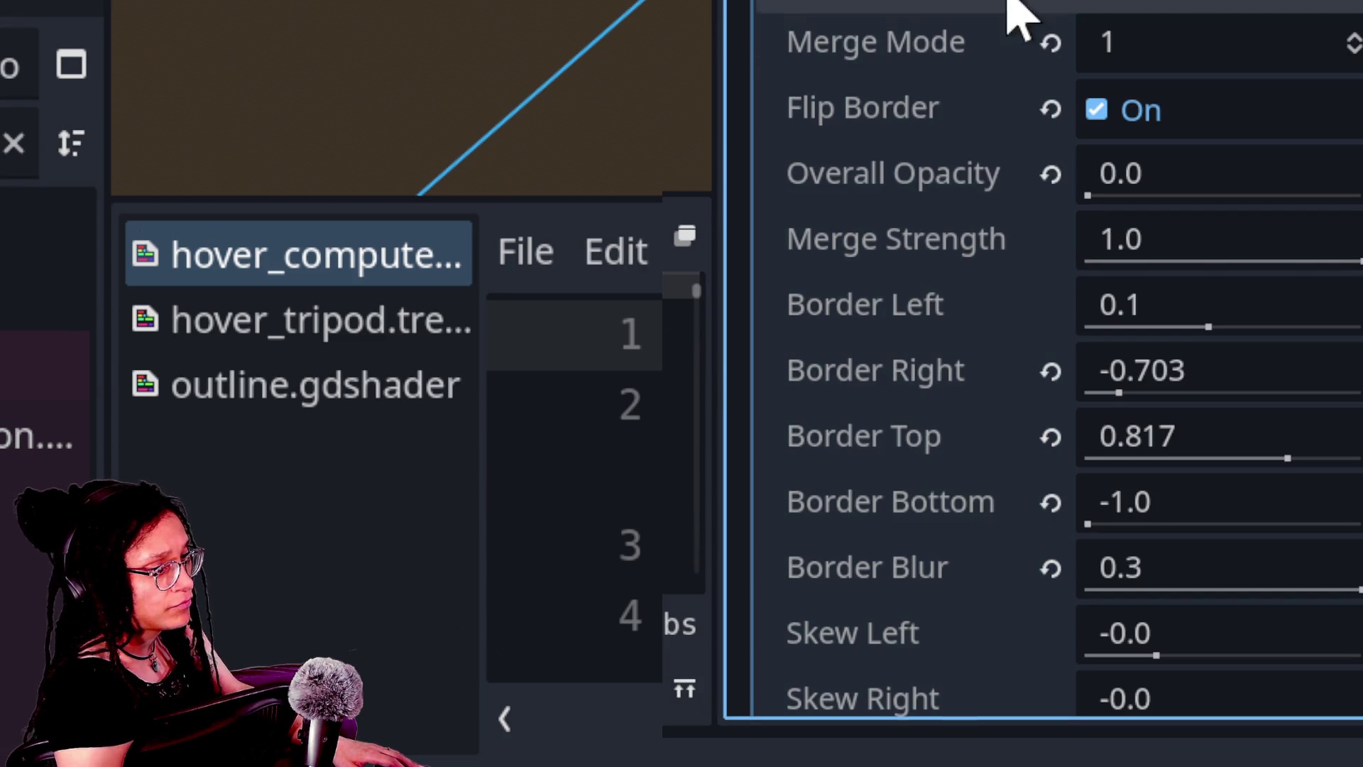
Set the outline's Overall Opacity to 1.0 and Border Blur to 0.0
left_click_drag(1088, 194, 1360, 203)
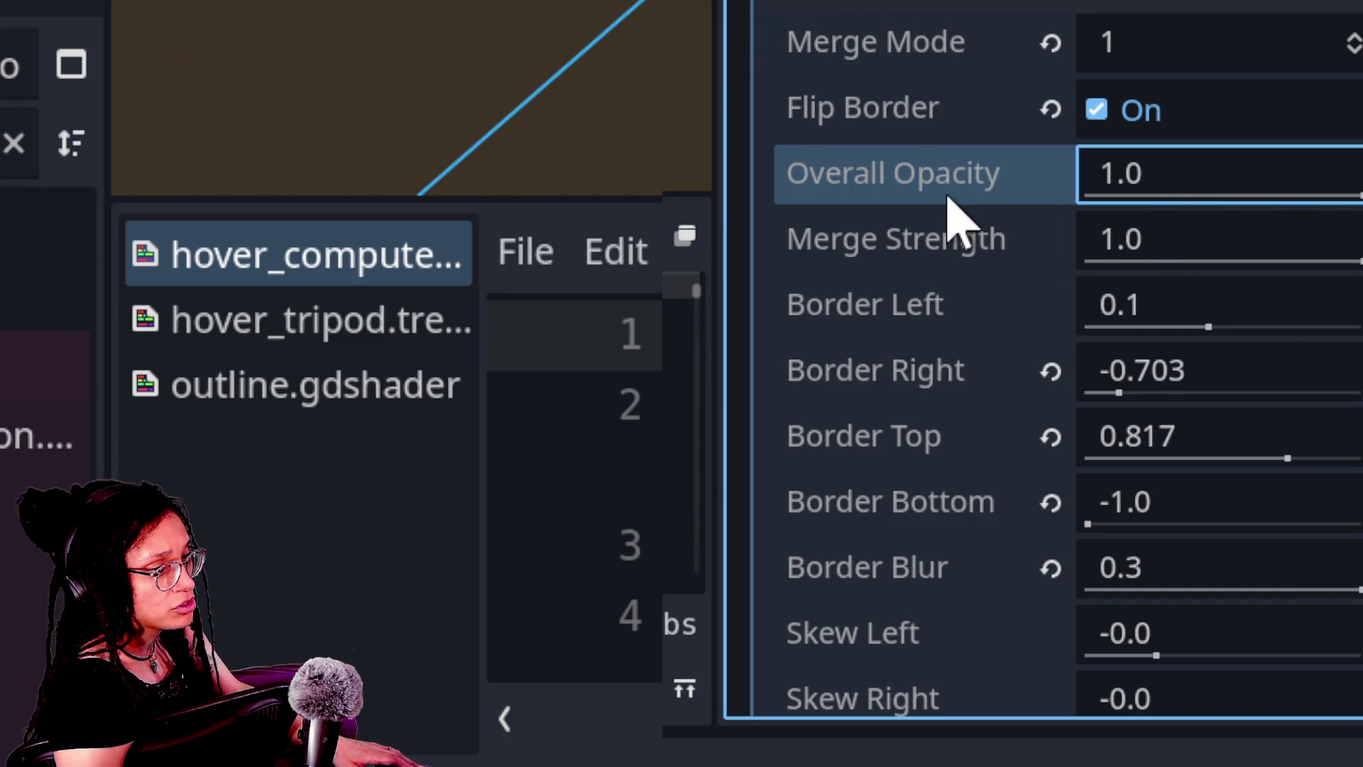
scroll(955, 216, "down", 5)
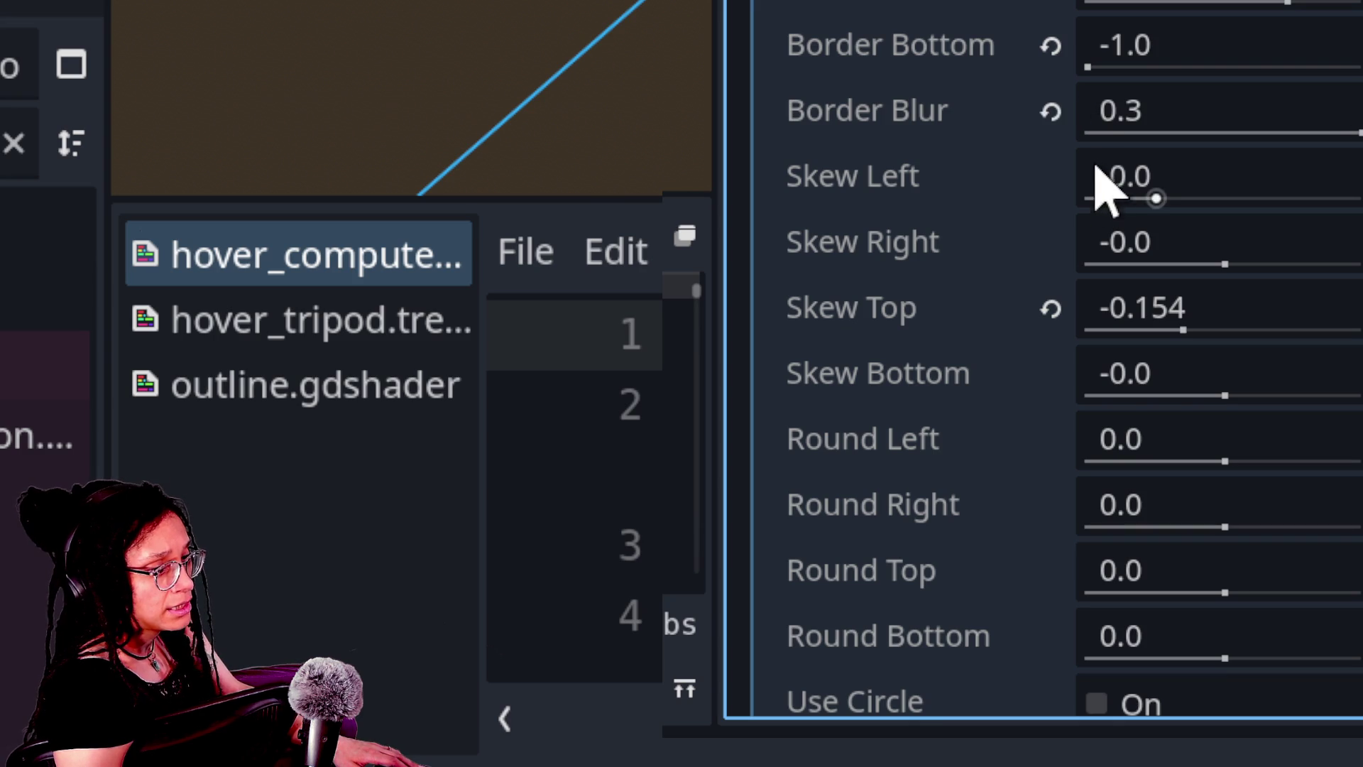
left_click_drag(1343, 132, 1035, 137)
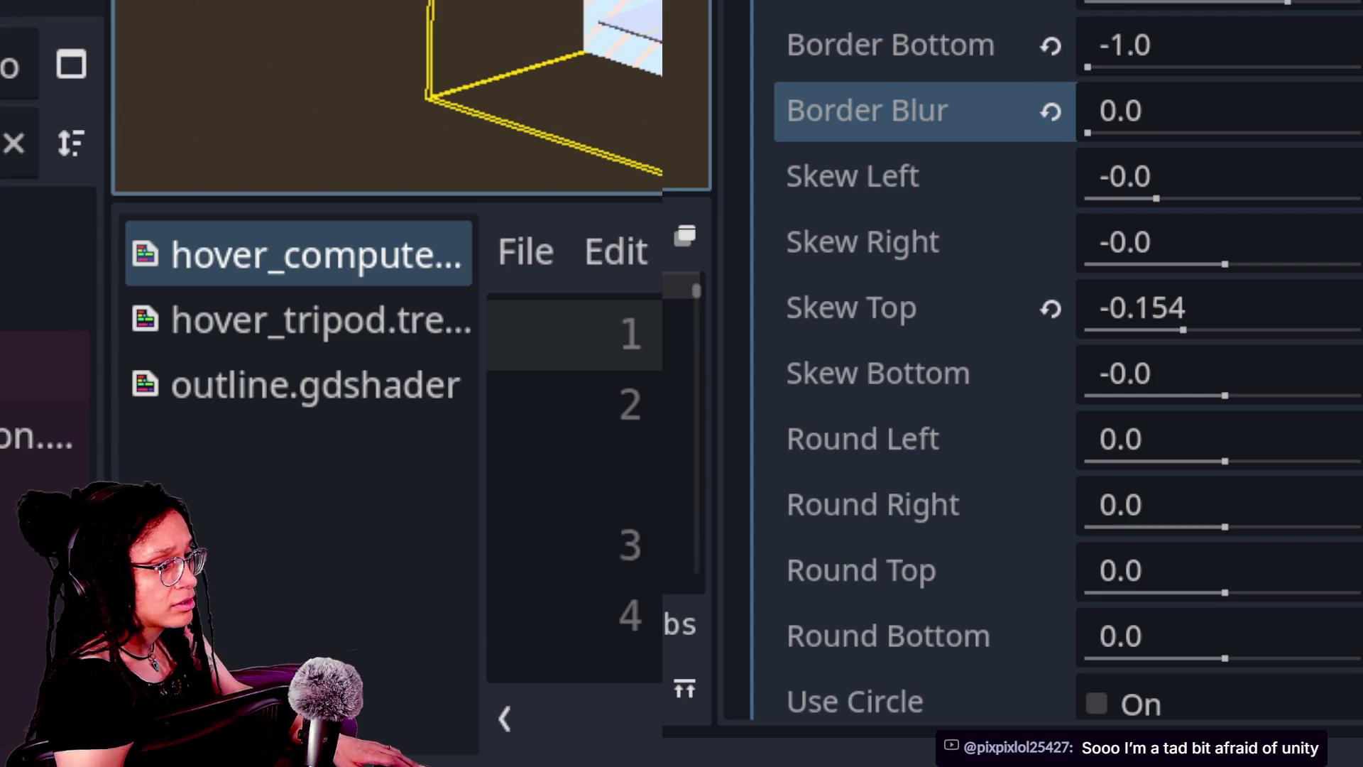
left_click(923, 111)
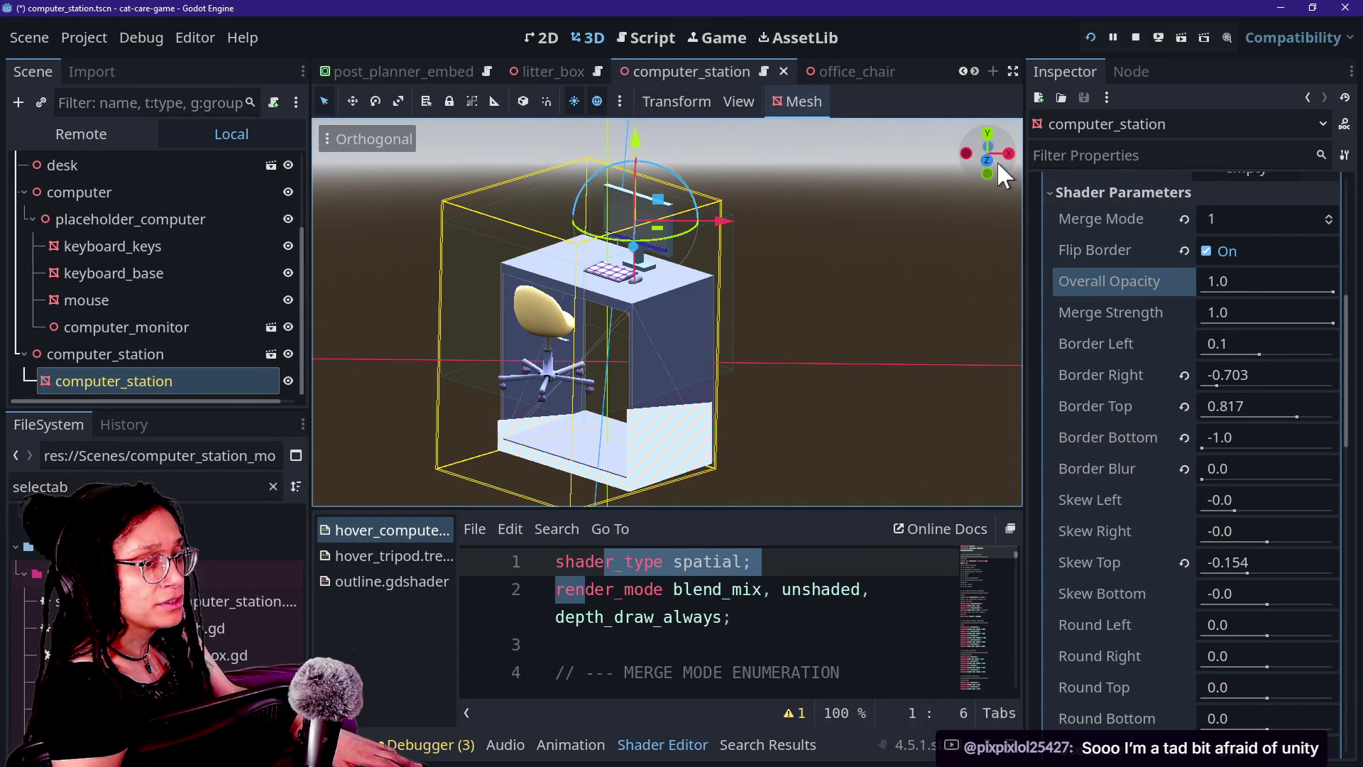
mouse_move(994, 160)
left_mouse_down()
mouse_move(895, 171)
mouse_move(880, 199)
mouse_move(866, 171)
mouse_move(853, 199)
mouse_move(837, 185)
left_mouse_up()
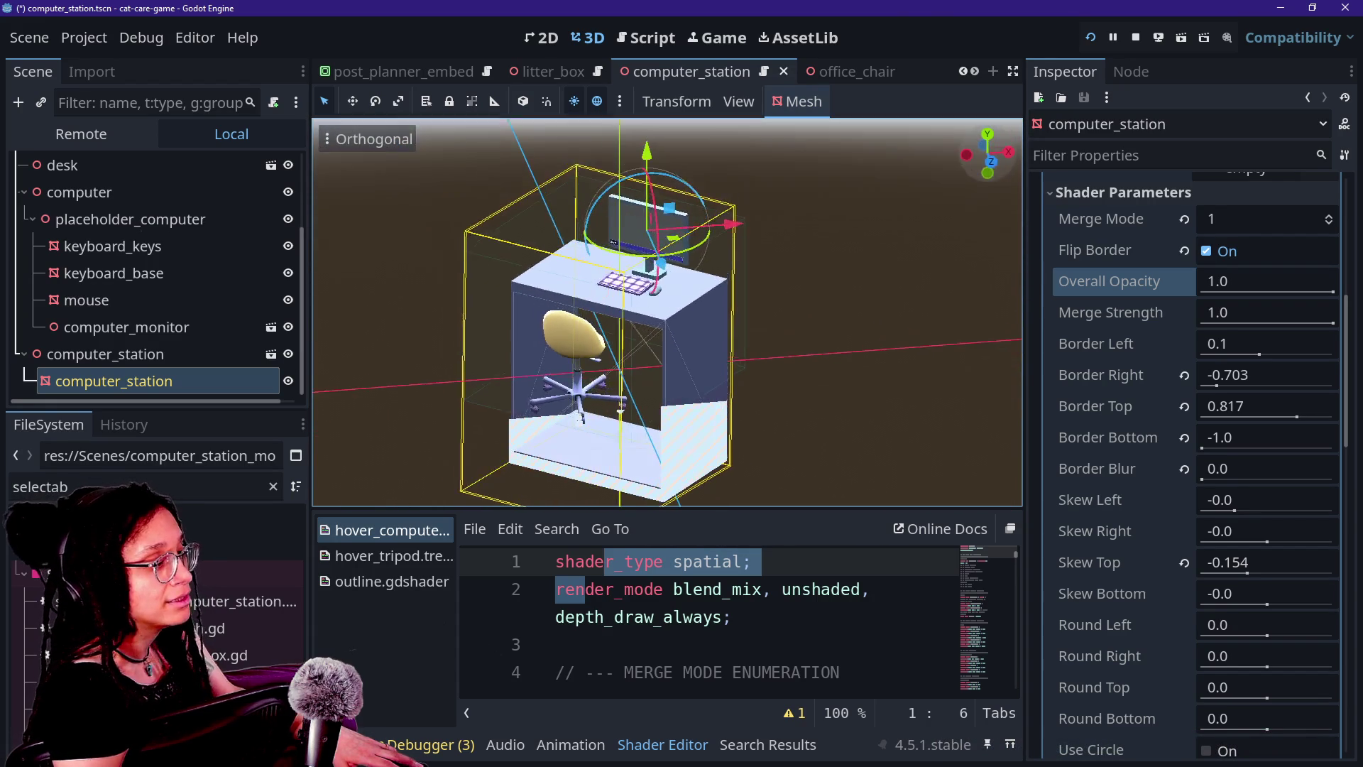
left_click(994, 161)
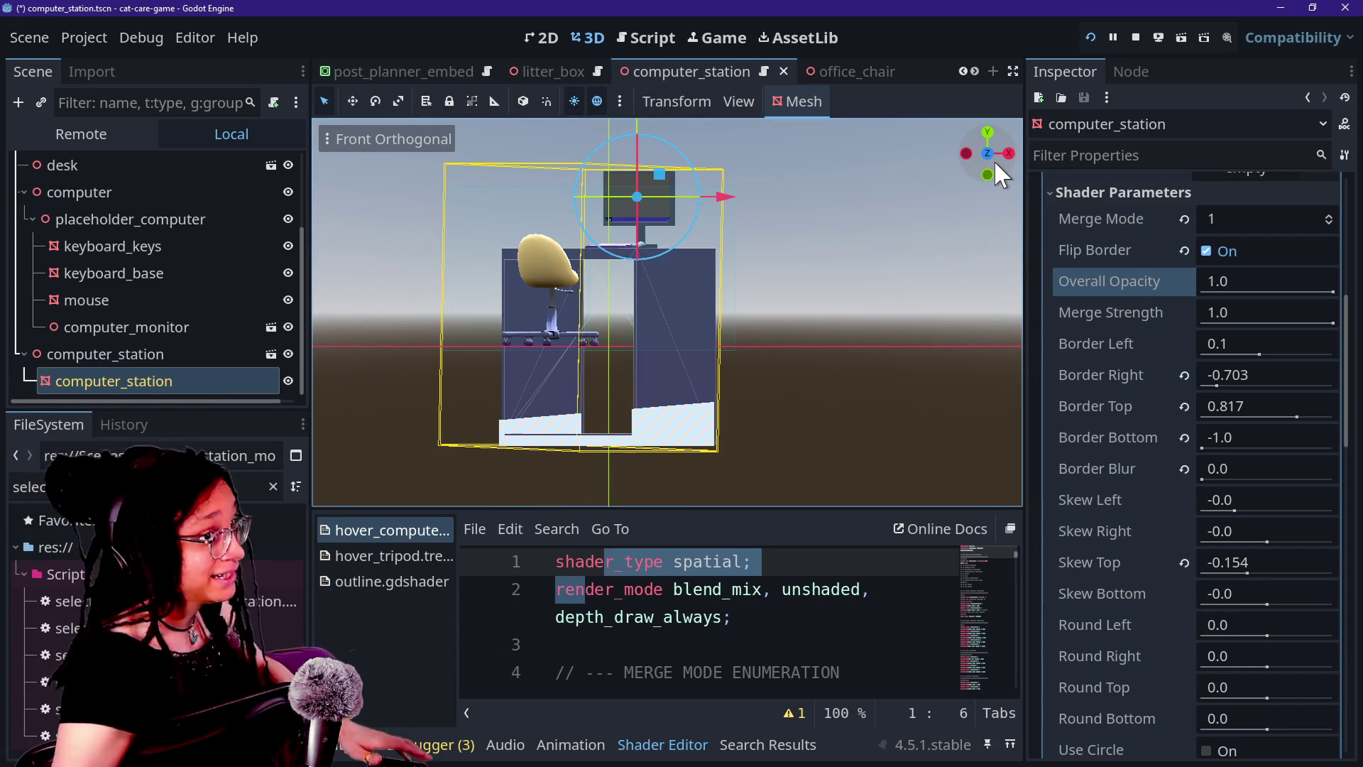
left_click_drag(962, 157, 966, 165)
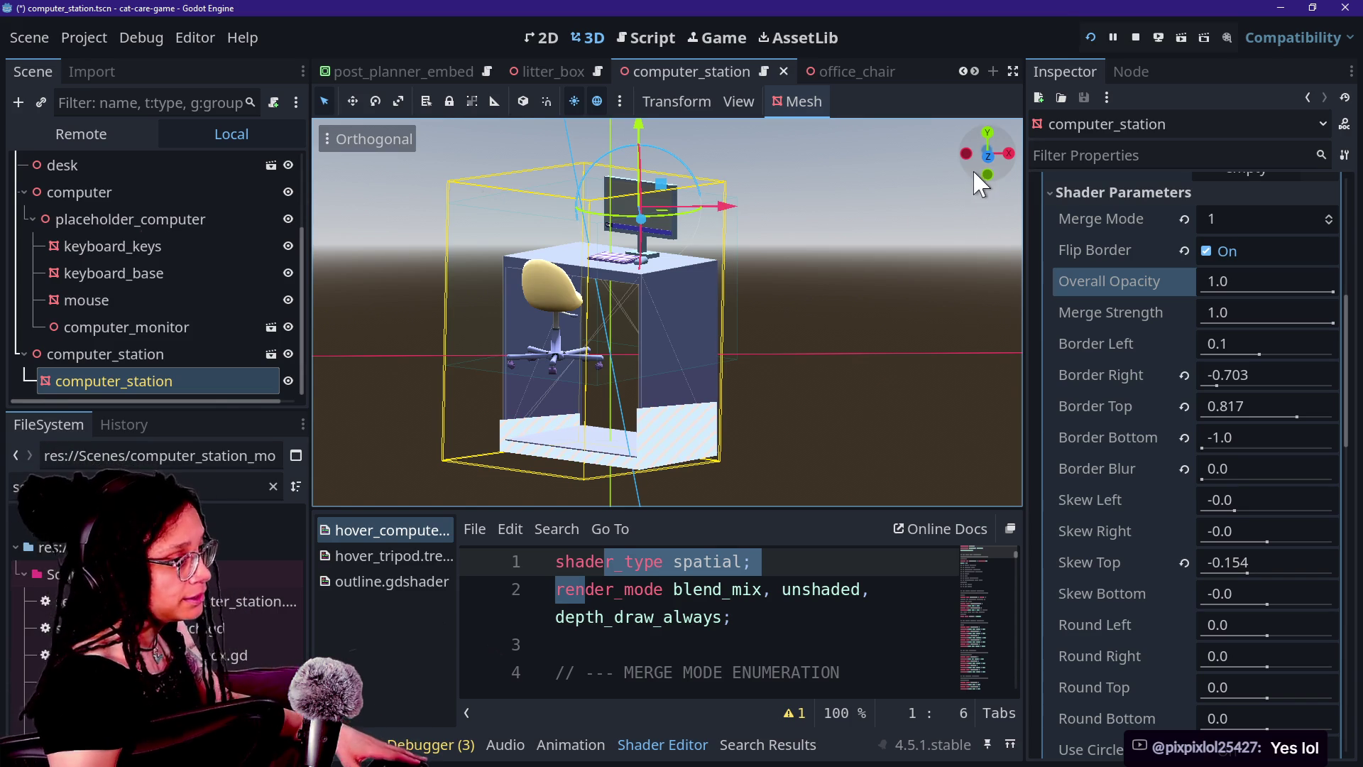
left_click_drag(976, 162, 977, 164)
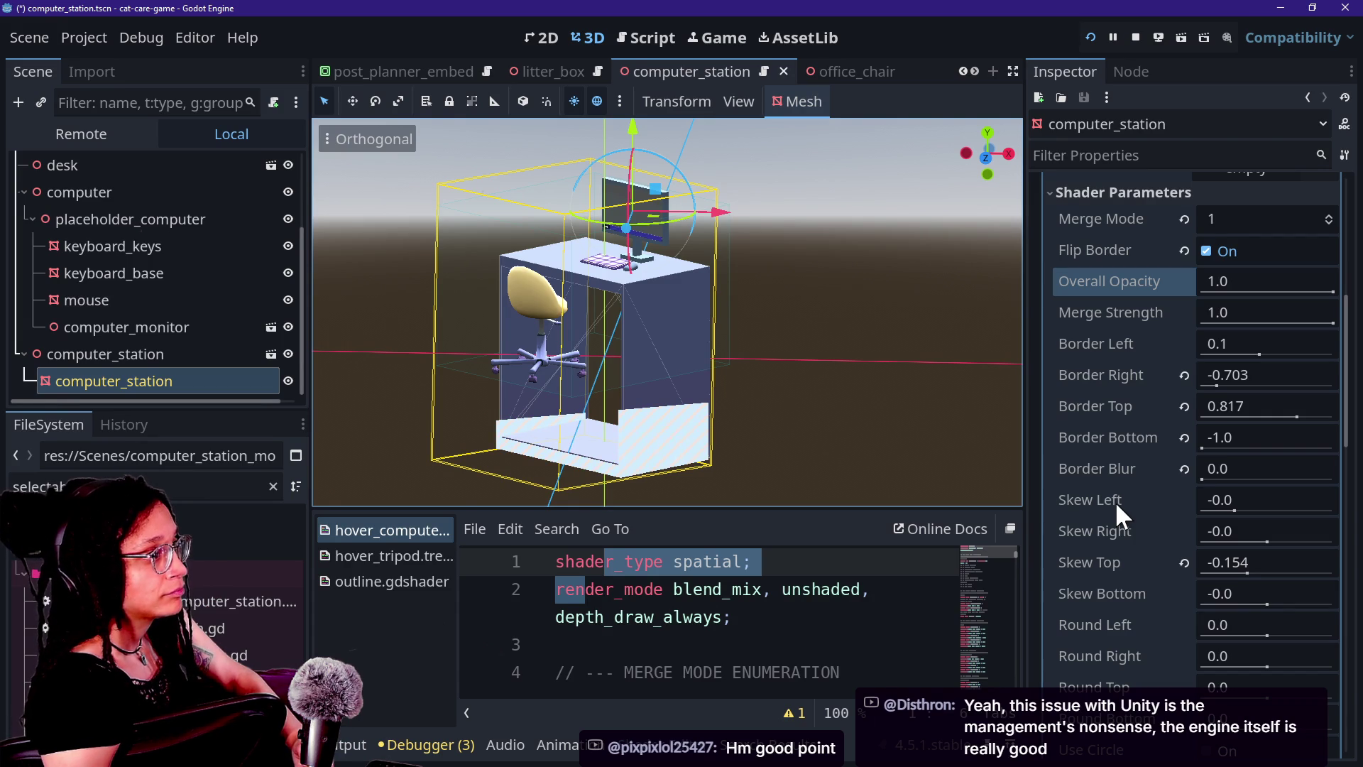
Save and run the game in the Game tab, try the sofa close-up, then use the 3D camera override
key("ctrl+s")
left_click(707, 35)
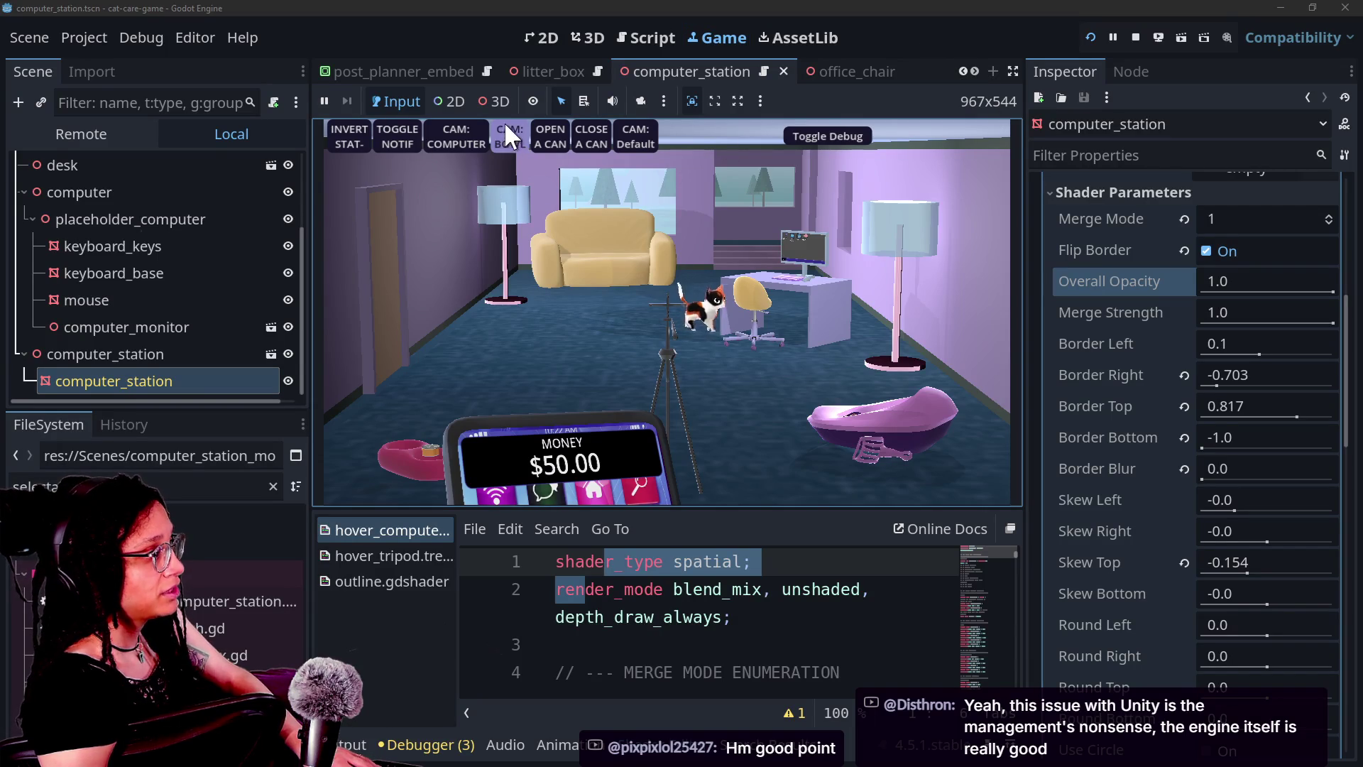
left_click(557, 228)
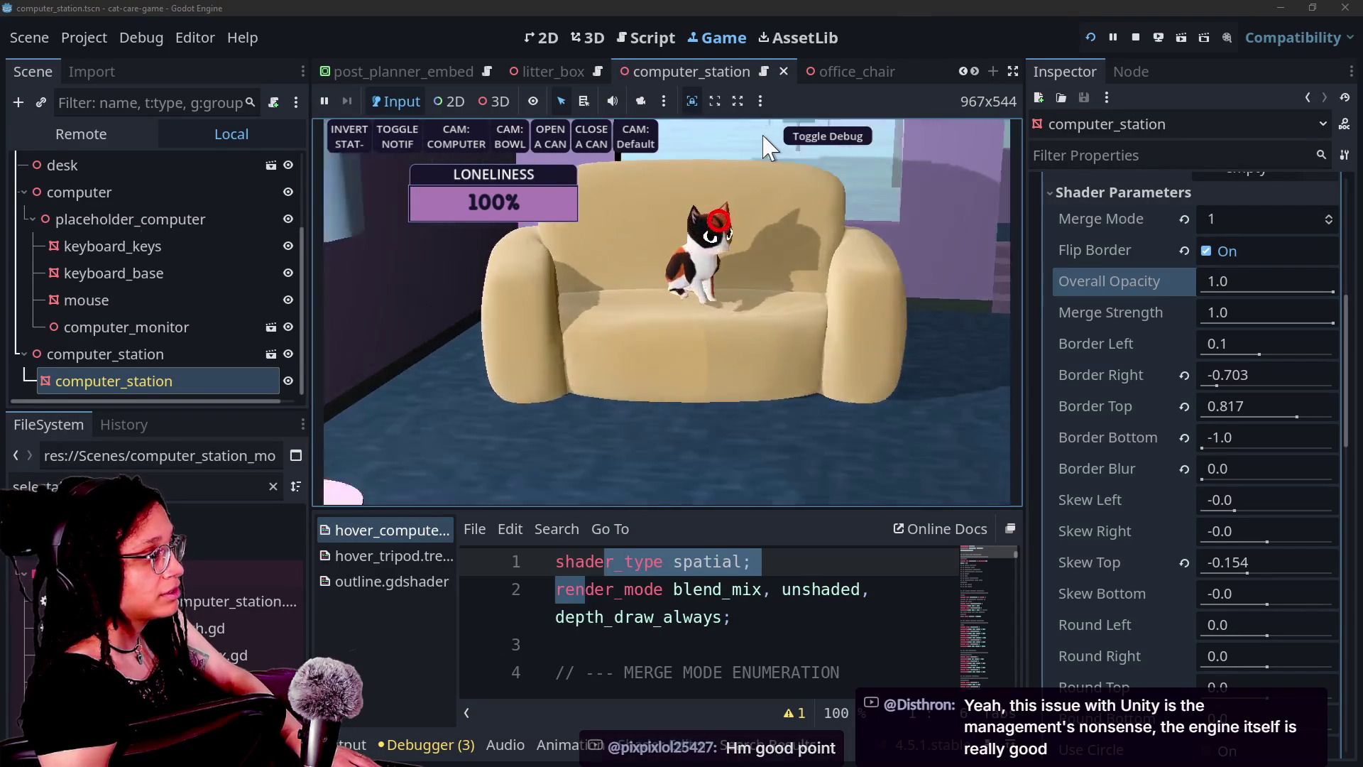
left_click(863, 387)
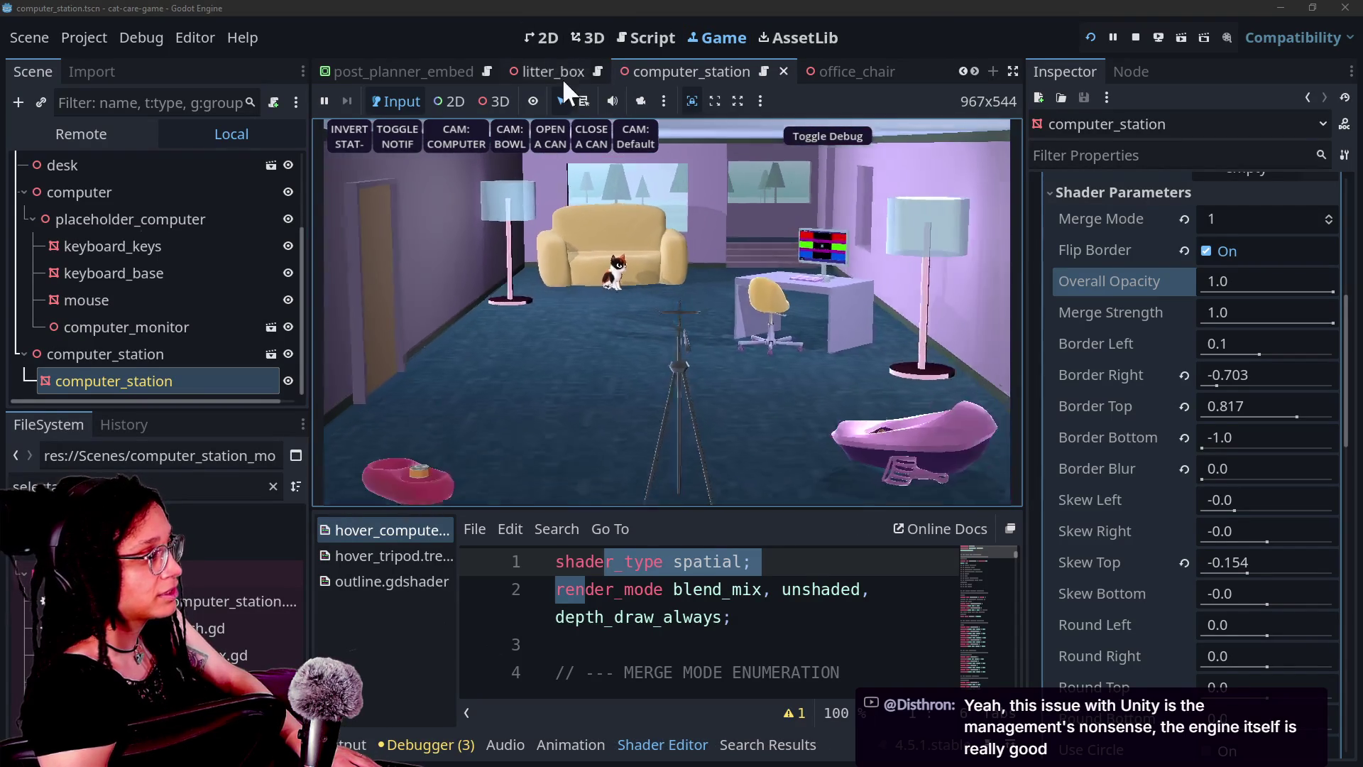
left_click(639, 101)
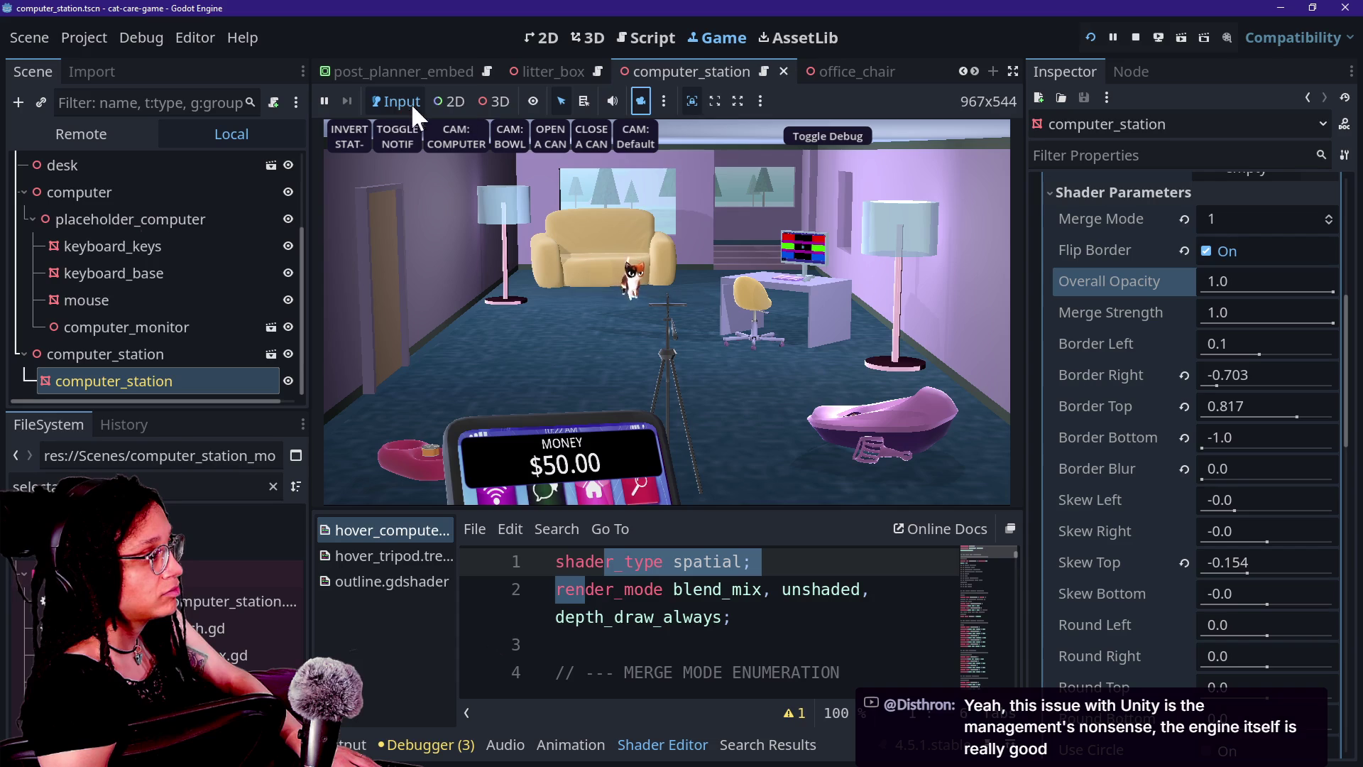
left_click(495, 101)
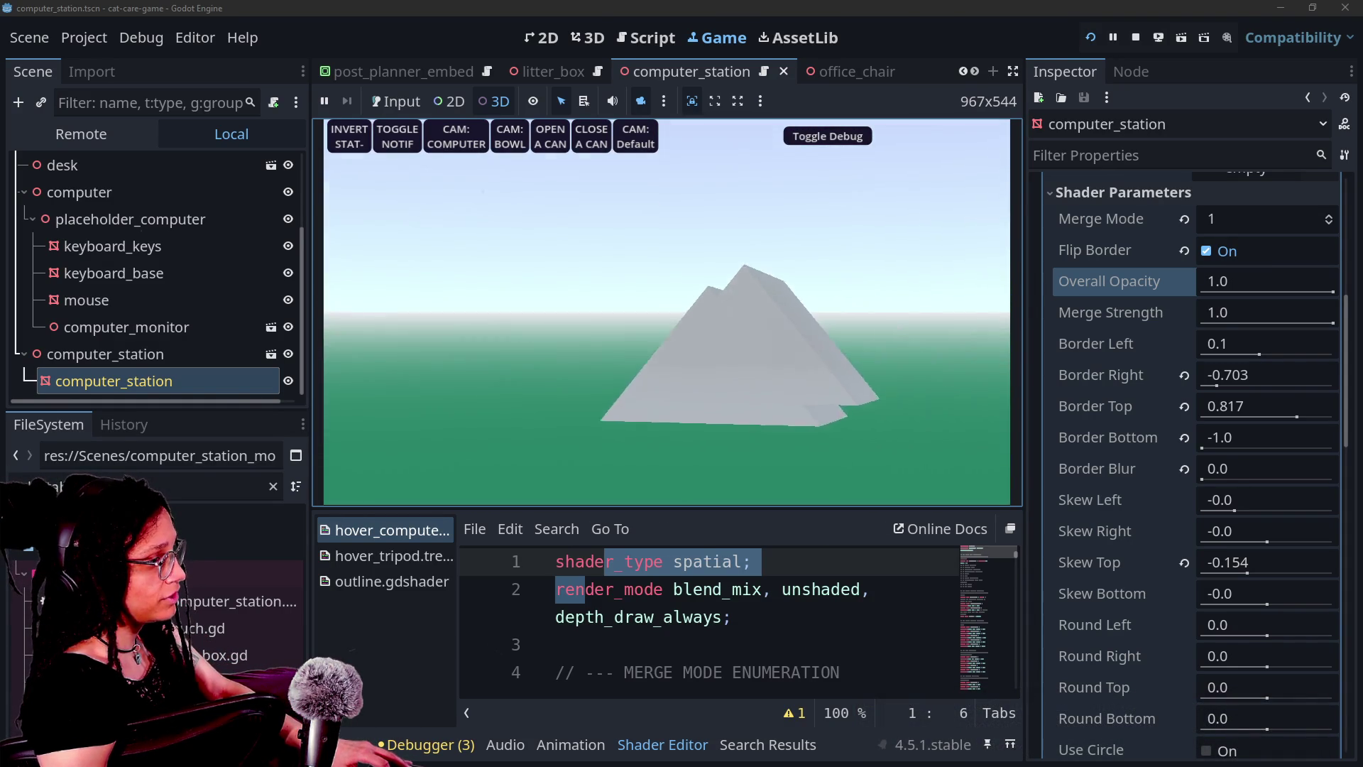
Restart the running game and select the computer_station node and its child mesh
scroll(1214, 393, "down", 10)
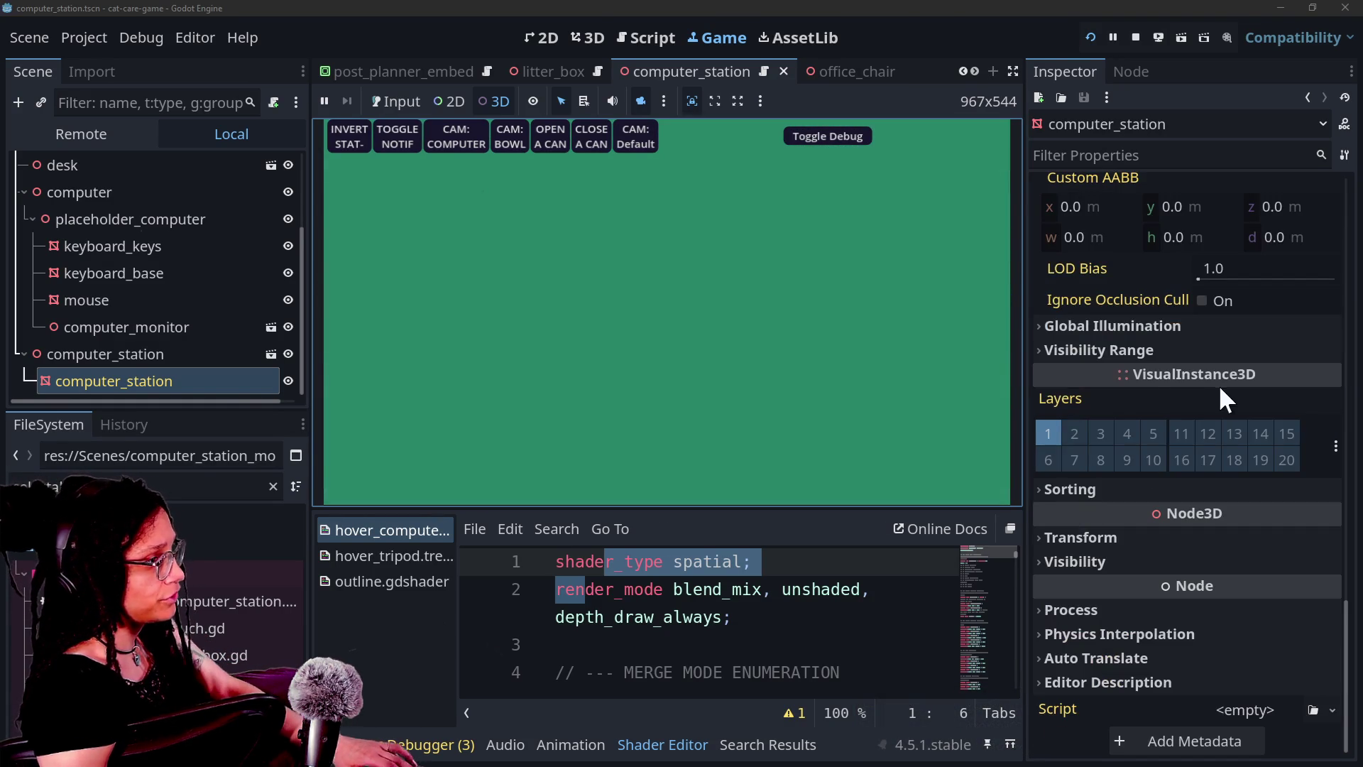
left_click(1091, 35)
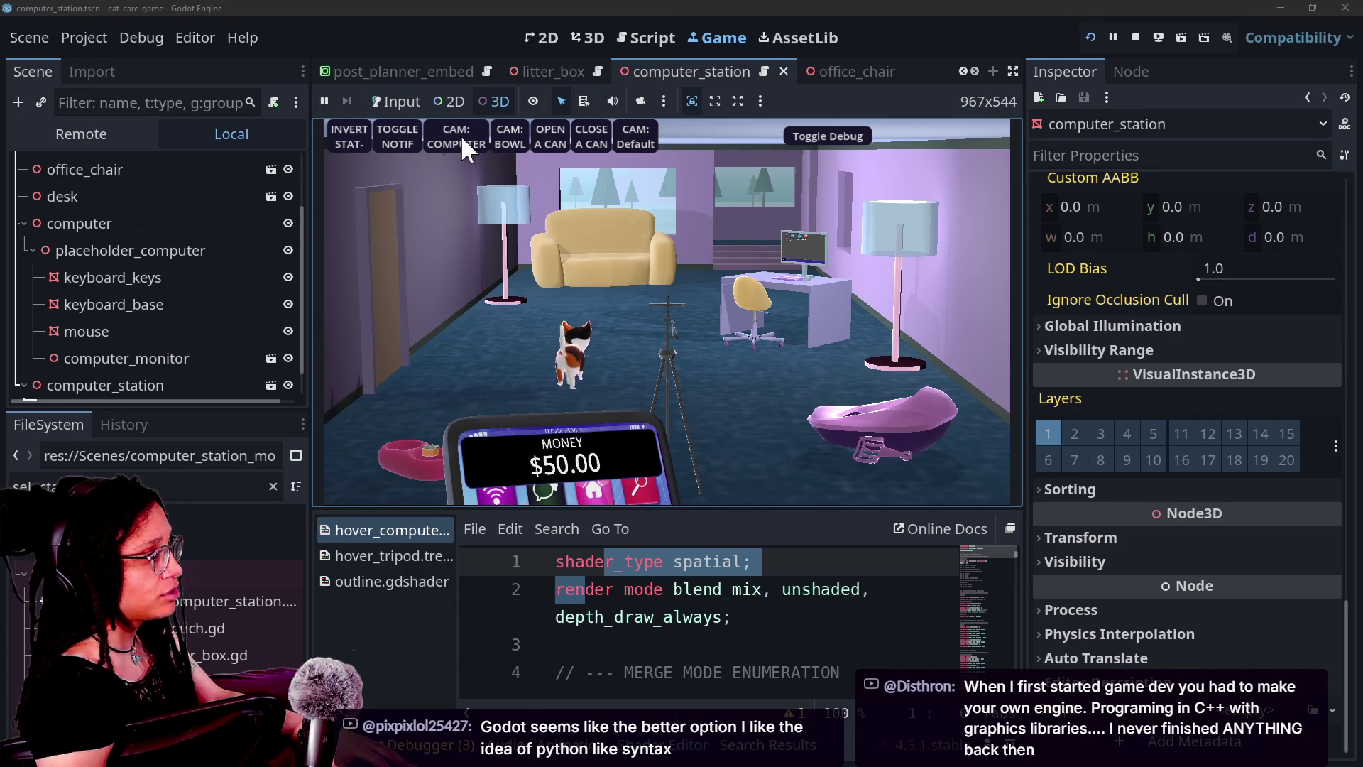
scroll(100, 341, "down", 1)
left_click(117, 377)
left_click(118, 354)
left_click(118, 377)
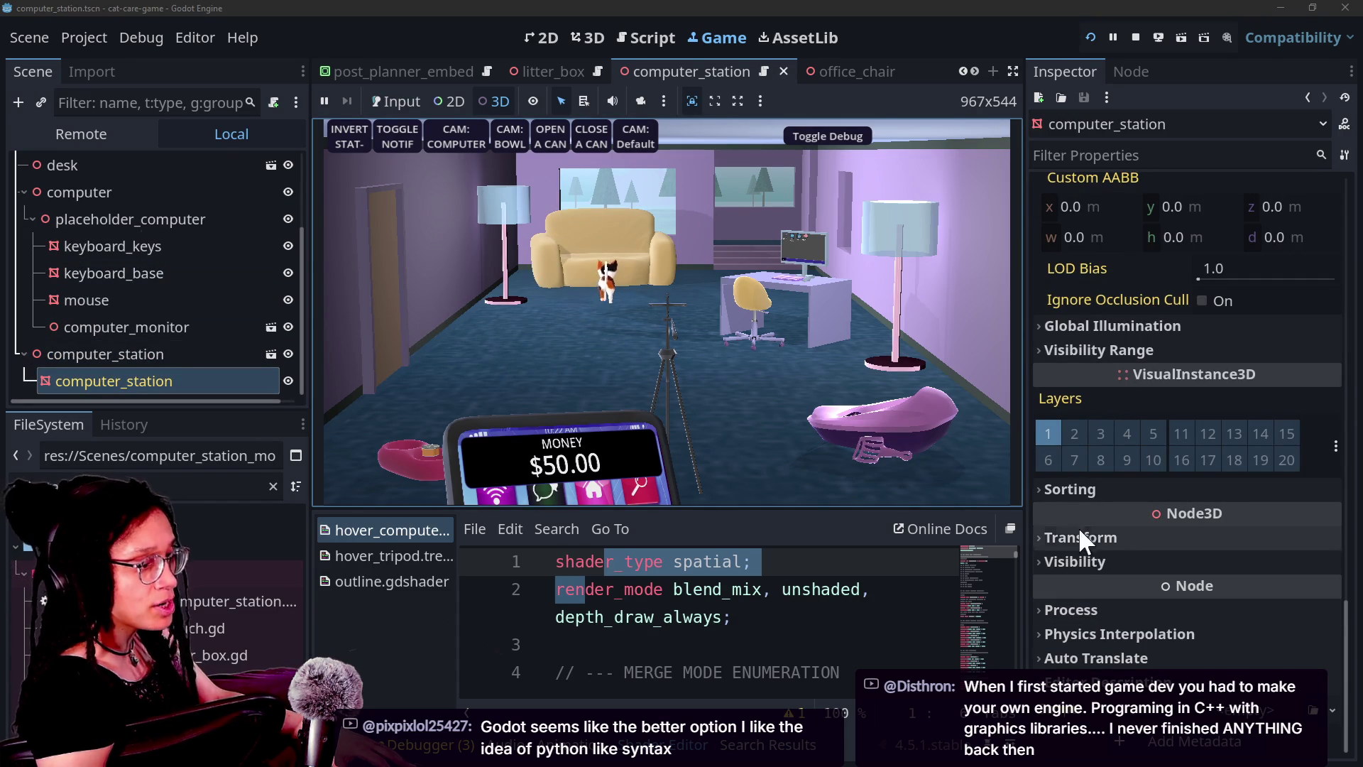
Pick the room's WorldBoundary collision shape in the running game view to inspect it
scroll(1073, 484, "up", 10)
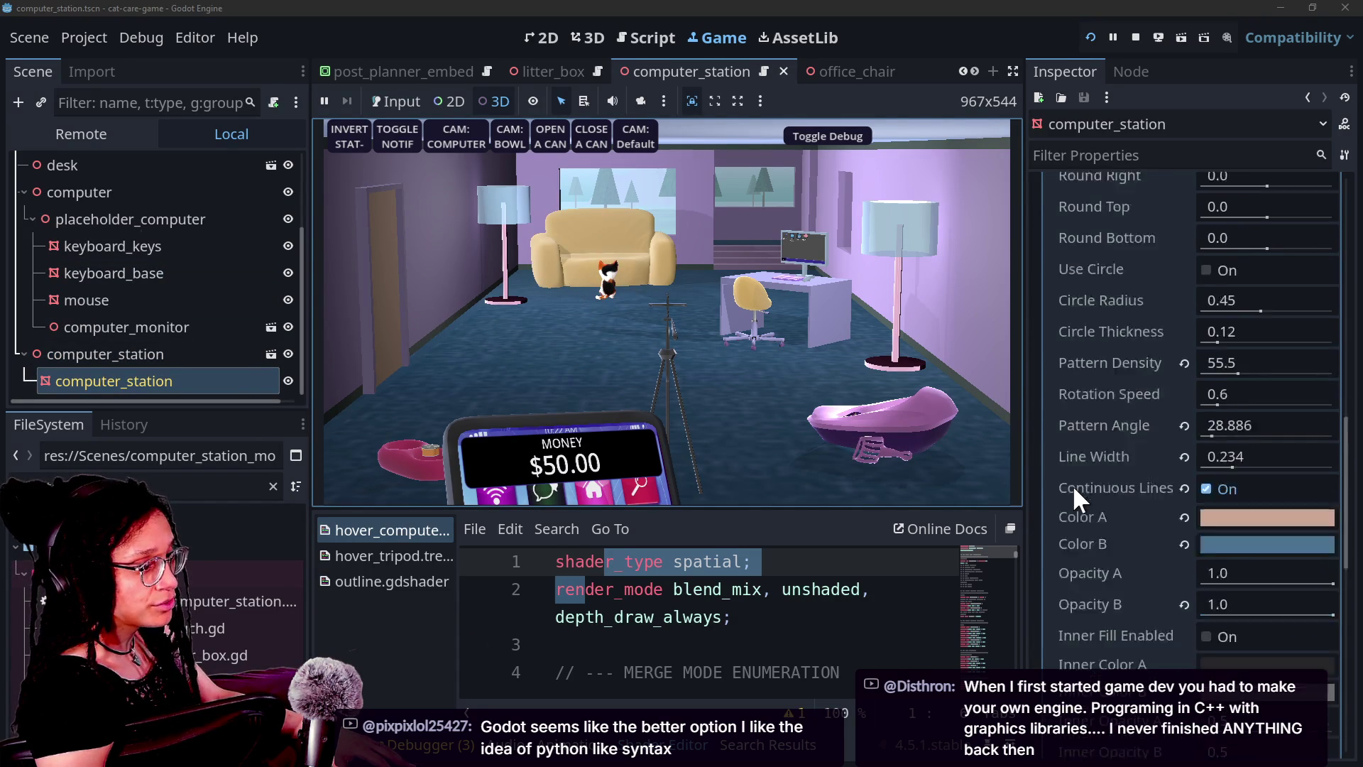
scroll(1072, 484, "down", 4)
scroll(1072, 484, "up", 6)
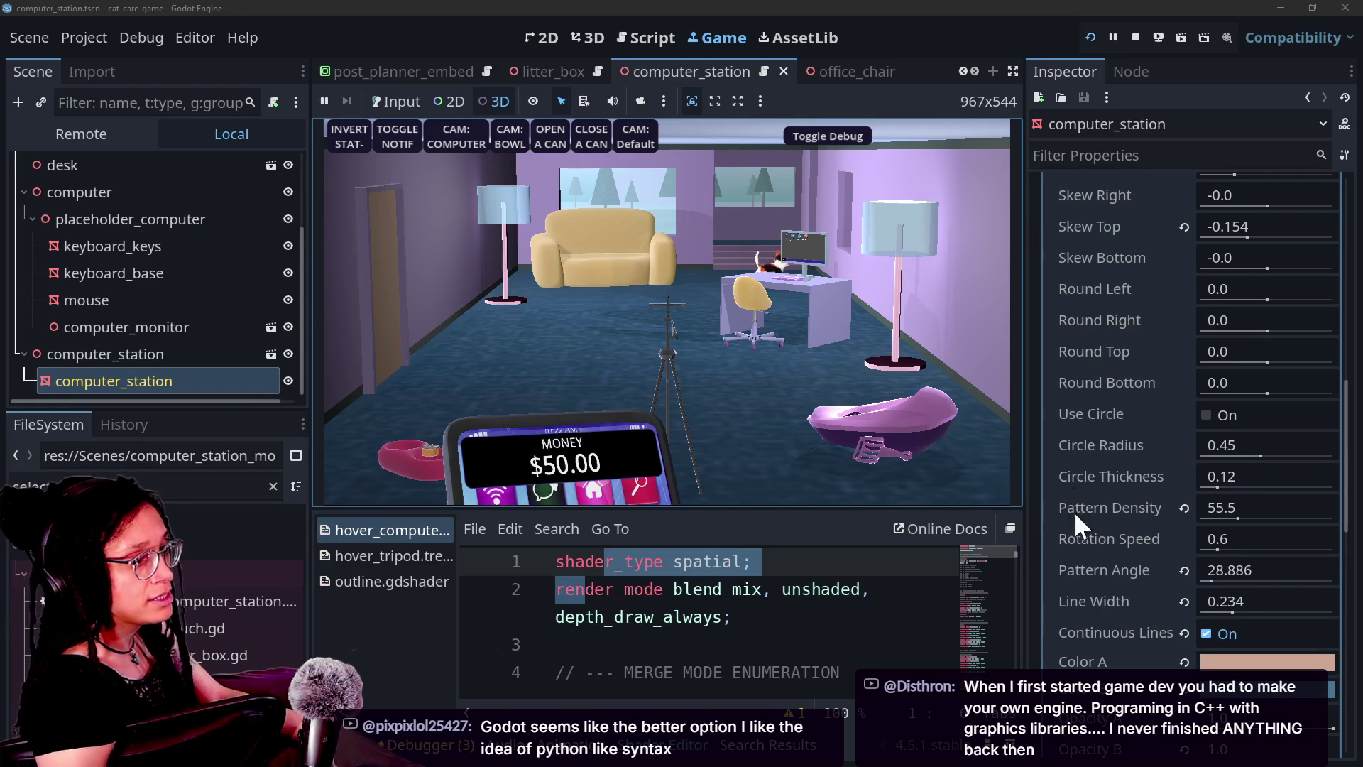
left_click_drag(1348, 477, 1354, 380)
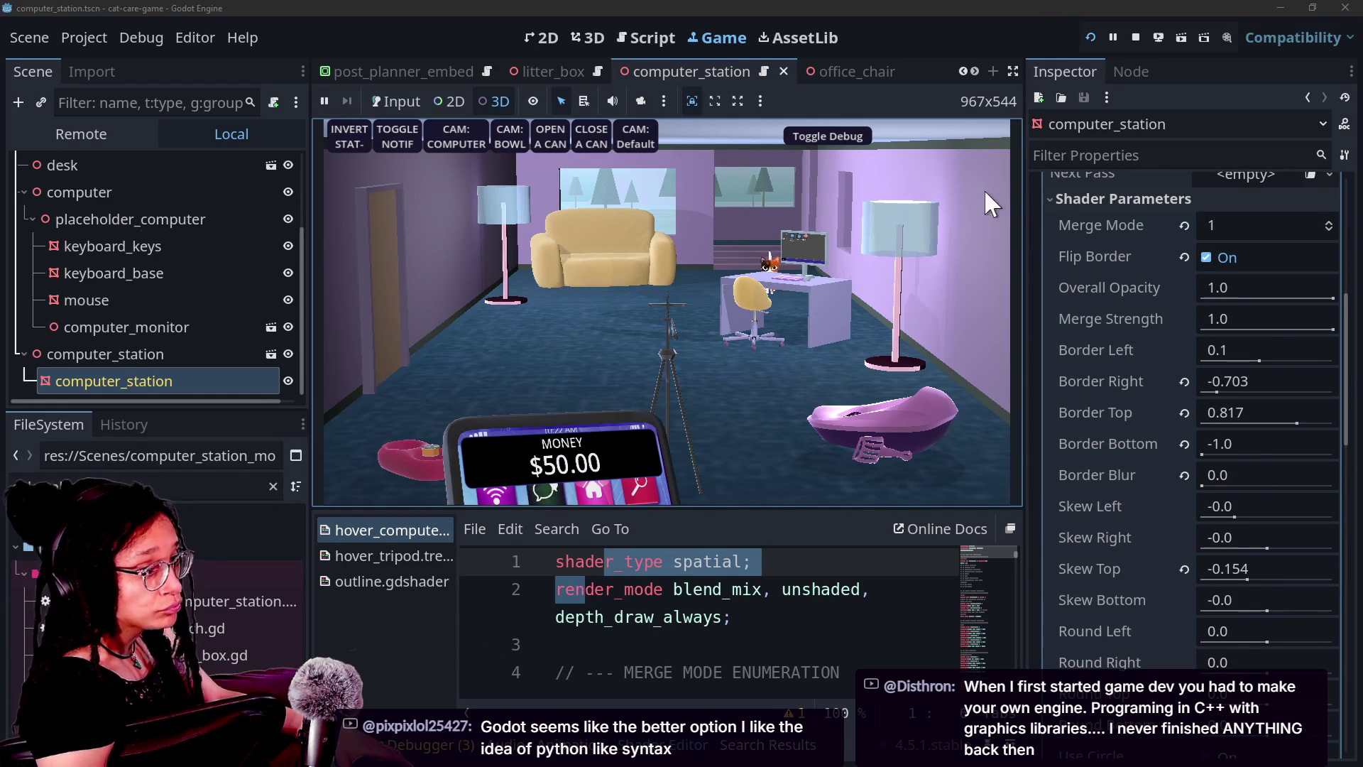
left_click(660, 241)
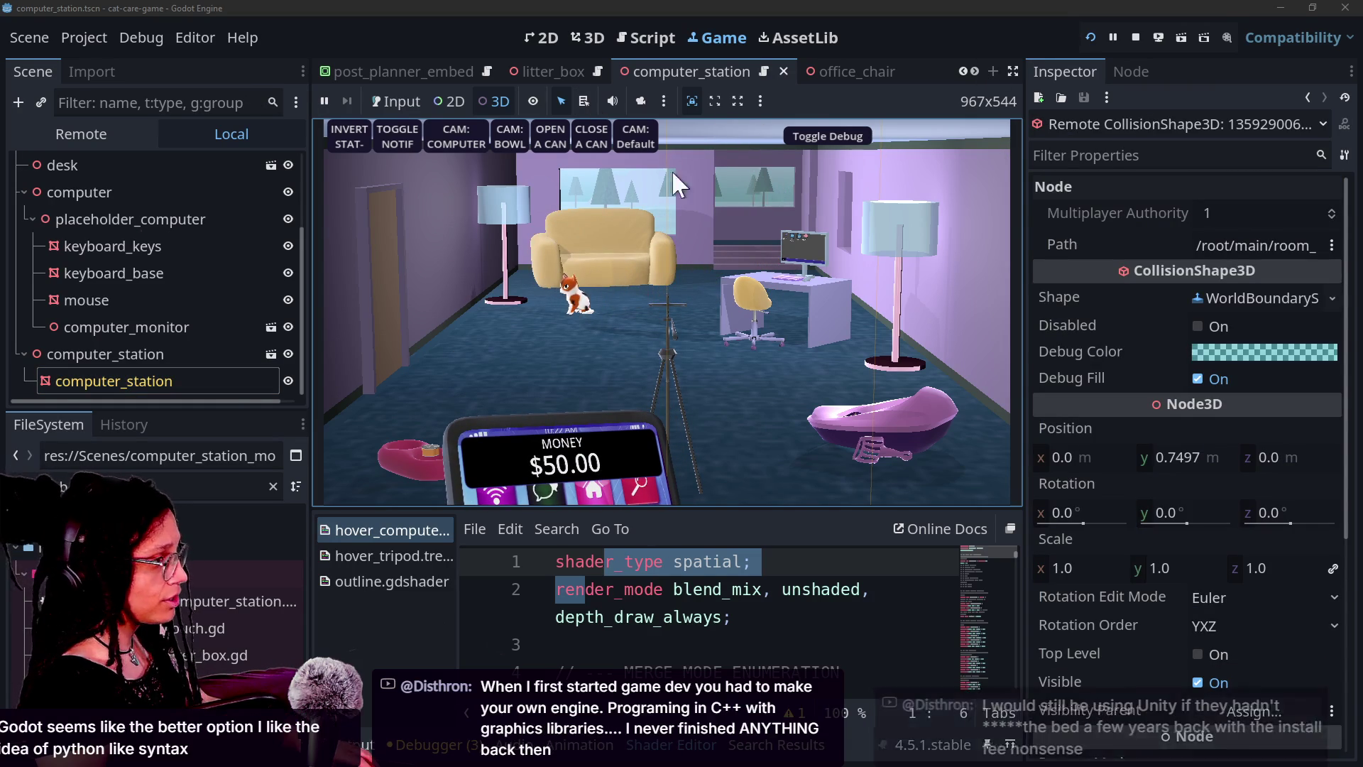
left_click(638, 102)
scroll(668, 313, "up", 5)
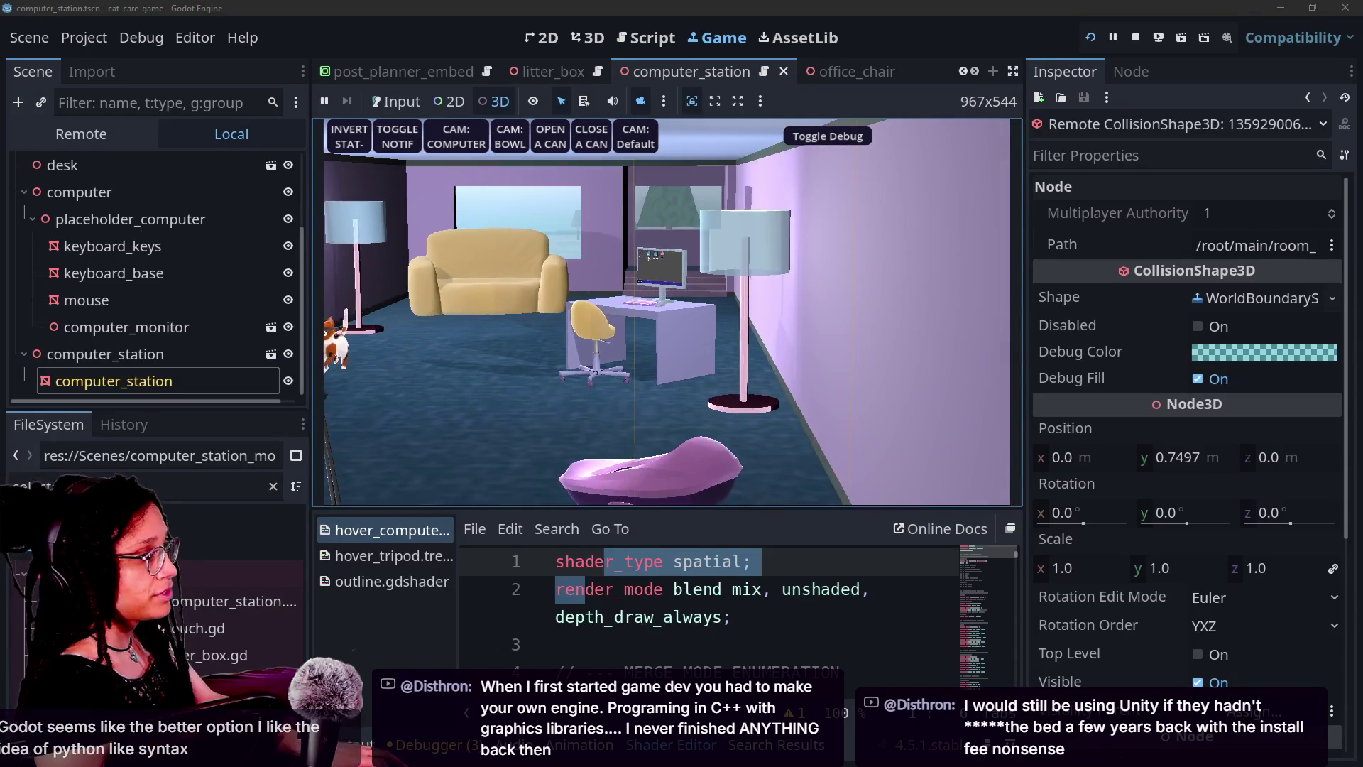
scroll(668, 313, "down", 5)
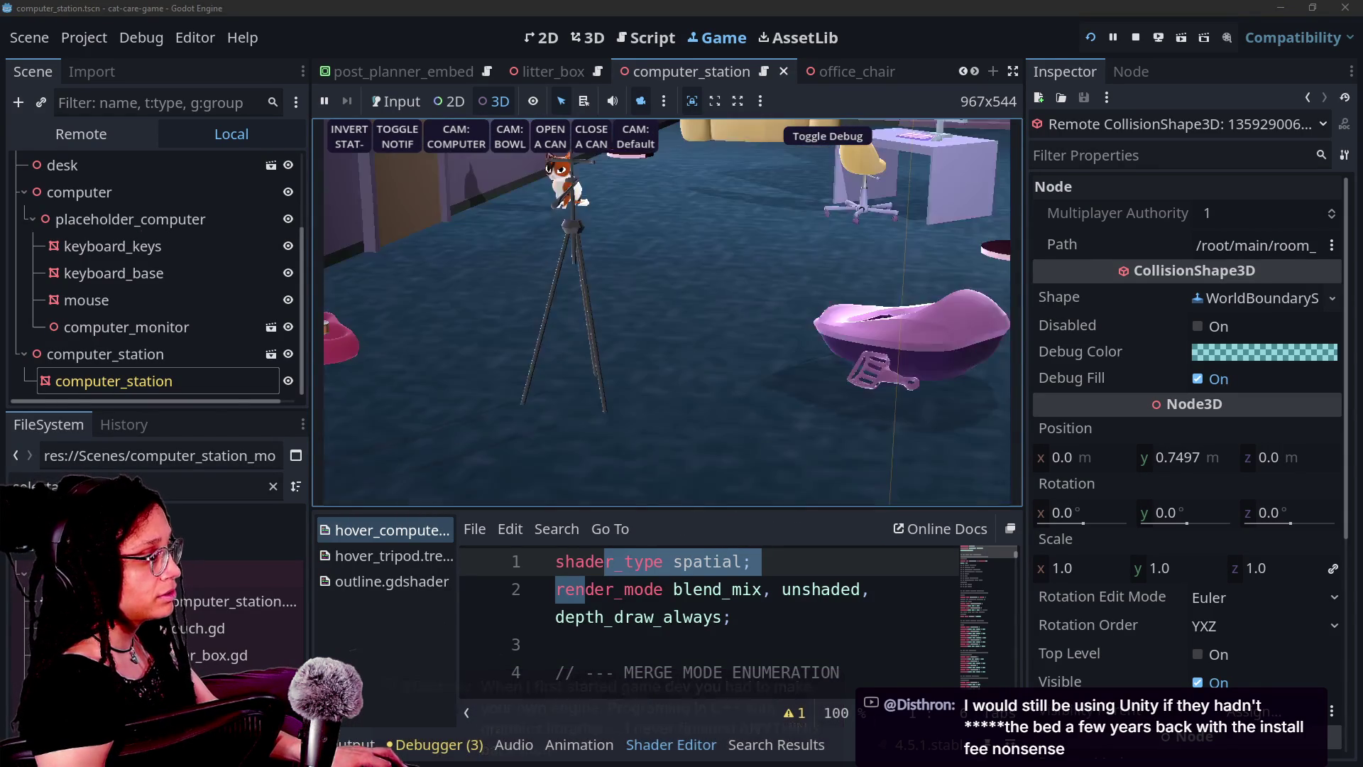
scroll(668, 312, "up", 5)
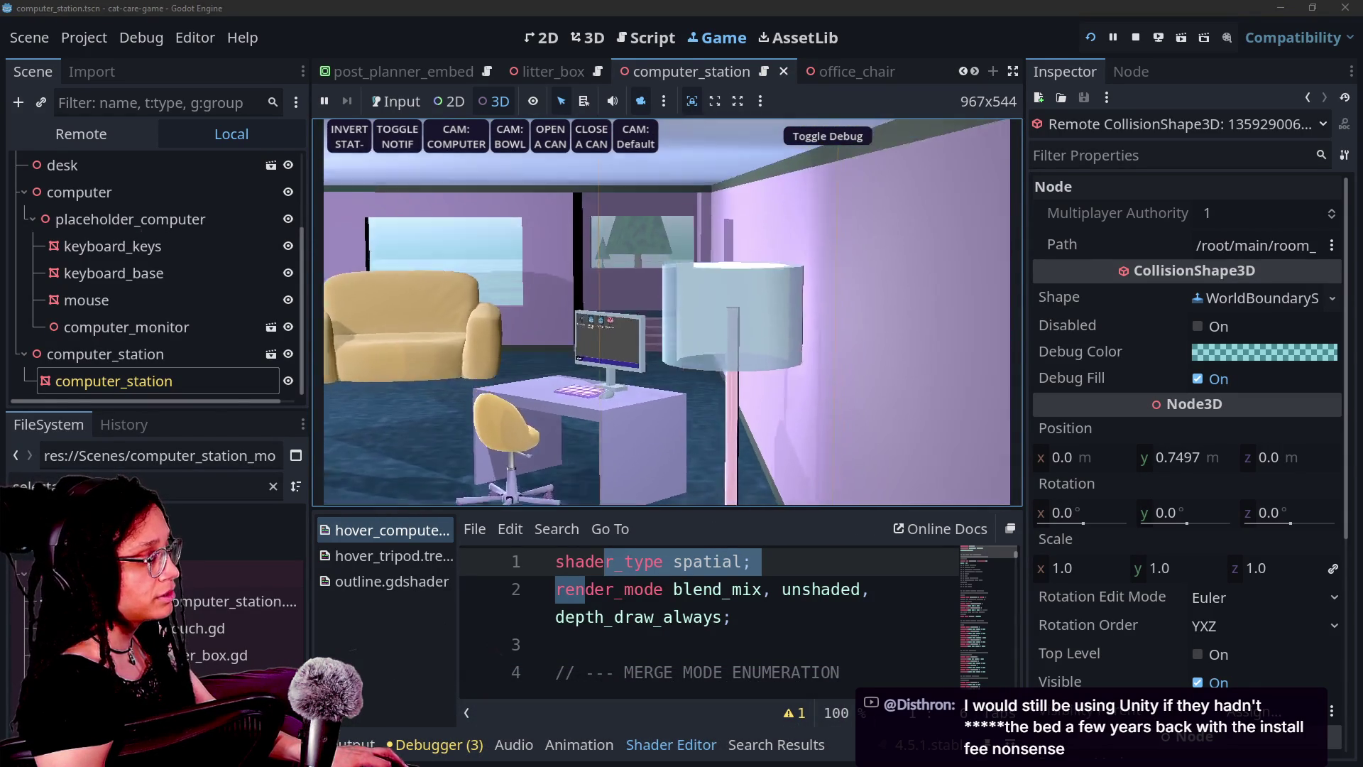
scroll(667, 312, "up", 5)
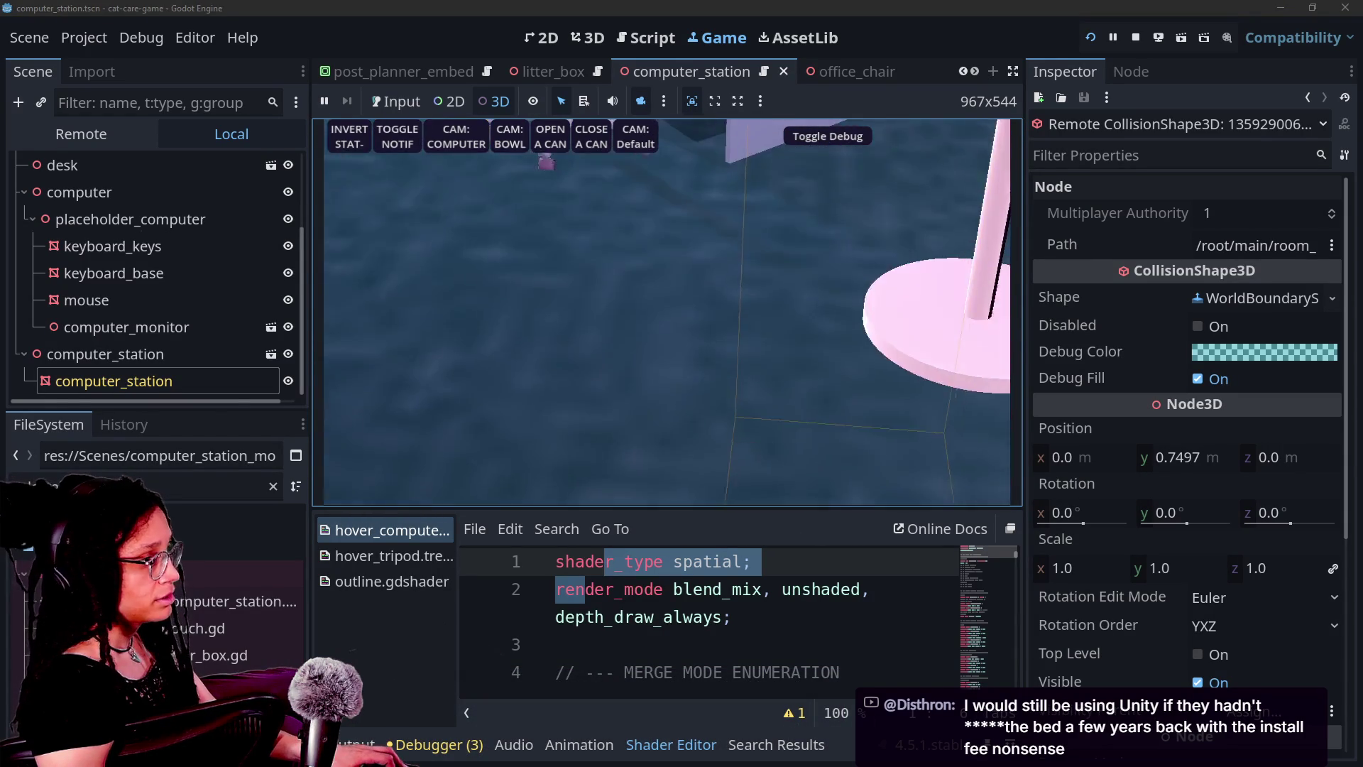
scroll(668, 312, "down", 5)
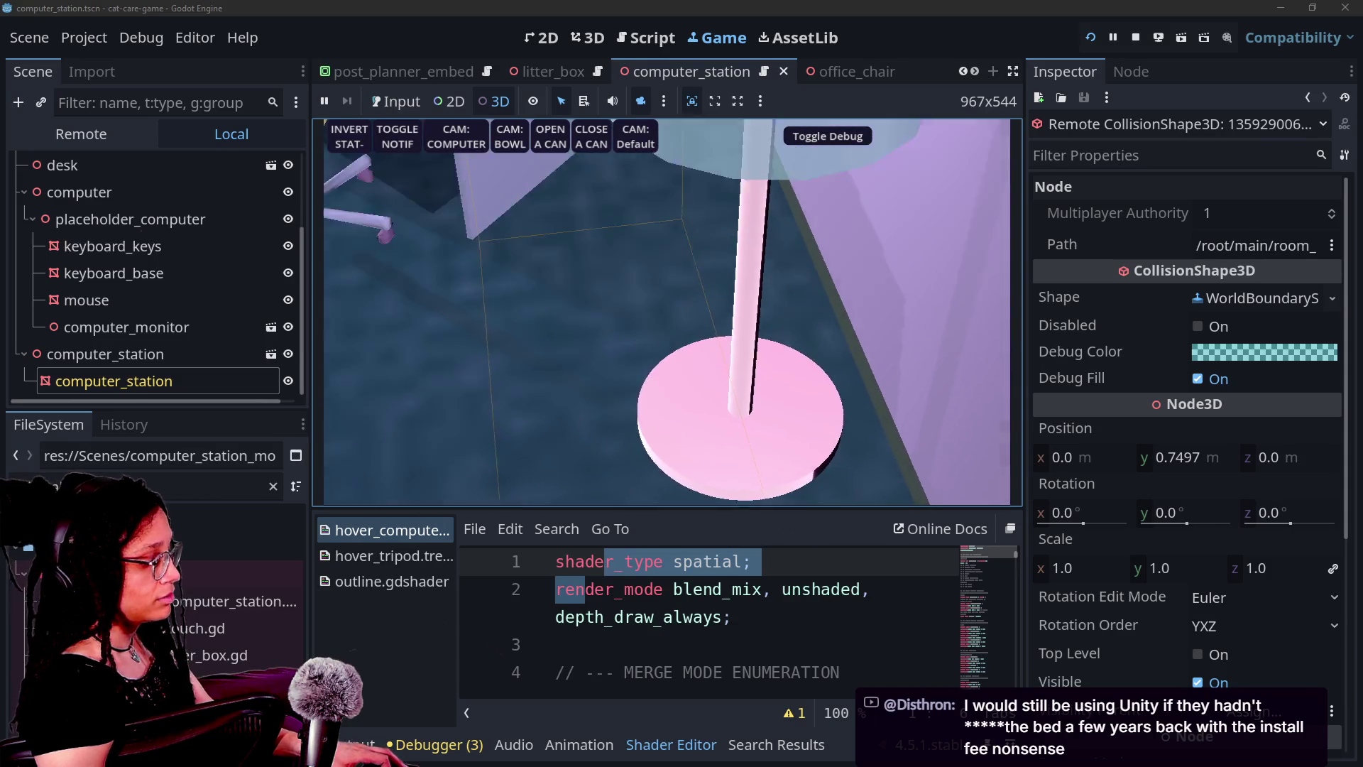
scroll(668, 313, "down", 5)
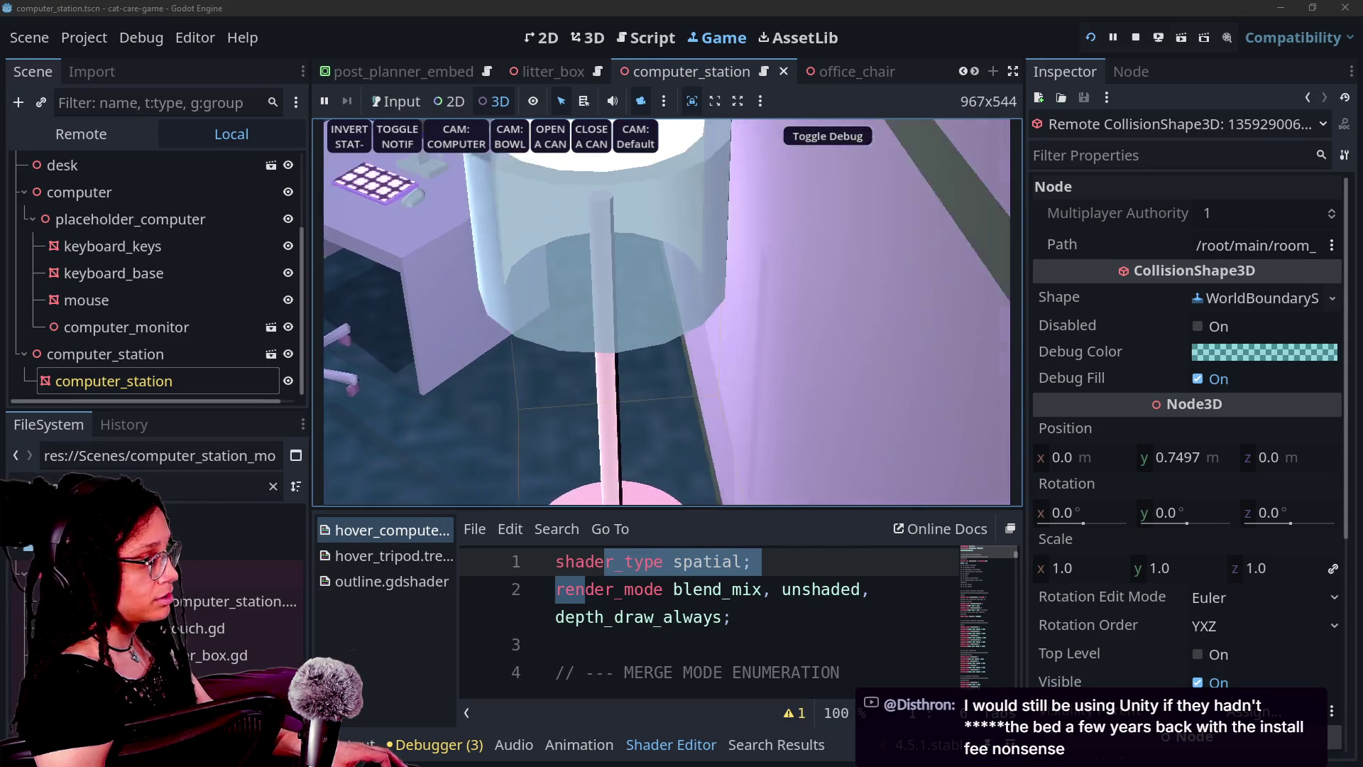
scroll(668, 312, "down", 5)
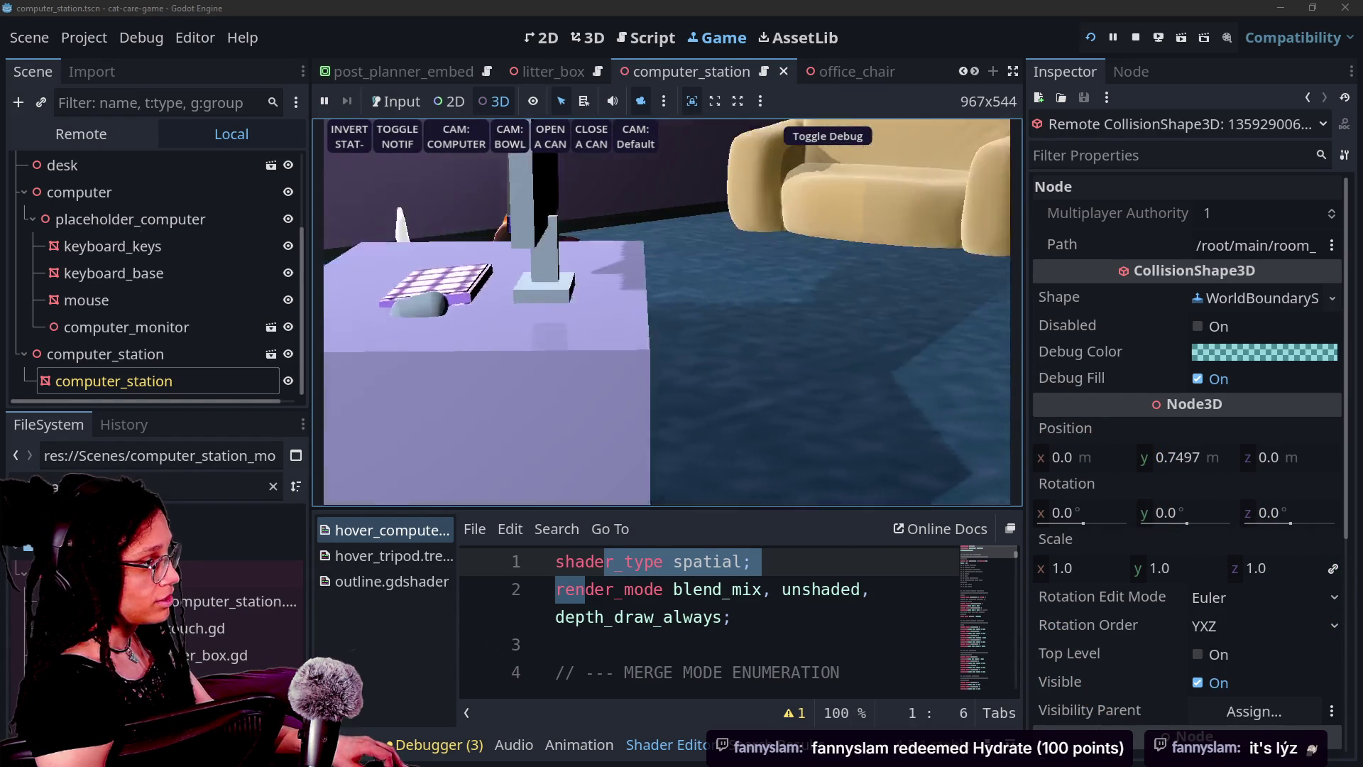
key("Caps_Lock")
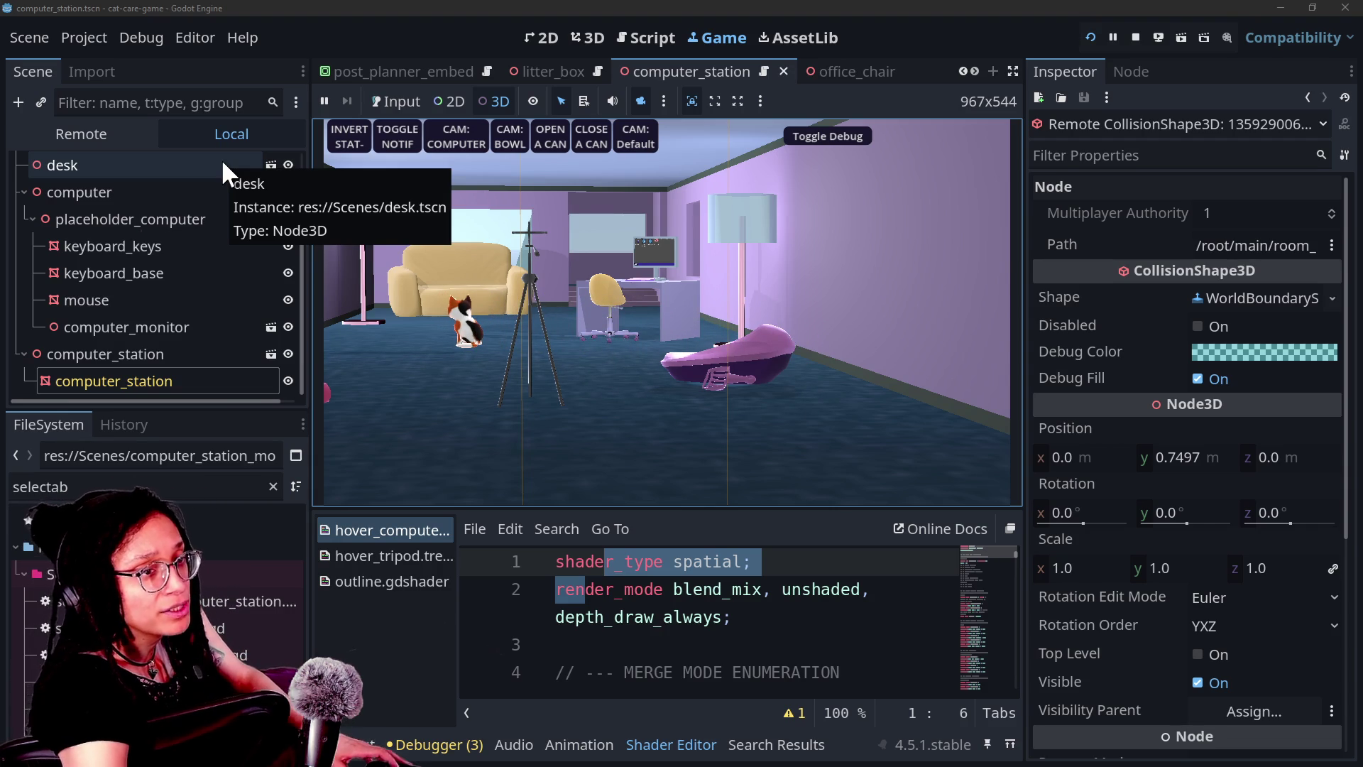
key("alt+Tab")
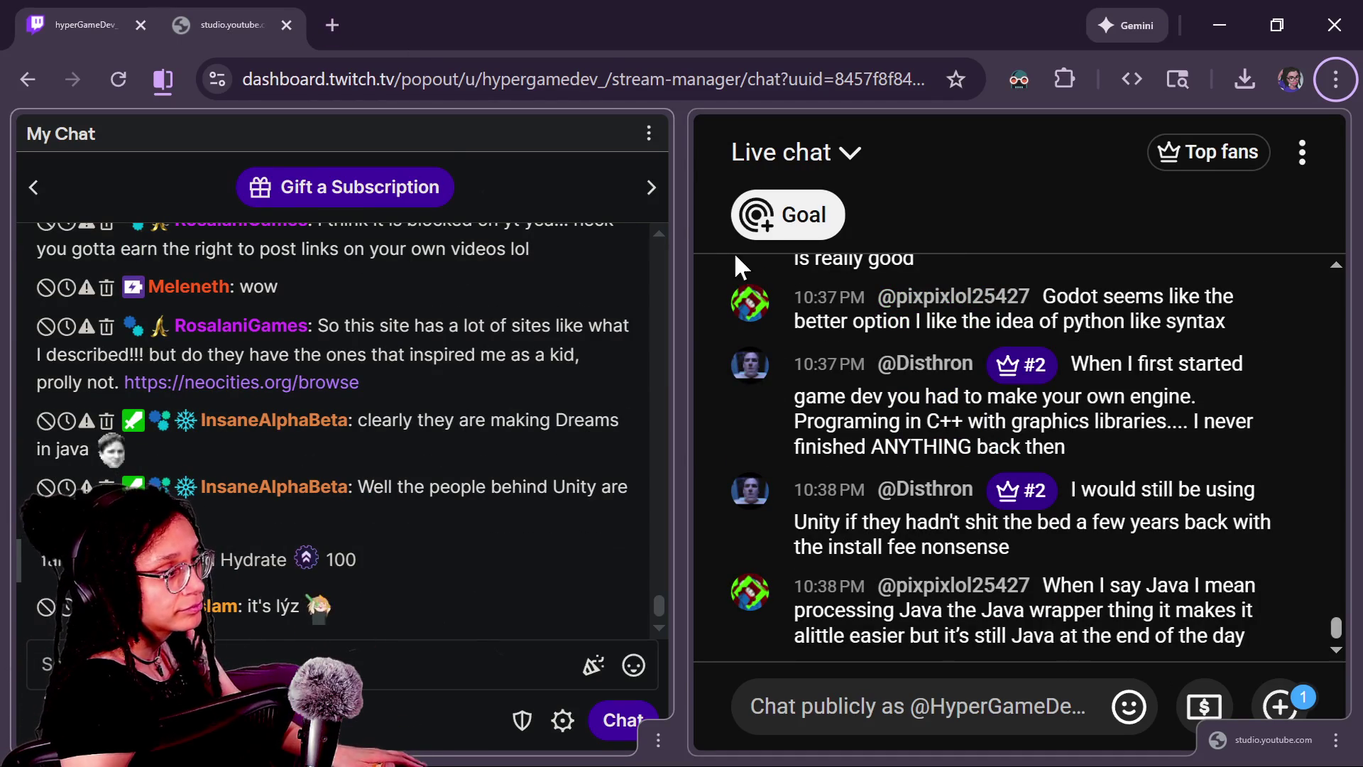
Read the live chat, then switch to the other browser window and back to the Godot editor
mouse_move(1333, 632)
left_mouse_down()
mouse_move(1336, 616)
mouse_move(1332, 628)
left_mouse_up()
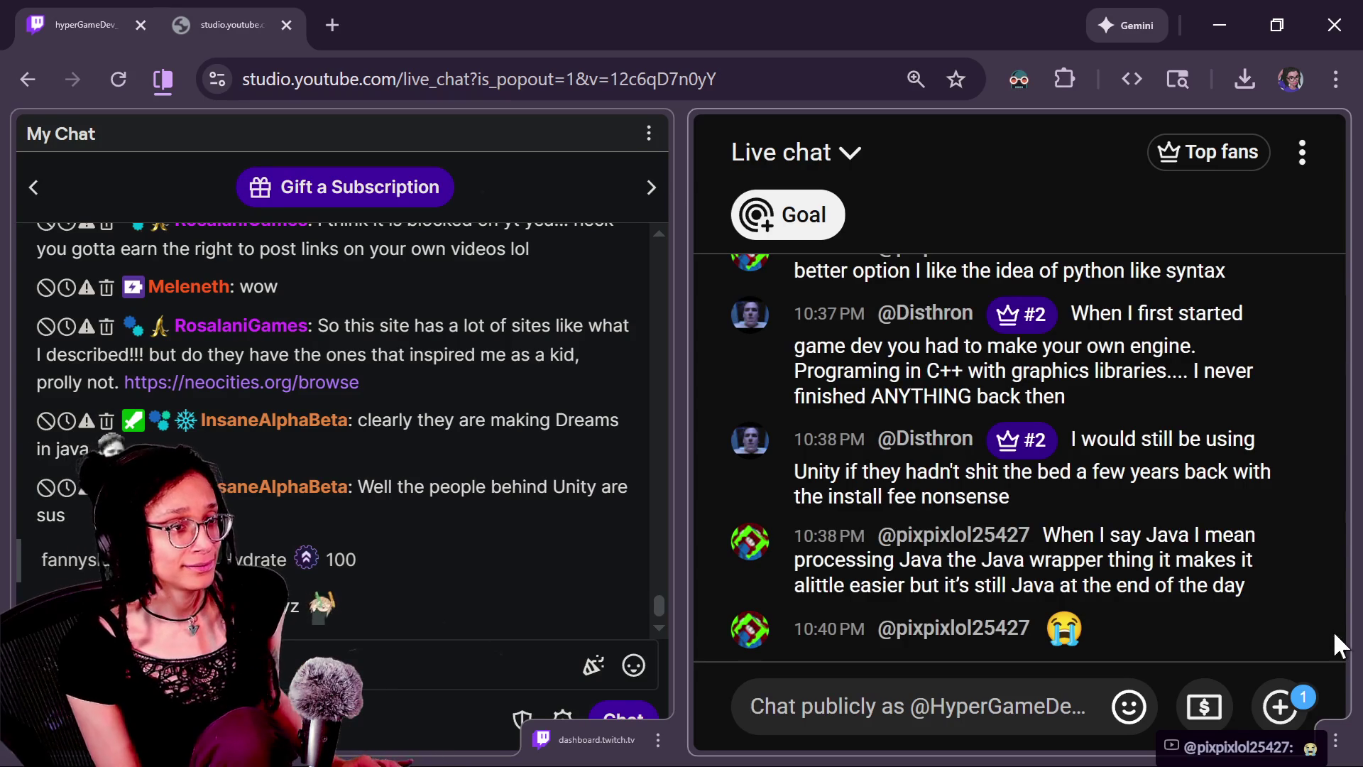
key("alt+Tab")
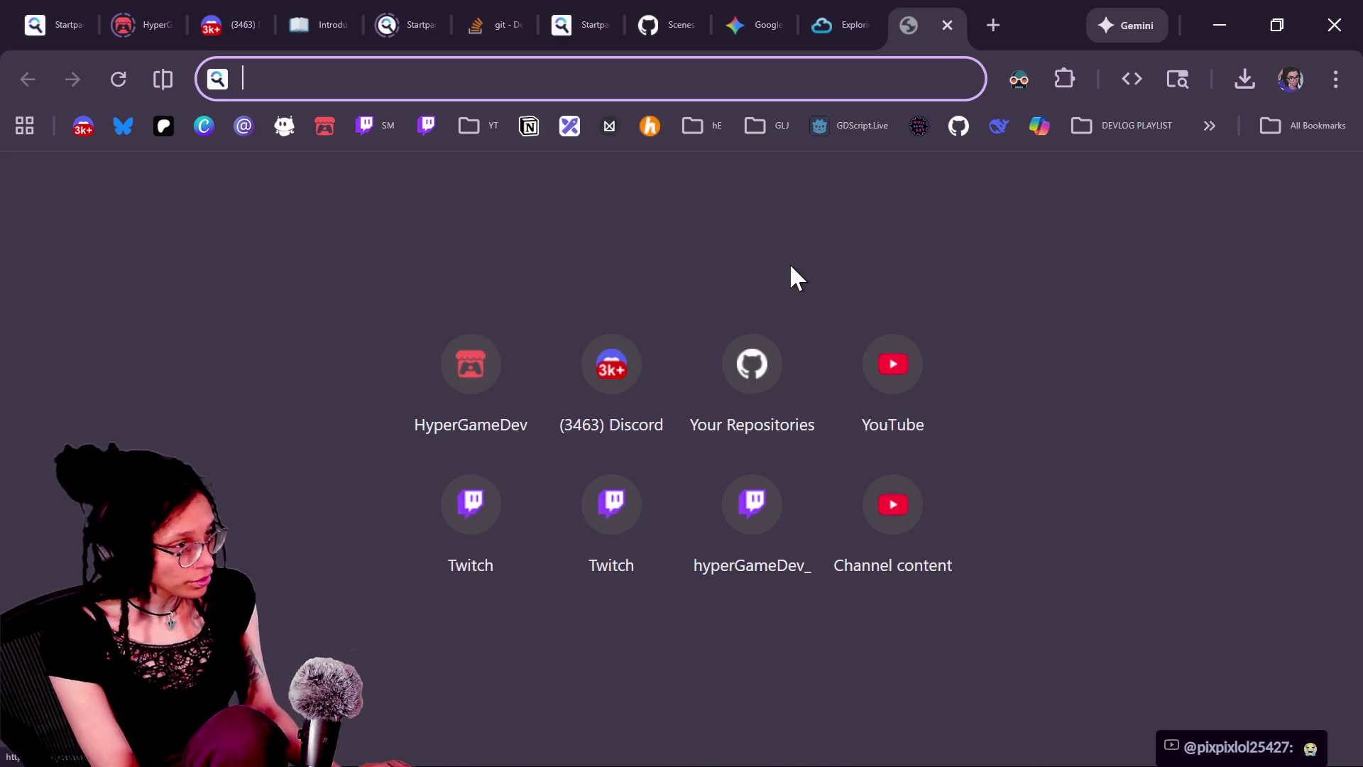
key("alt+Tab")
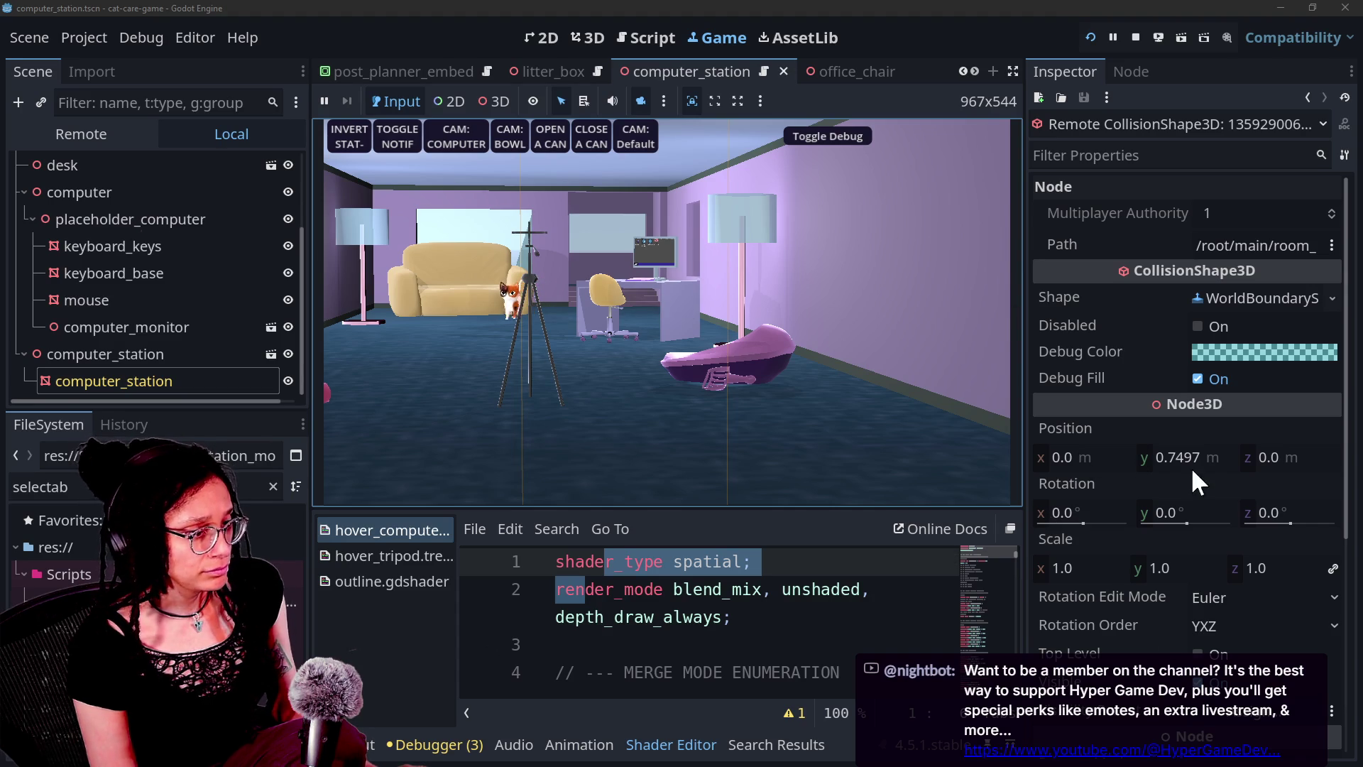
Select computer_station to show its shader parameters, including Merge Mode 1 and Flip Border
left_click(188, 383)
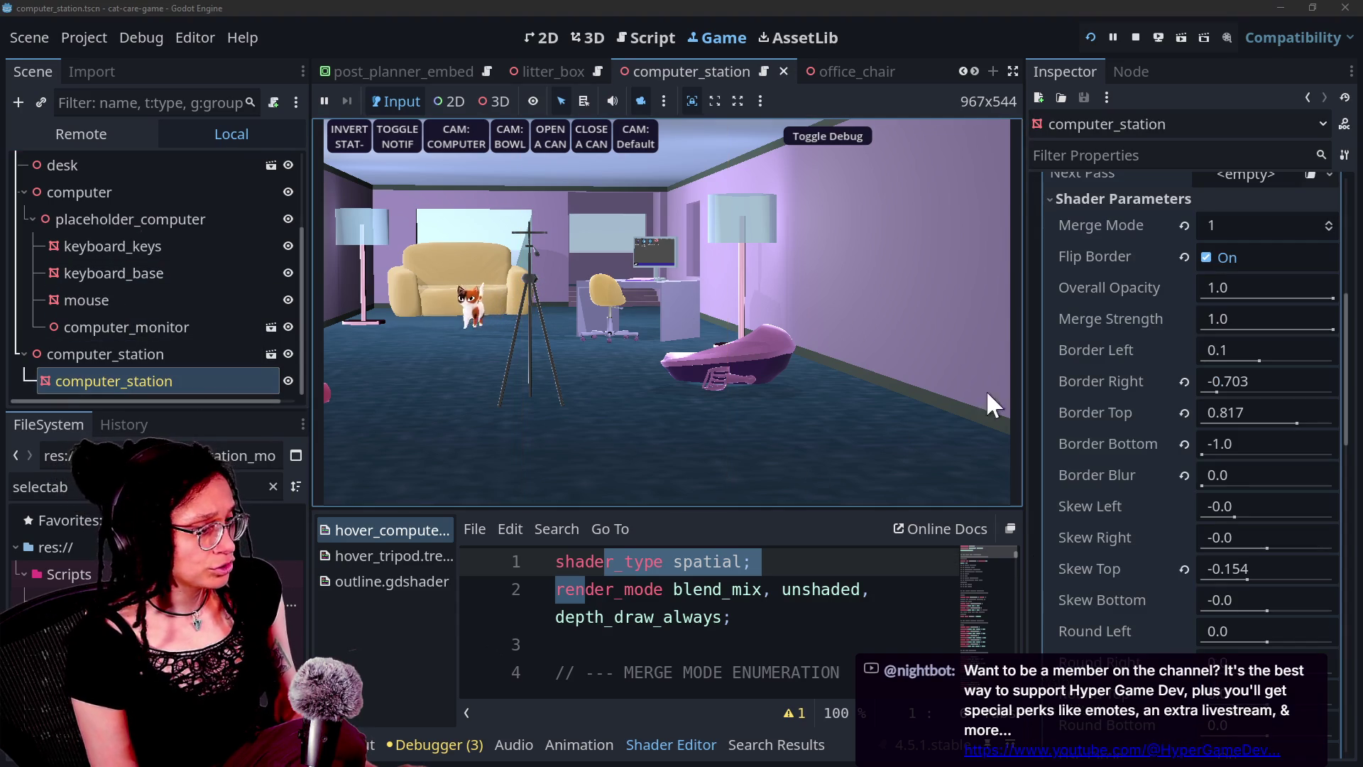
Give computer_station a new StandardMaterial3D override, preview it in the restarted game, then clear it
scroll(1086, 453, "down", 10)
scroll(1084, 441, "up", 10)
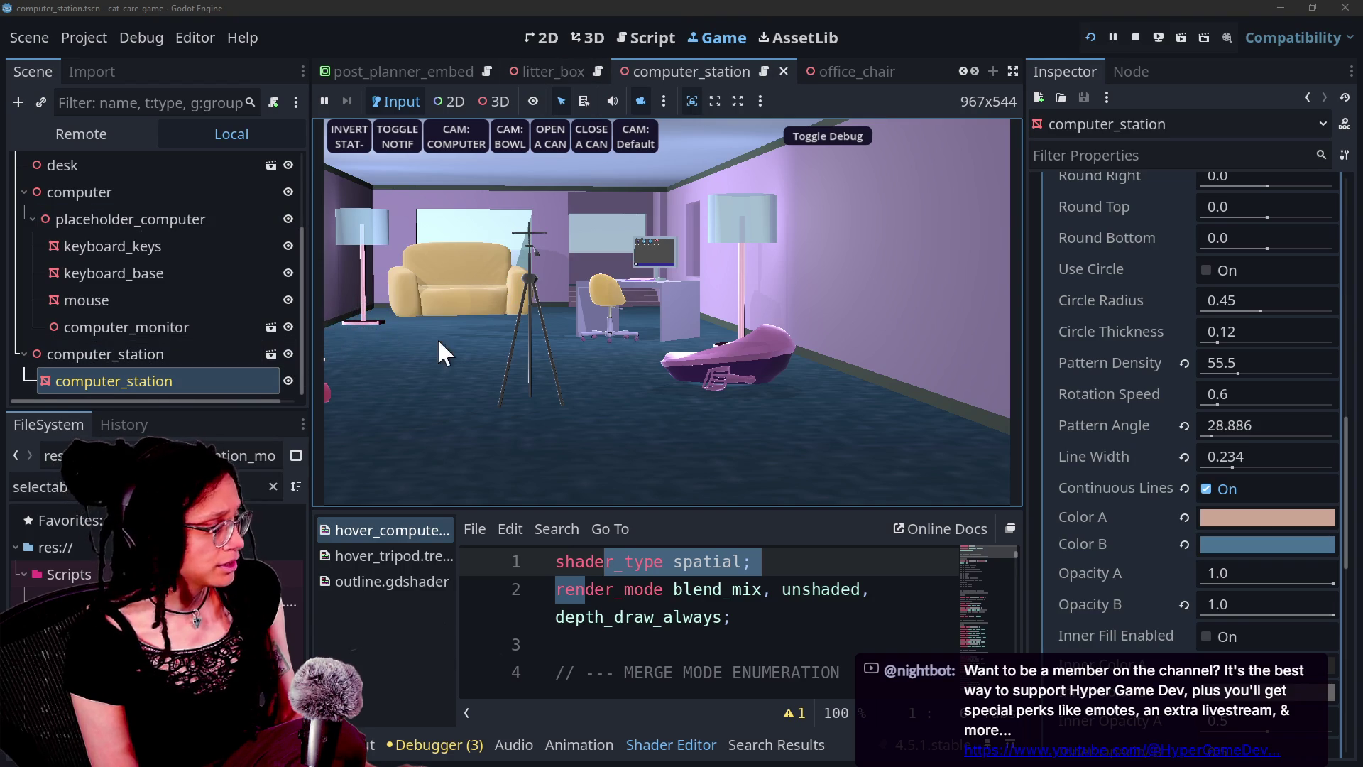
scroll(1149, 449, "up", 10)
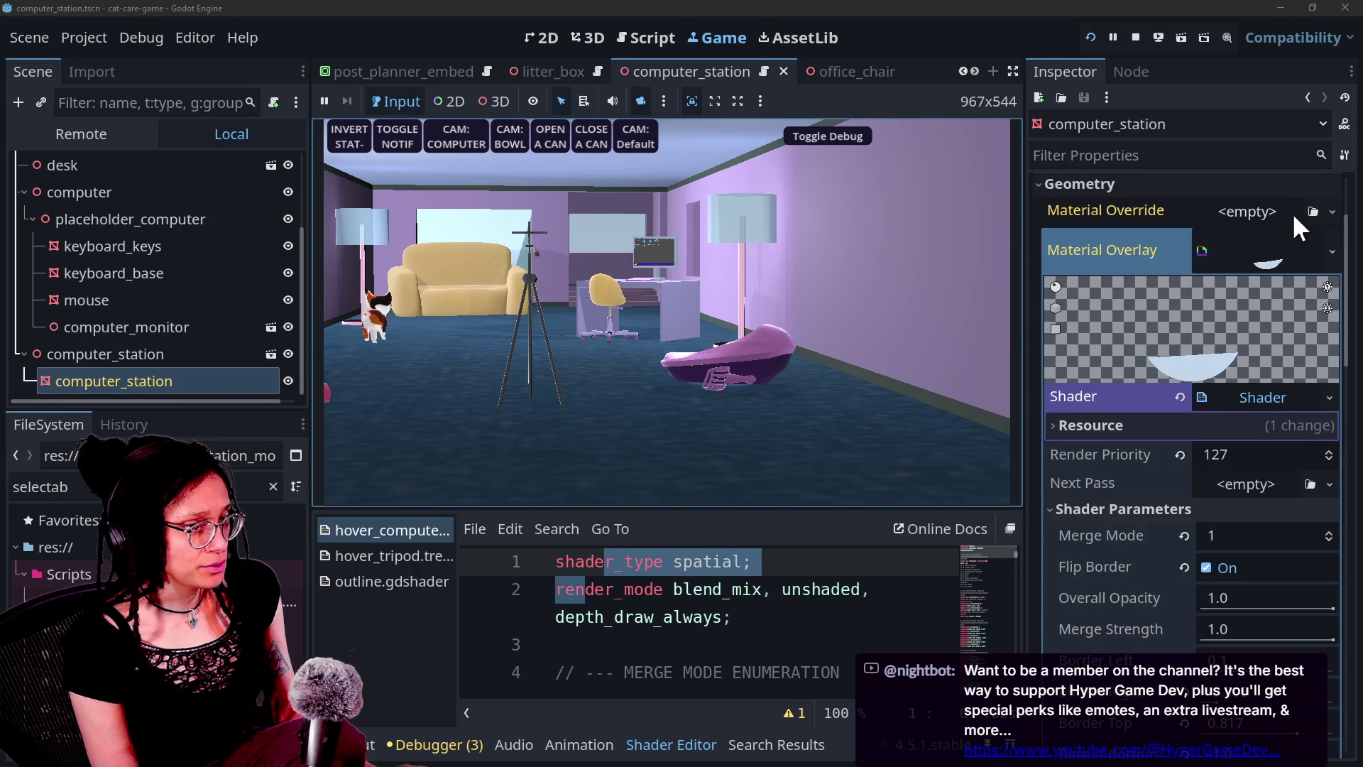
left_click(1332, 211)
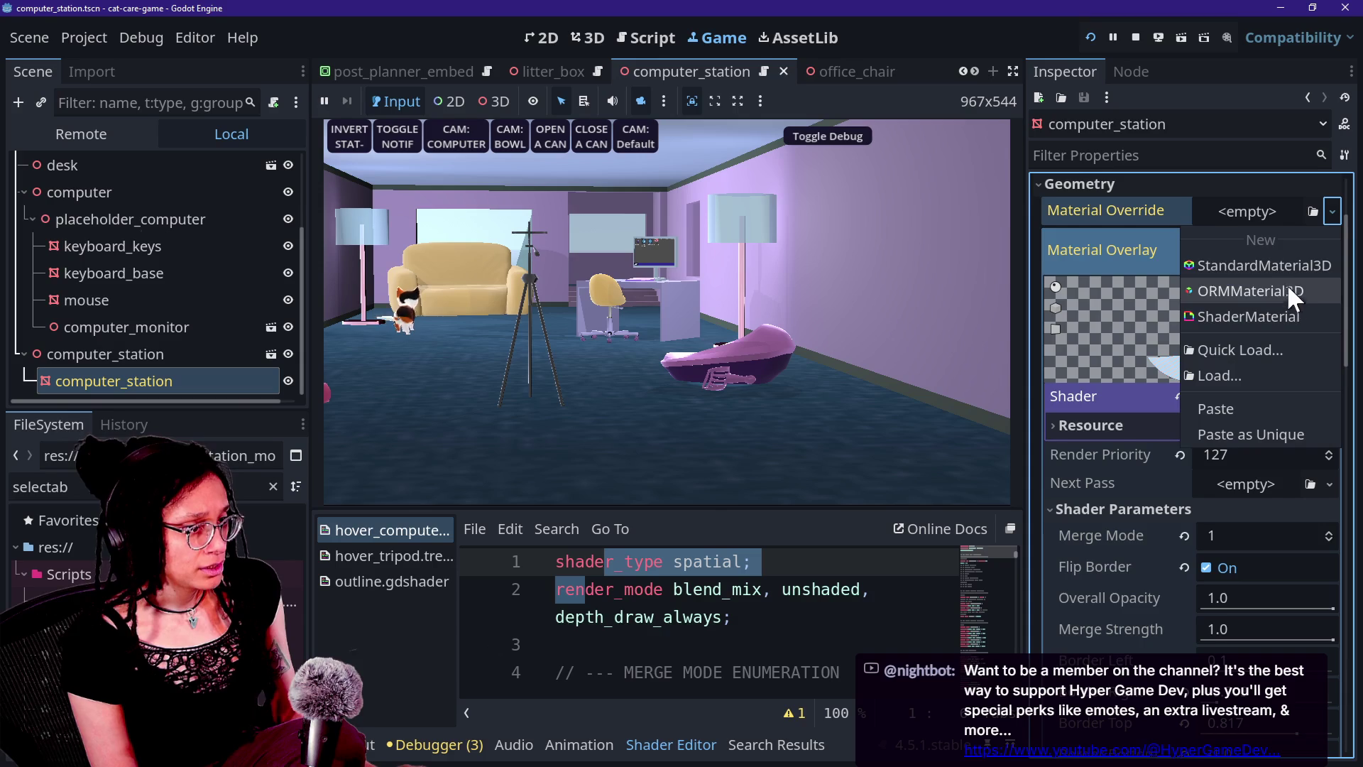
left_click(1276, 264)
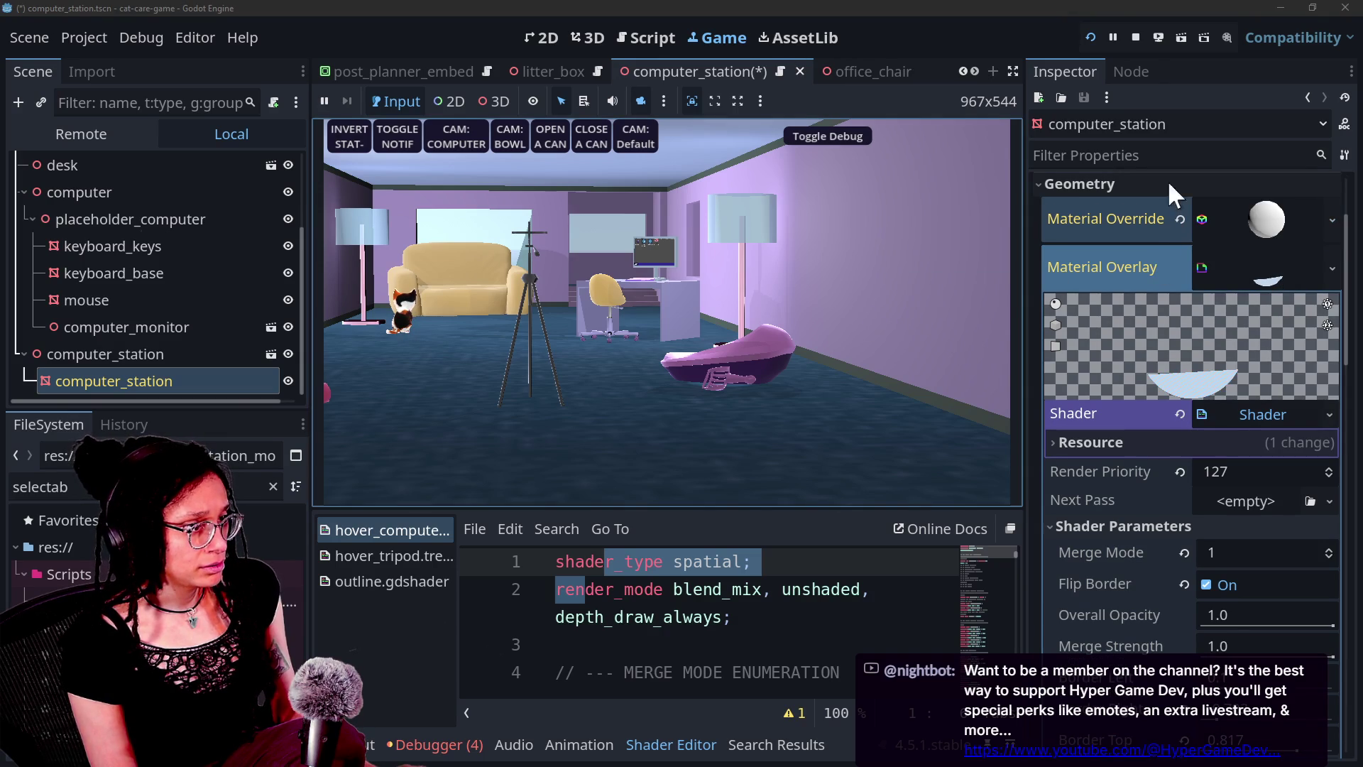
left_click(1097, 39)
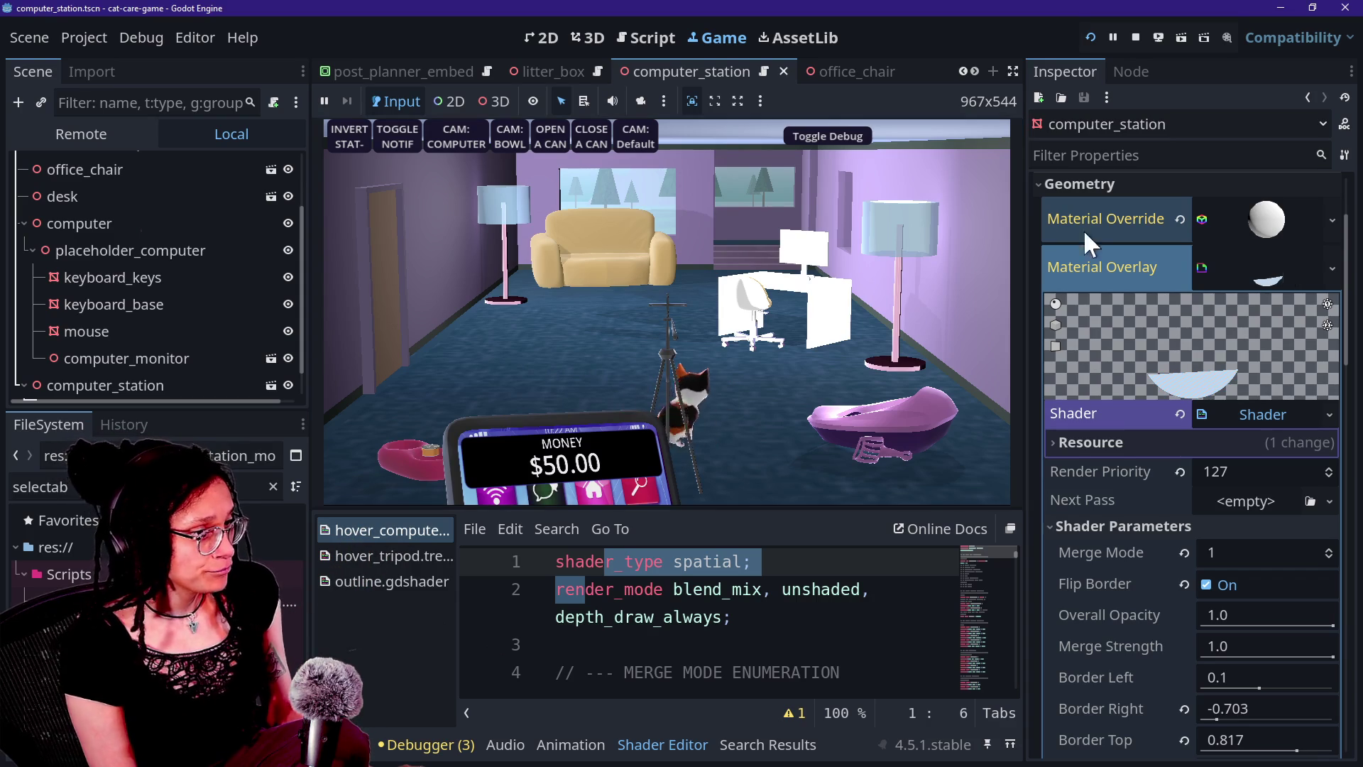
left_click(1180, 219)
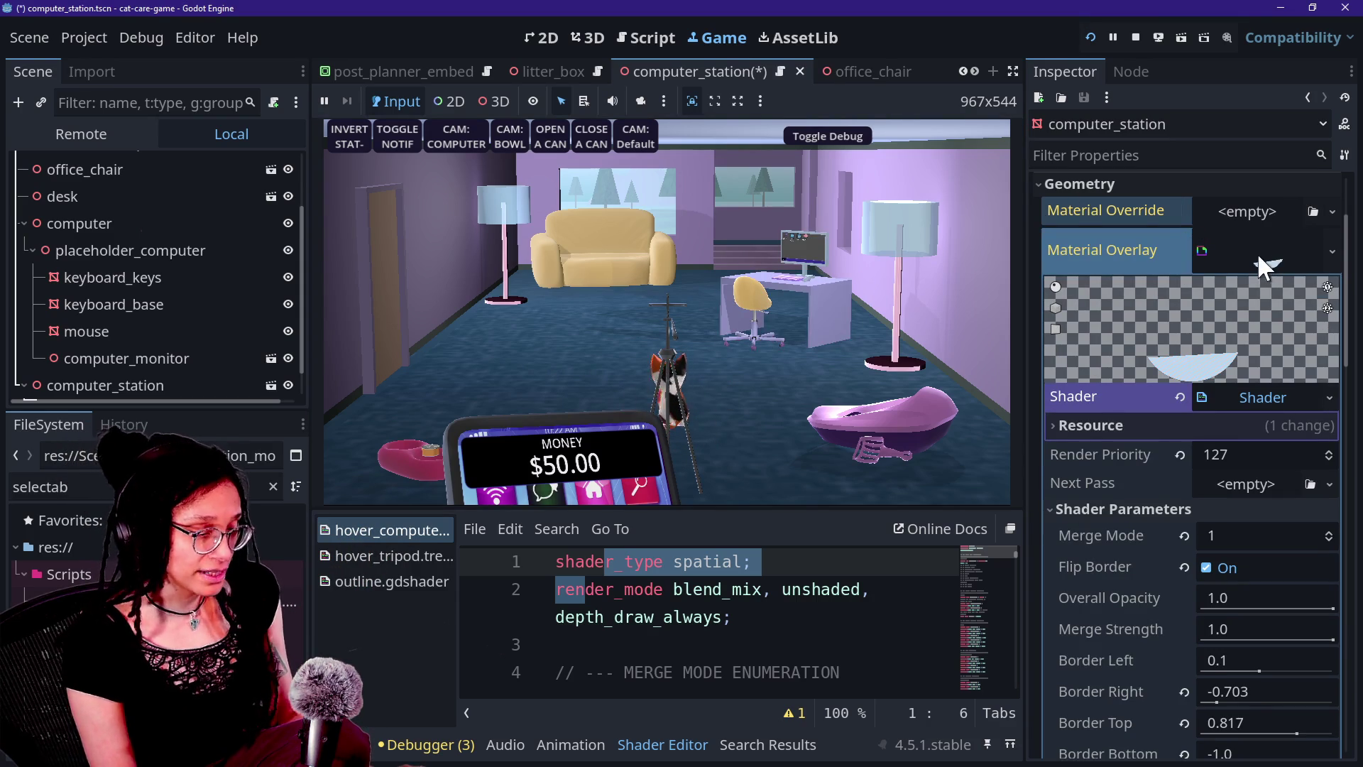
Try Border Right at about -0.49, undo back to -0.703, and bring up the shader resource's menu
scroll(1147, 593, "down", 3)
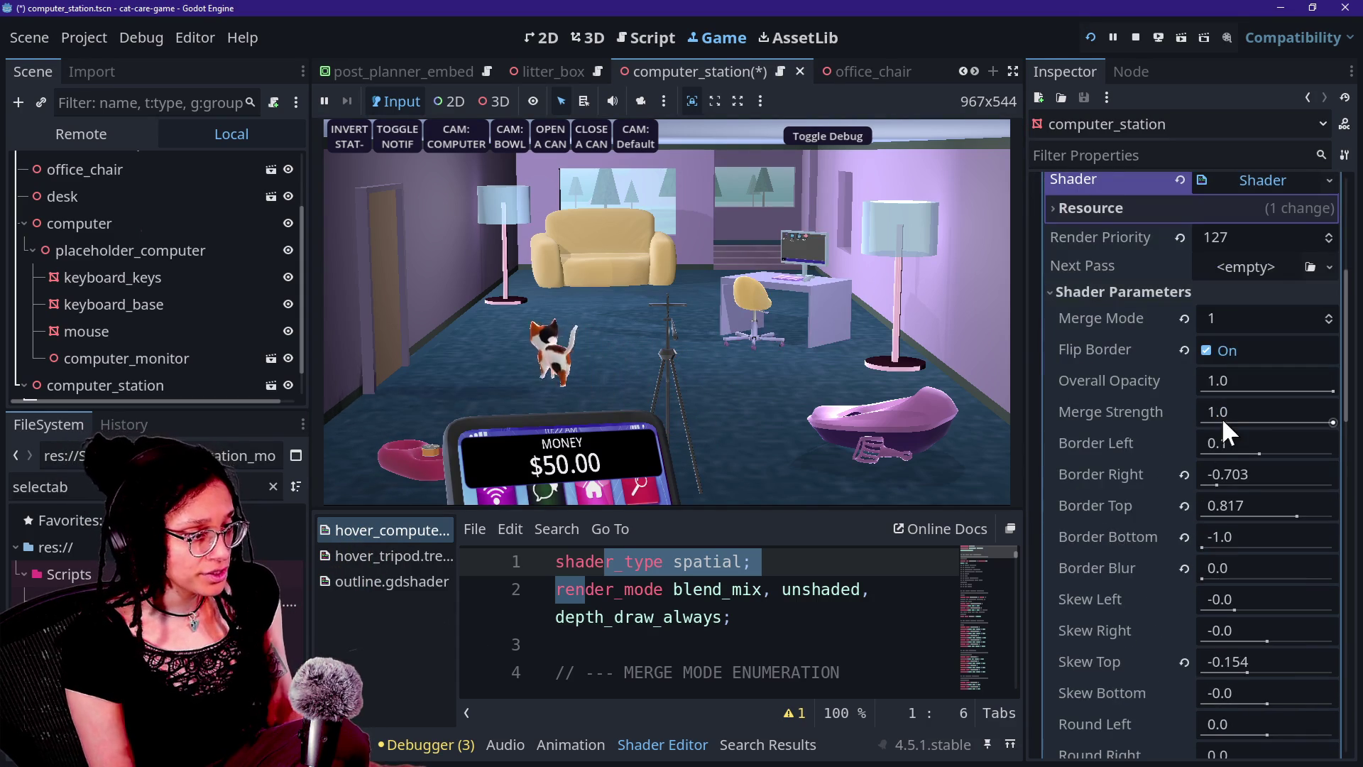
left_click_drag(1239, 488, 1271, 487)
key("ctrl+z")
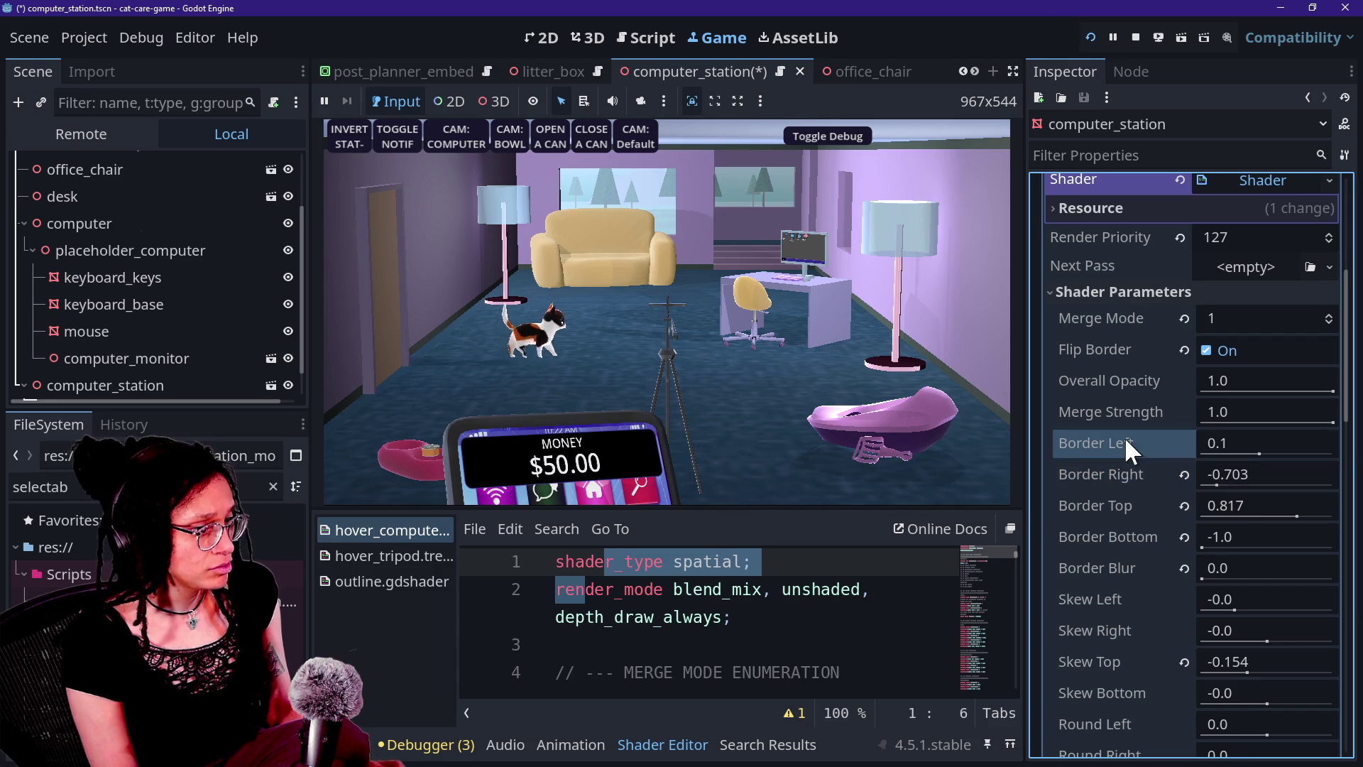
scroll(1125, 436, "up", 3)
scroll(1125, 437, "down", 1)
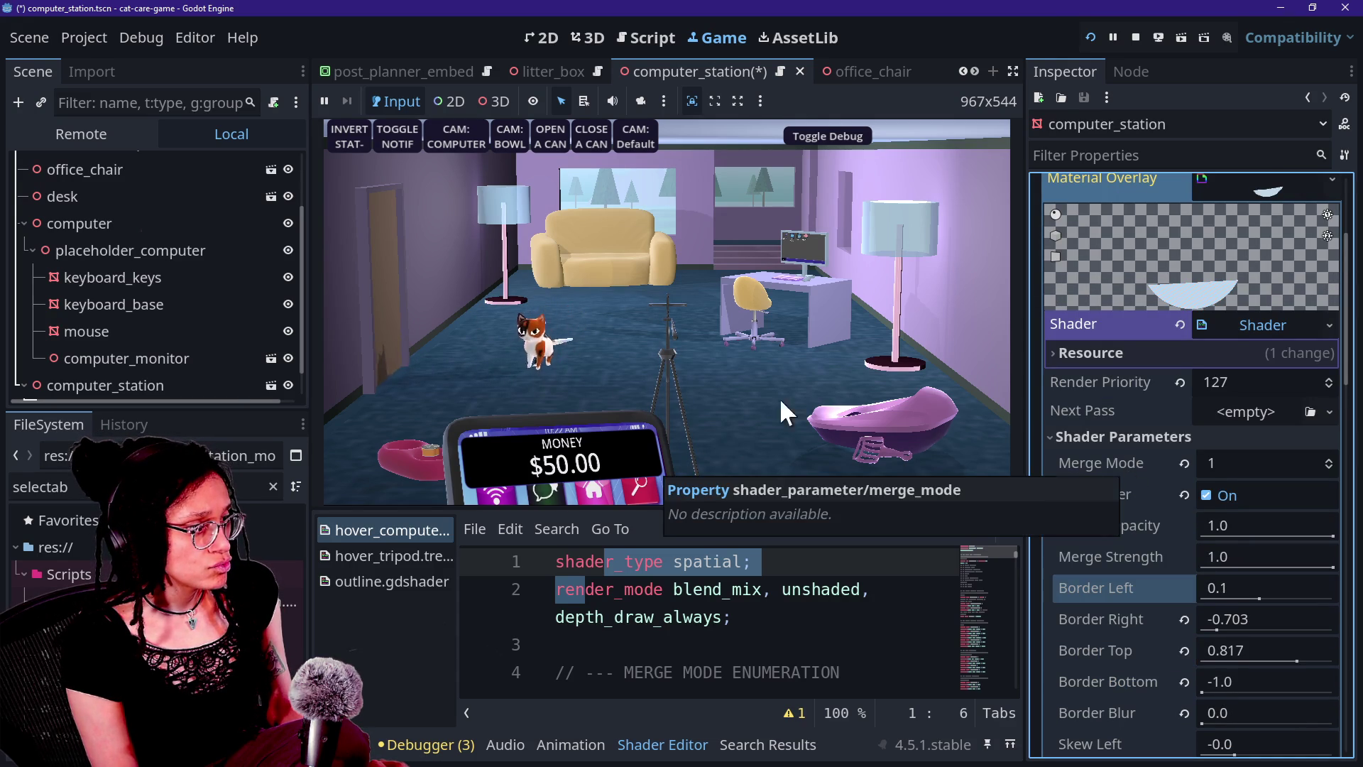
scroll(1174, 463, "up", 1)
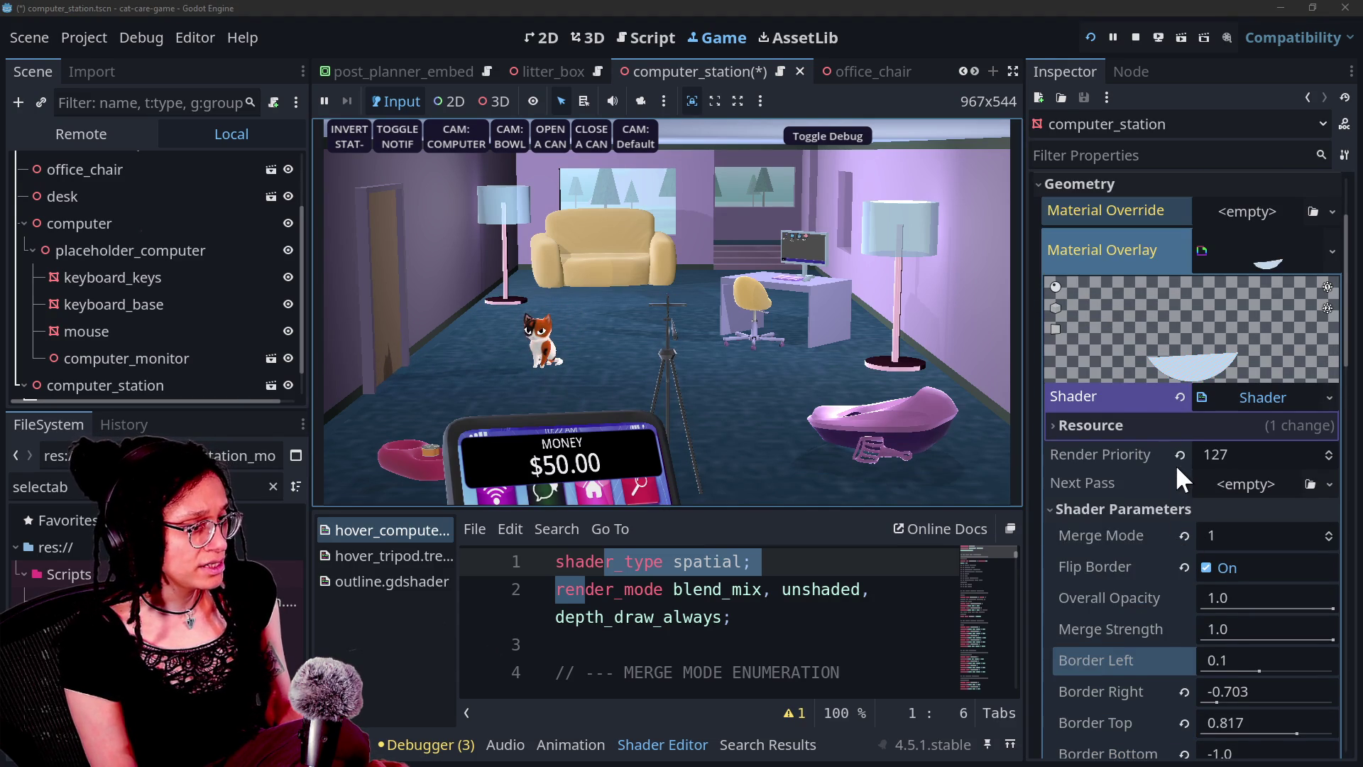
scroll(1230, 406, "up", 2)
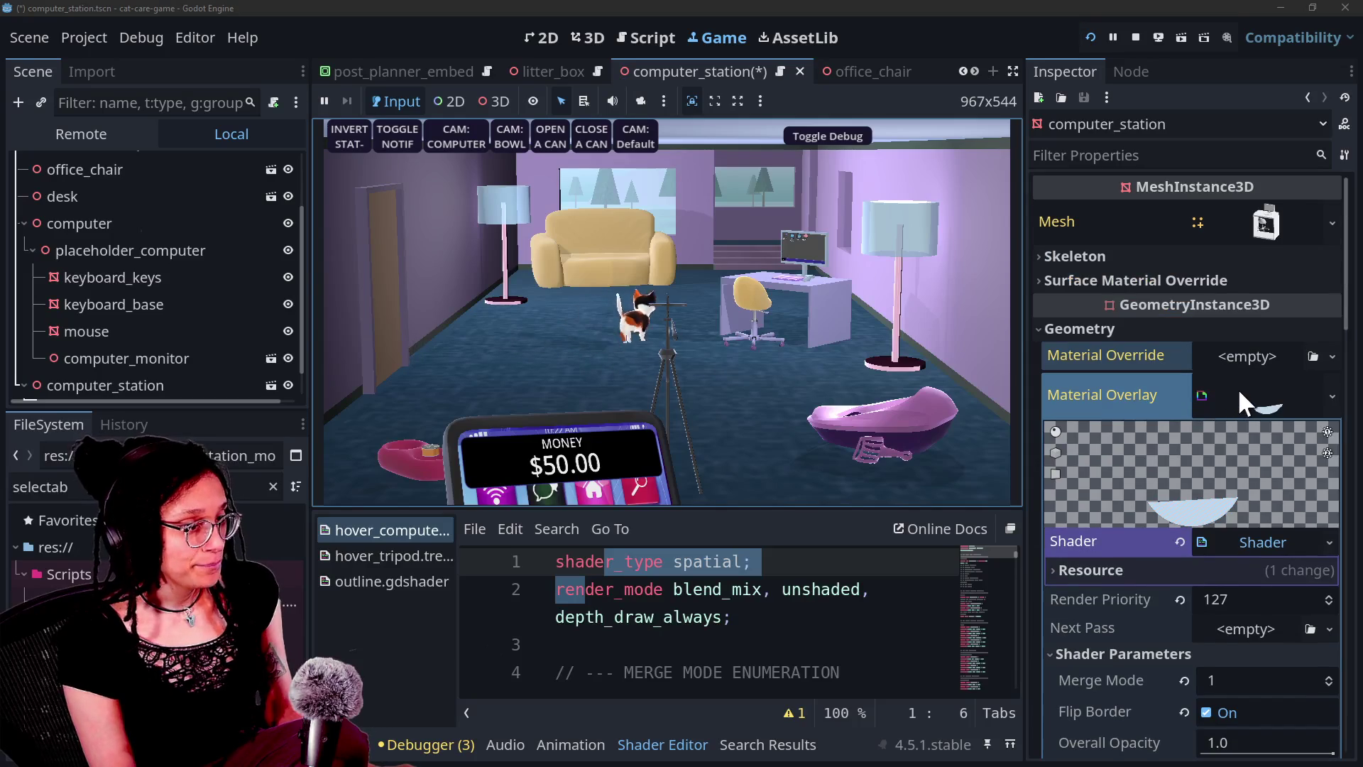
right_click(1243, 548)
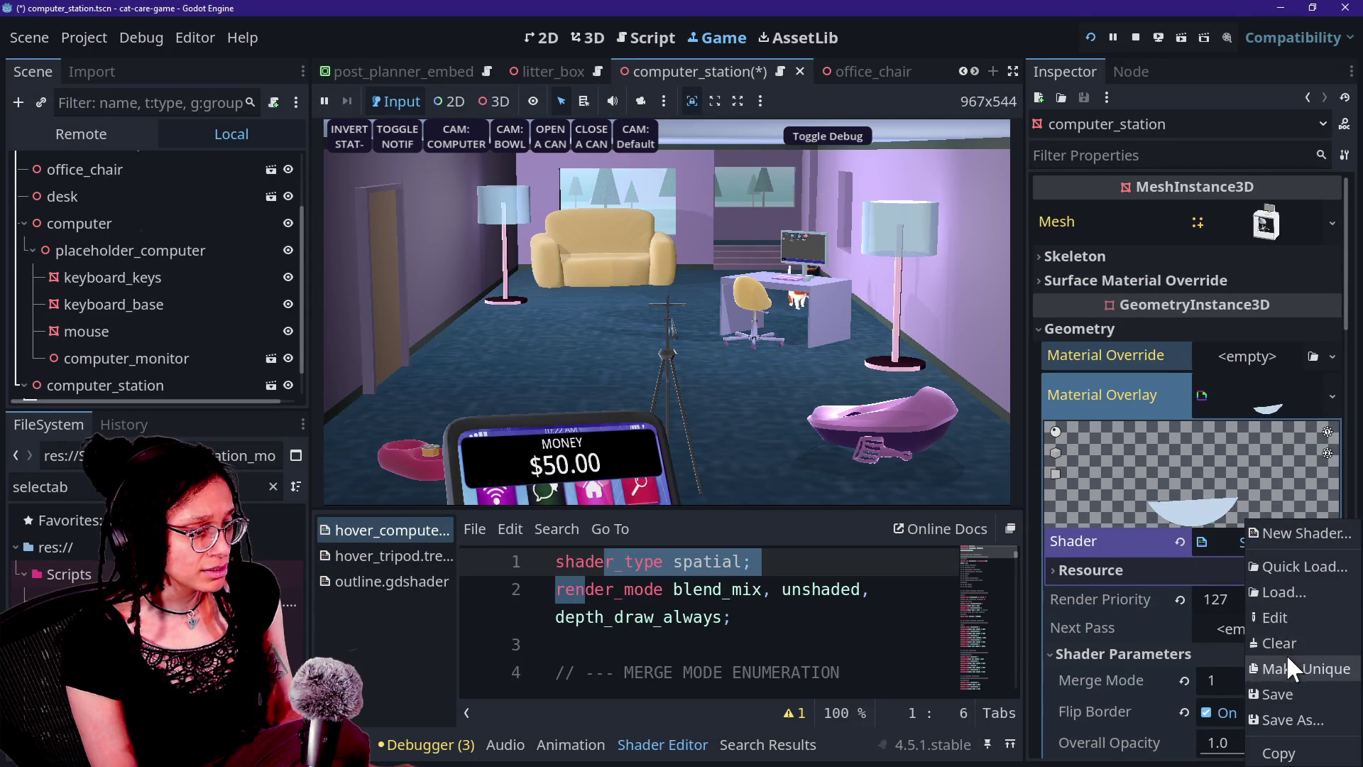
Make computer_station's overlay shader unique, try a lower Border Left, then revert it to 0.1
left_click(1286, 666)
scroll(1186, 595, "down", 3)
mouse_move(1234, 663)
left_mouse_down()
mouse_move(1334, 671)
mouse_move(1225, 677)
left_mouse_up()
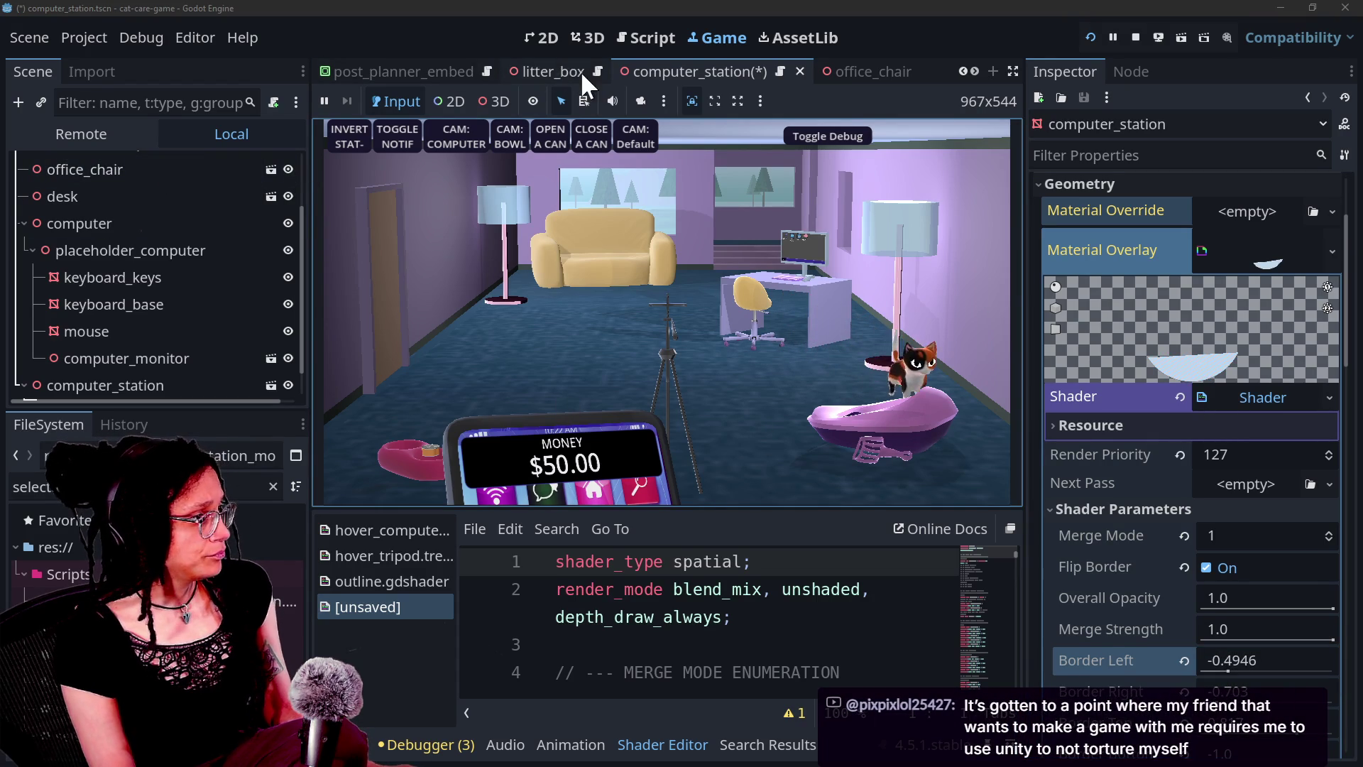
left_click(1098, 576)
key("ctrl+z")
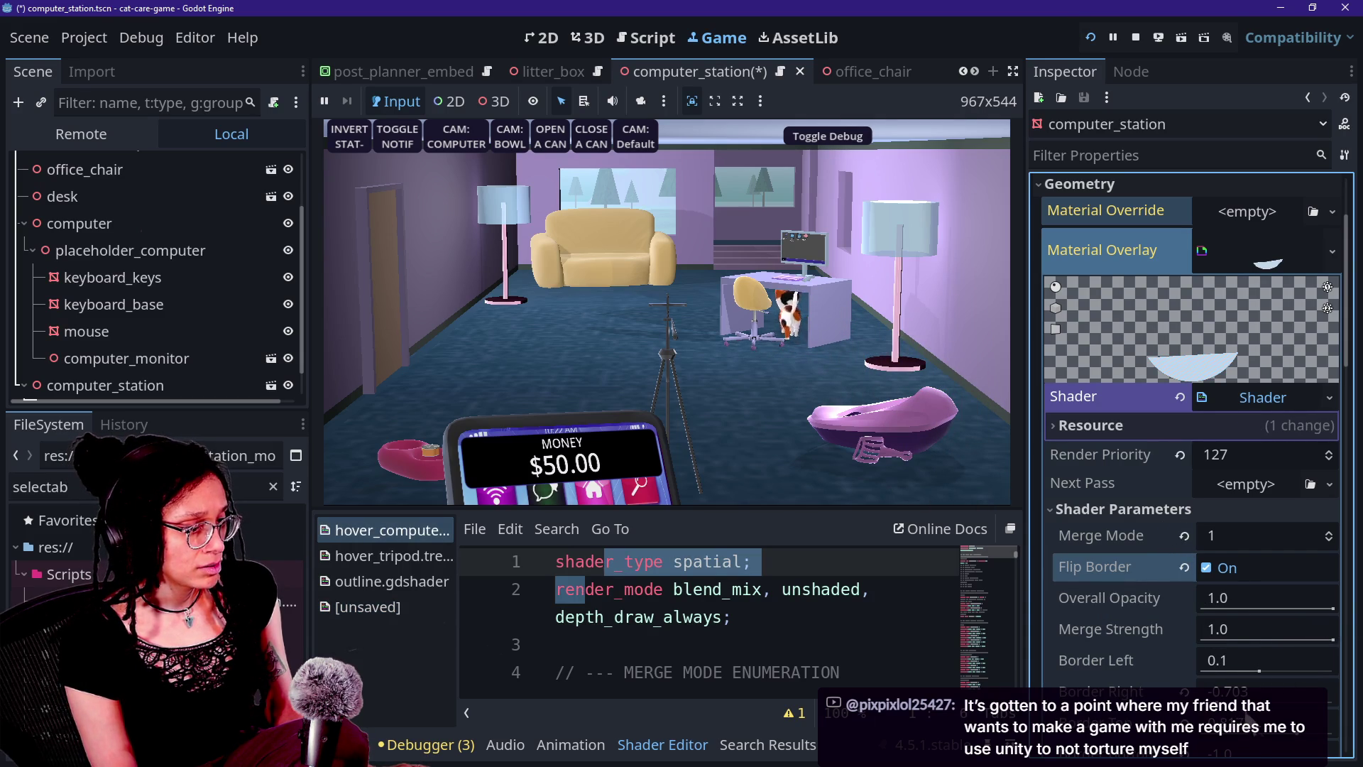
Try Border Left values from 1.5 to below zero, undo them, and set Overall Opacity to 0.0
mouse_move(1253, 670)
left_mouse_down()
mouse_move(1333, 671)
mouse_move(1111, 659)
left_mouse_up()
left_click(1112, 630)
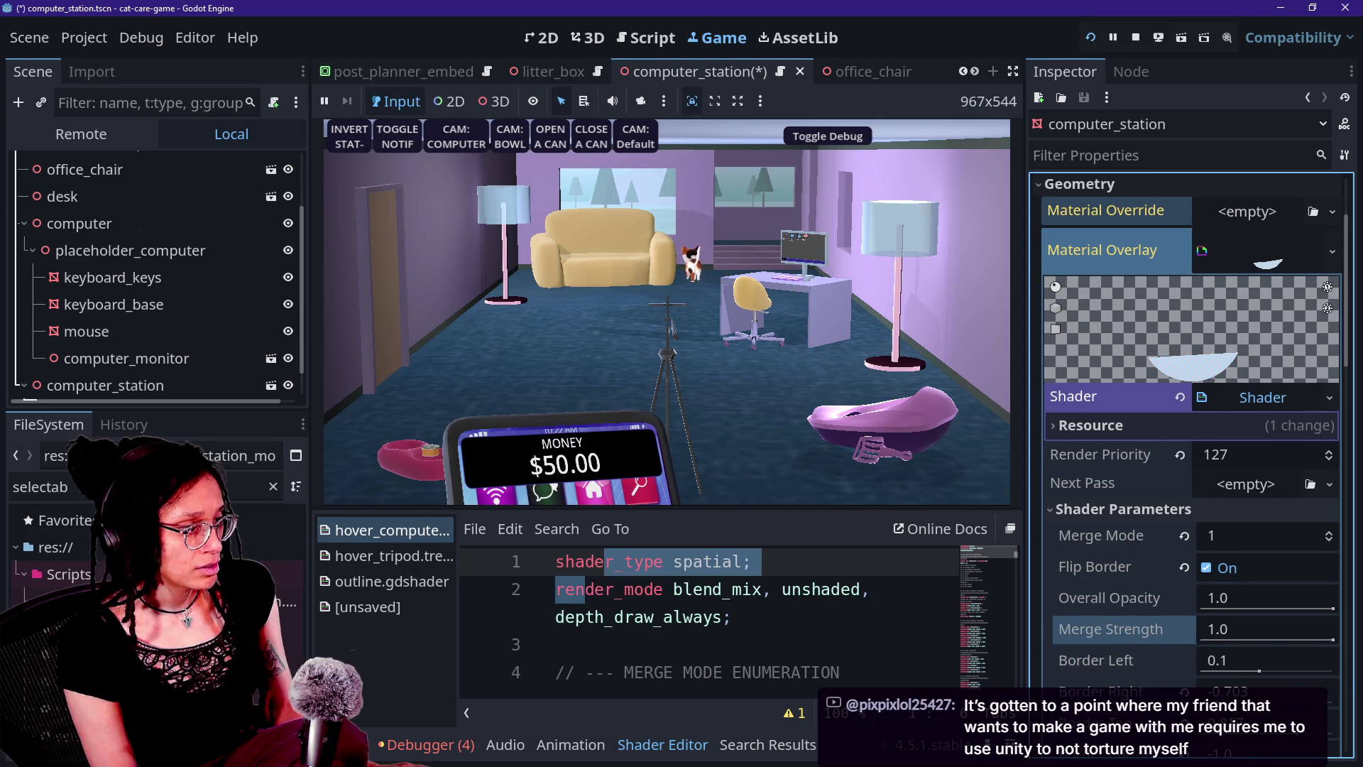
mouse_move(1219, 662)
left_mouse_down()
mouse_move(1222, 674)
mouse_move(1333, 702)
left_mouse_up()
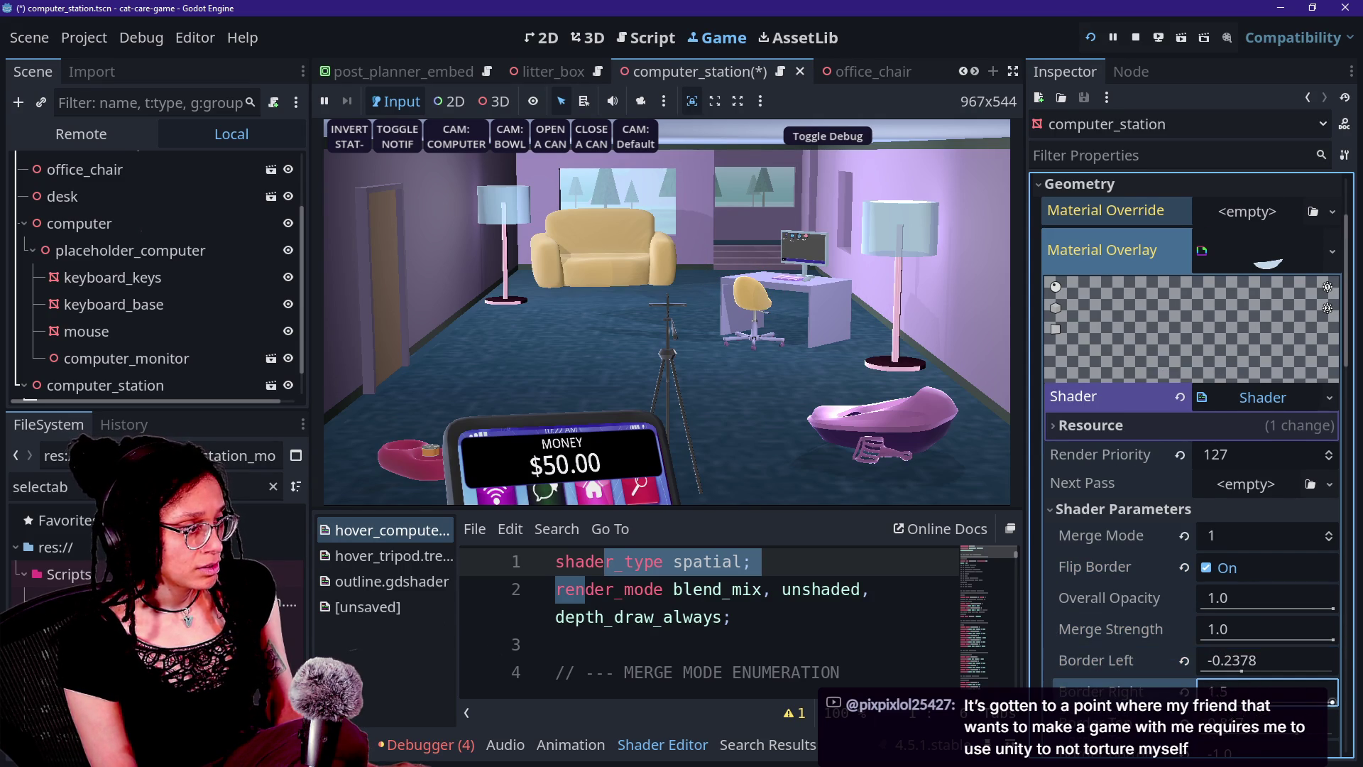
left_click(1298, 735)
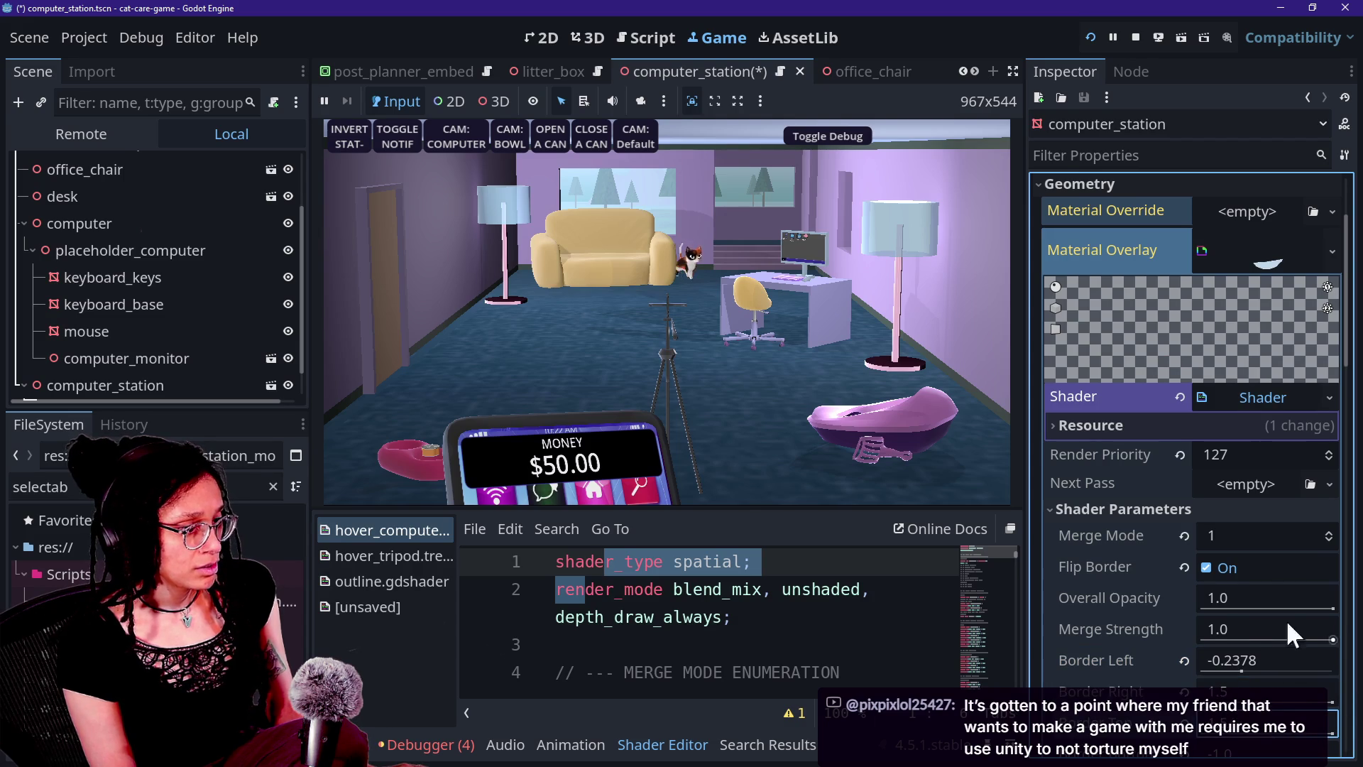
left_click_drag(1239, 678, 1250, 679)
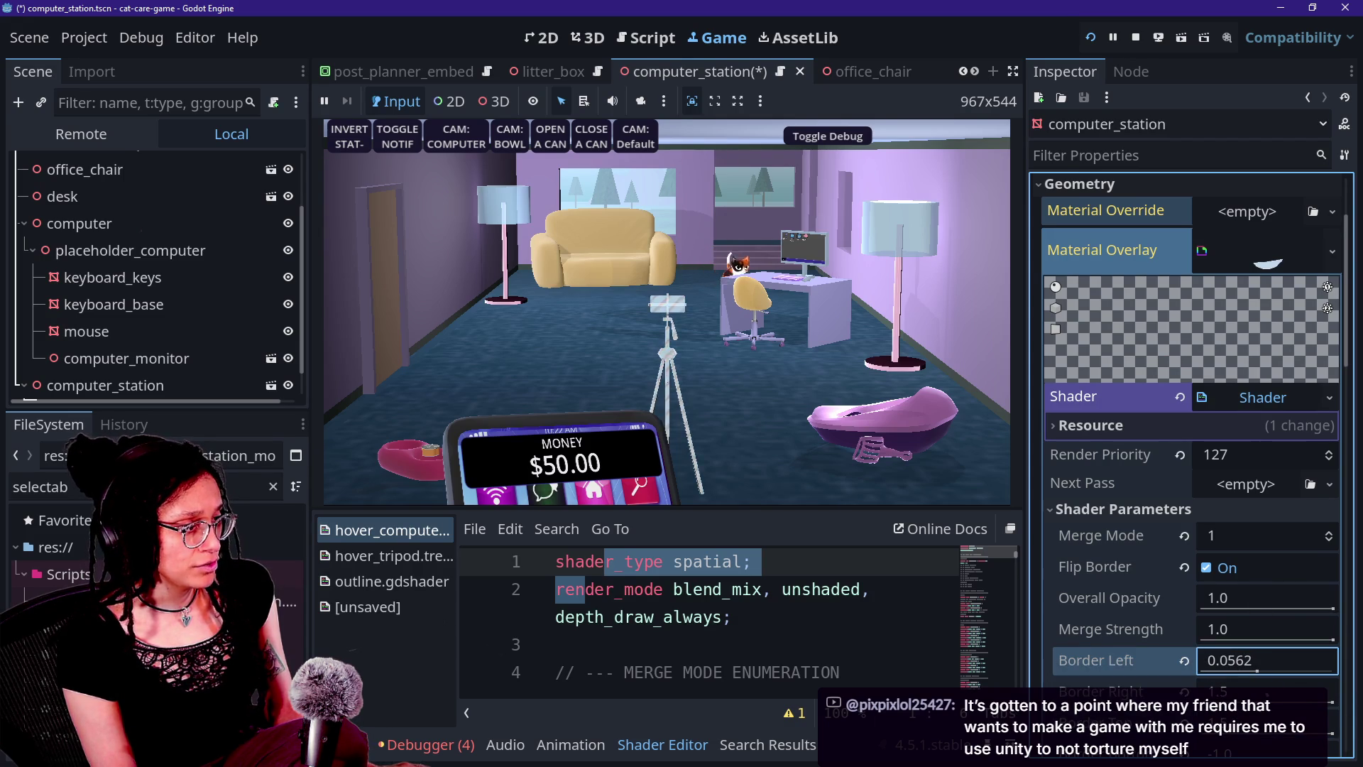
left_click(1078, 582)
key("ctrl+z")
key("ctrl+z")
key("ctrl+z")
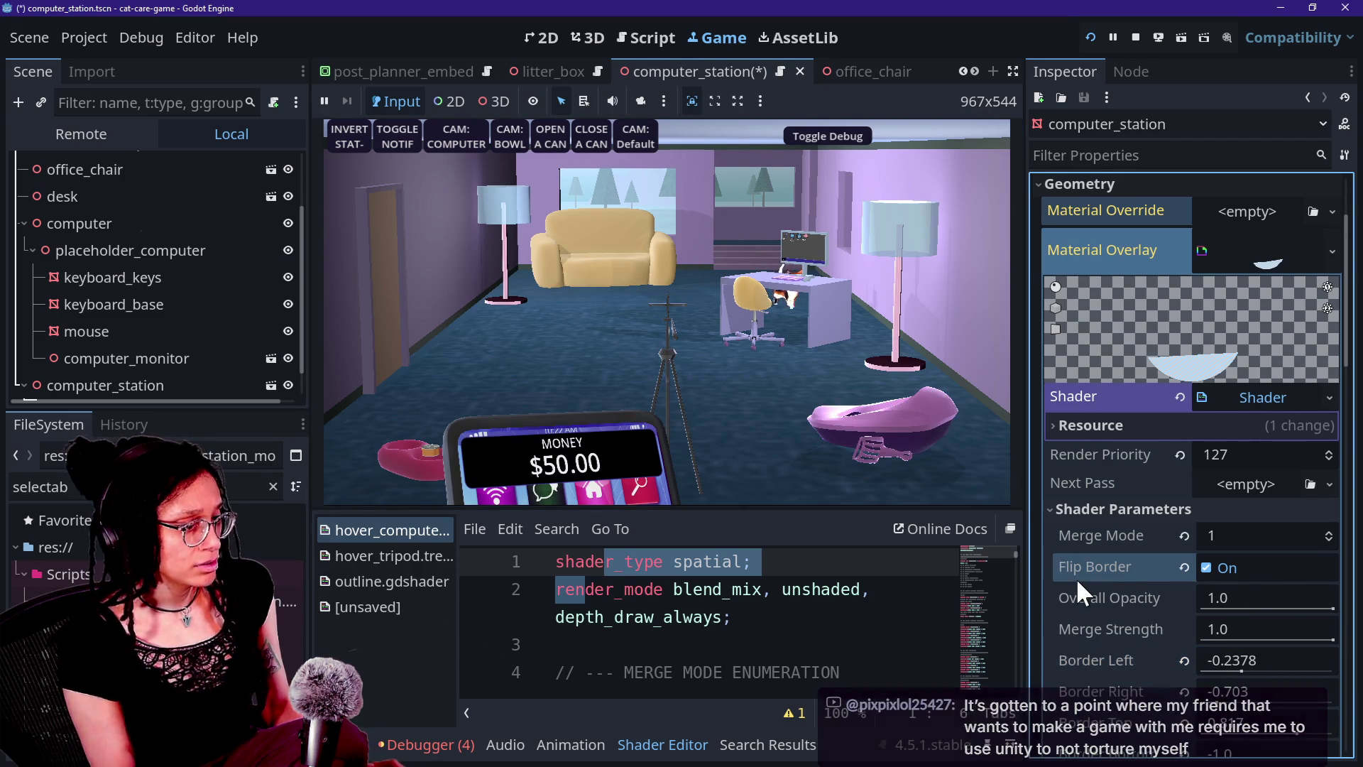
key("ctrl+z")
key("ctrl+z")
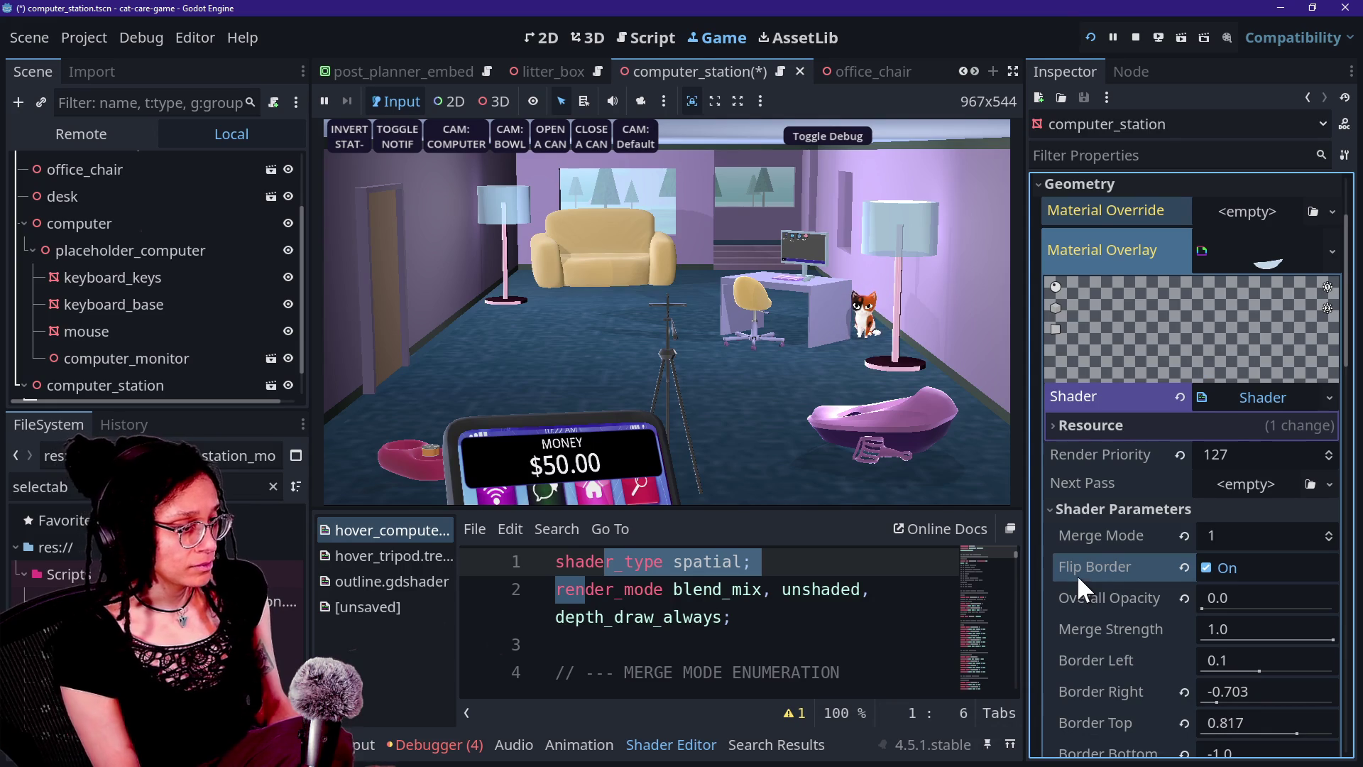
Save the computer_station scene, then save the overlay shader resource
key("ctrl+s")
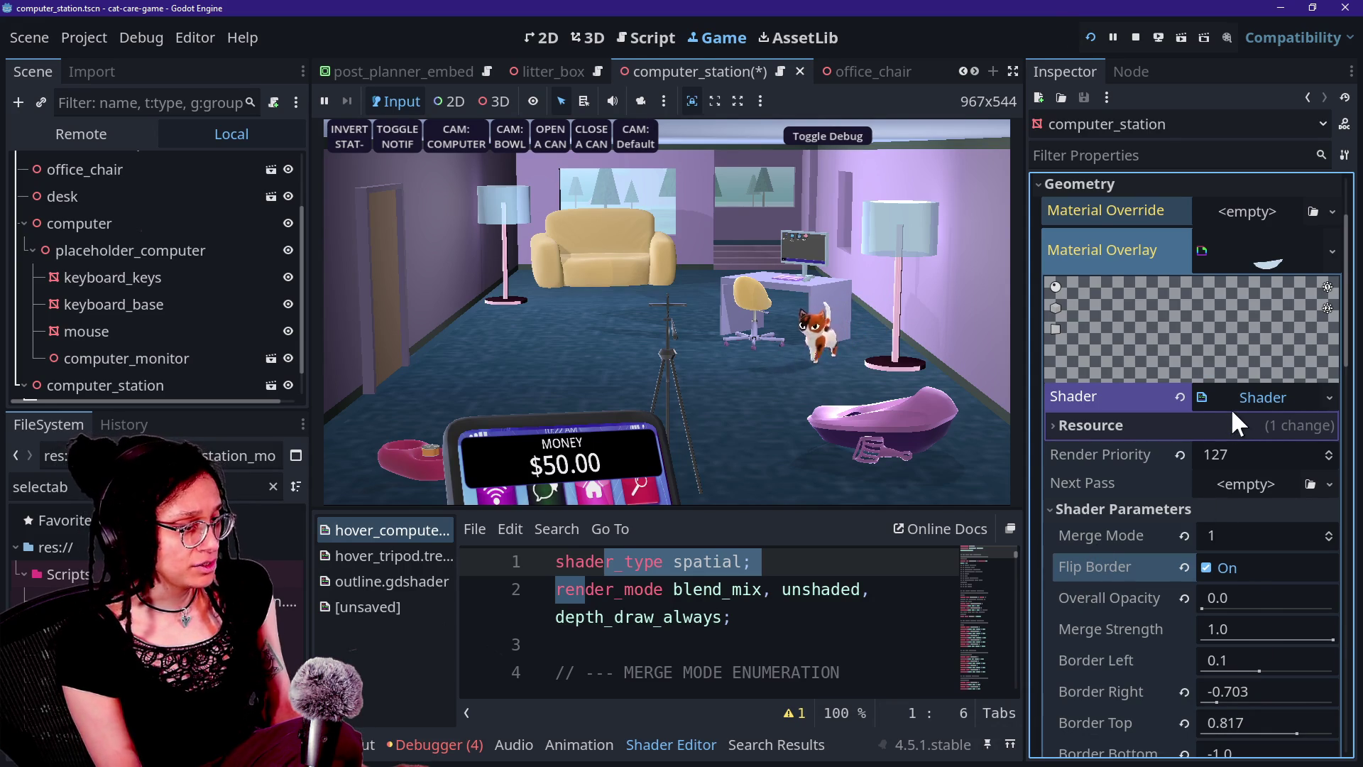
right_click(1232, 407)
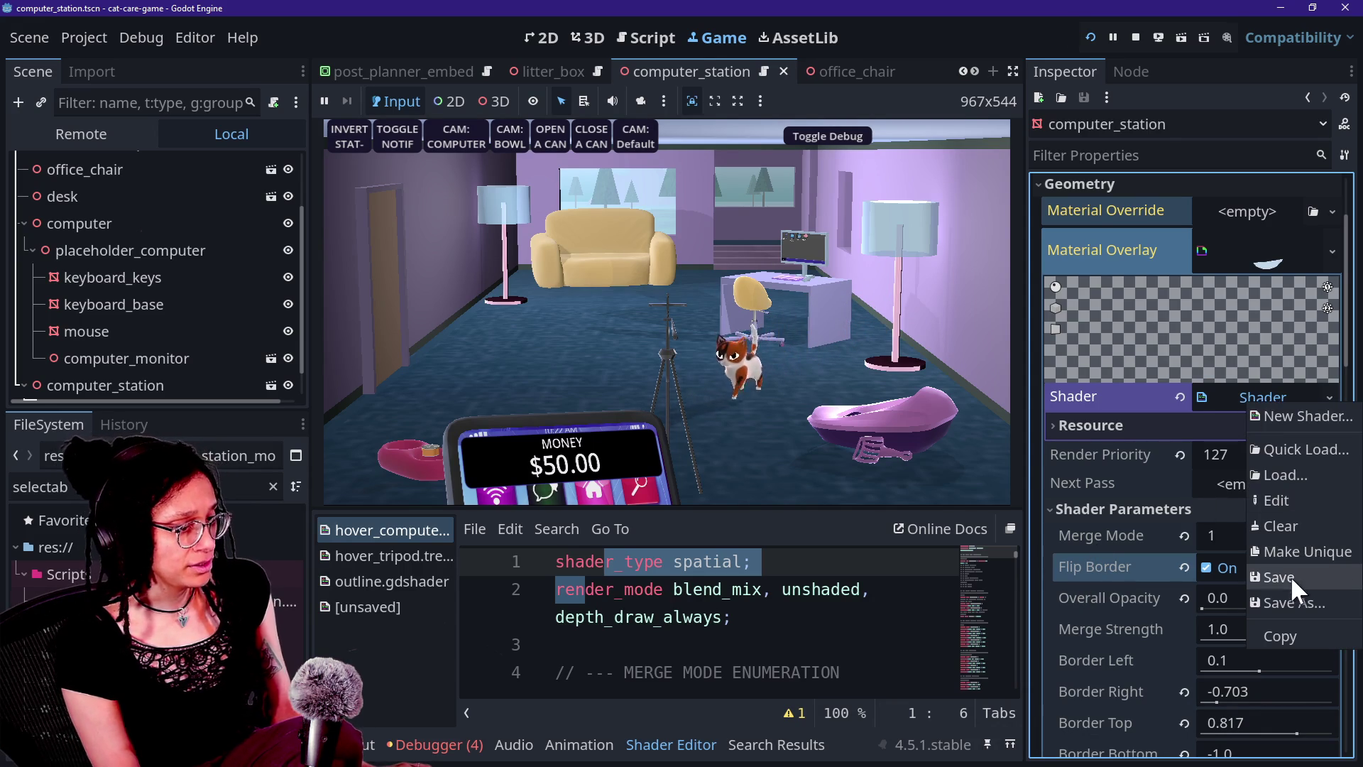
left_click(1290, 576)
right_click(1247, 390)
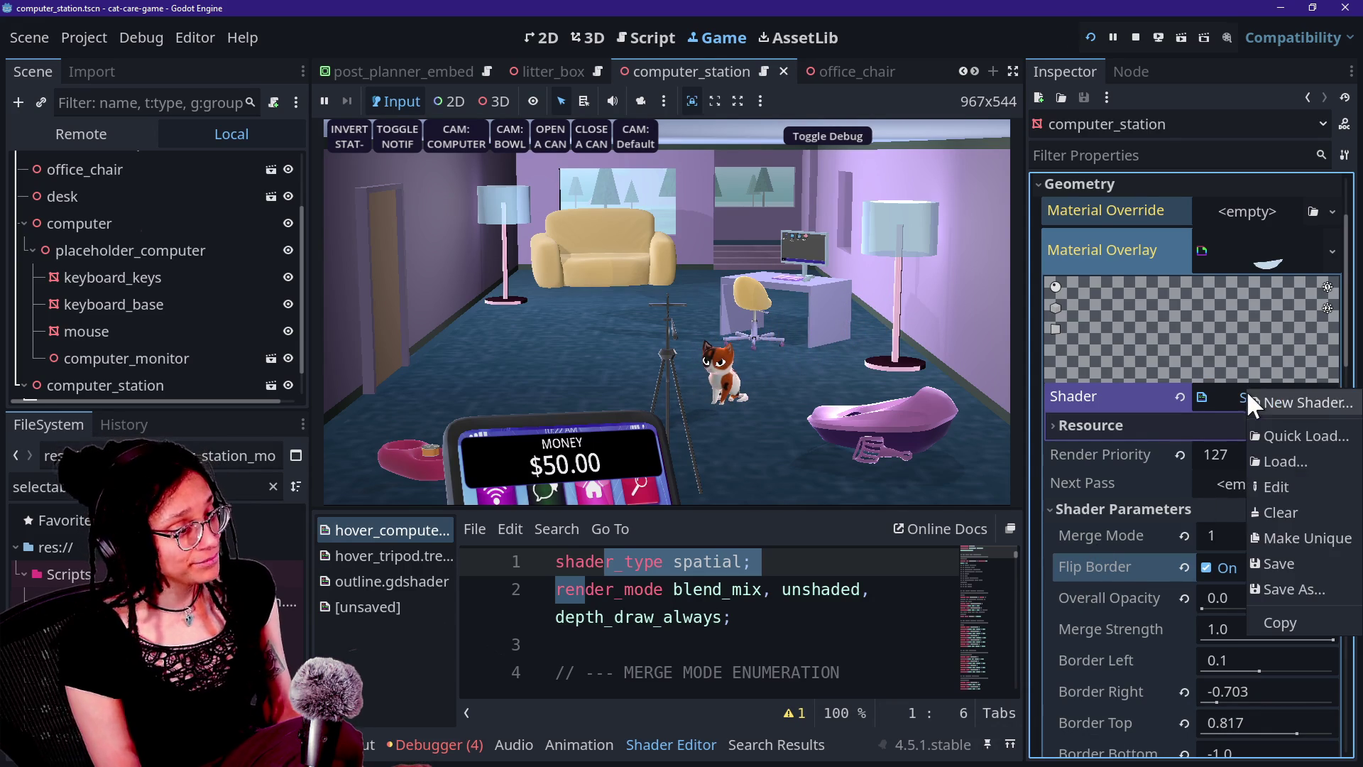
left_click(1355, 563)
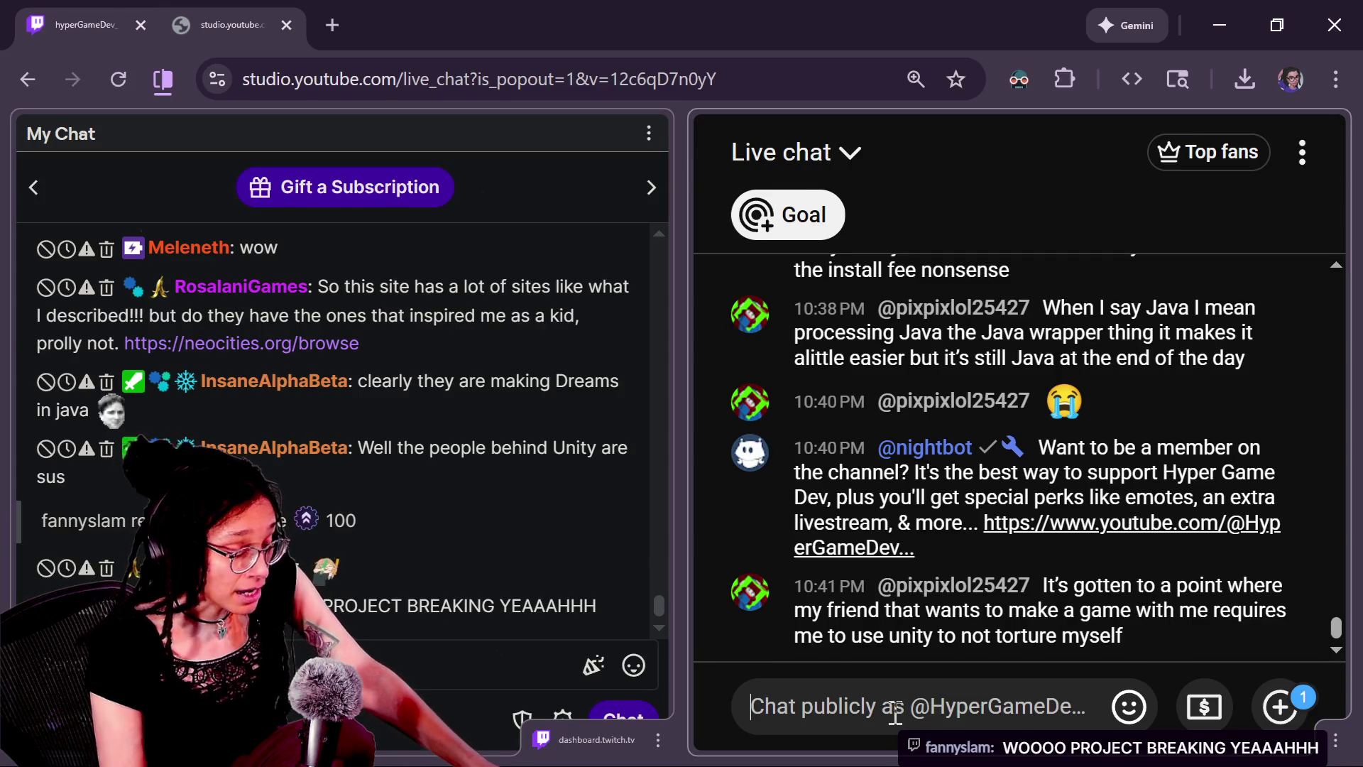
Focus the 'Chat publicly as…' box in the YouTube popout chat while reading recent messages
left_click(895, 713)
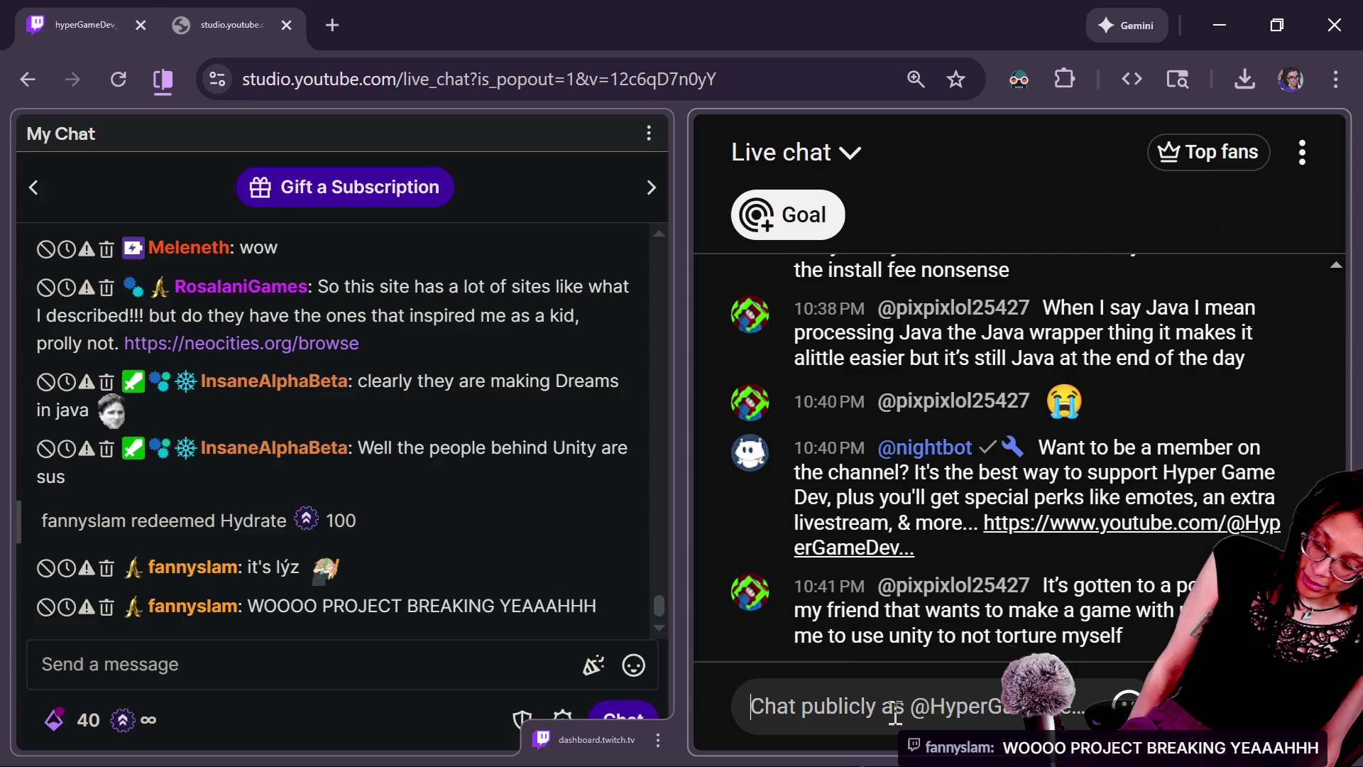
left_click(895, 714)
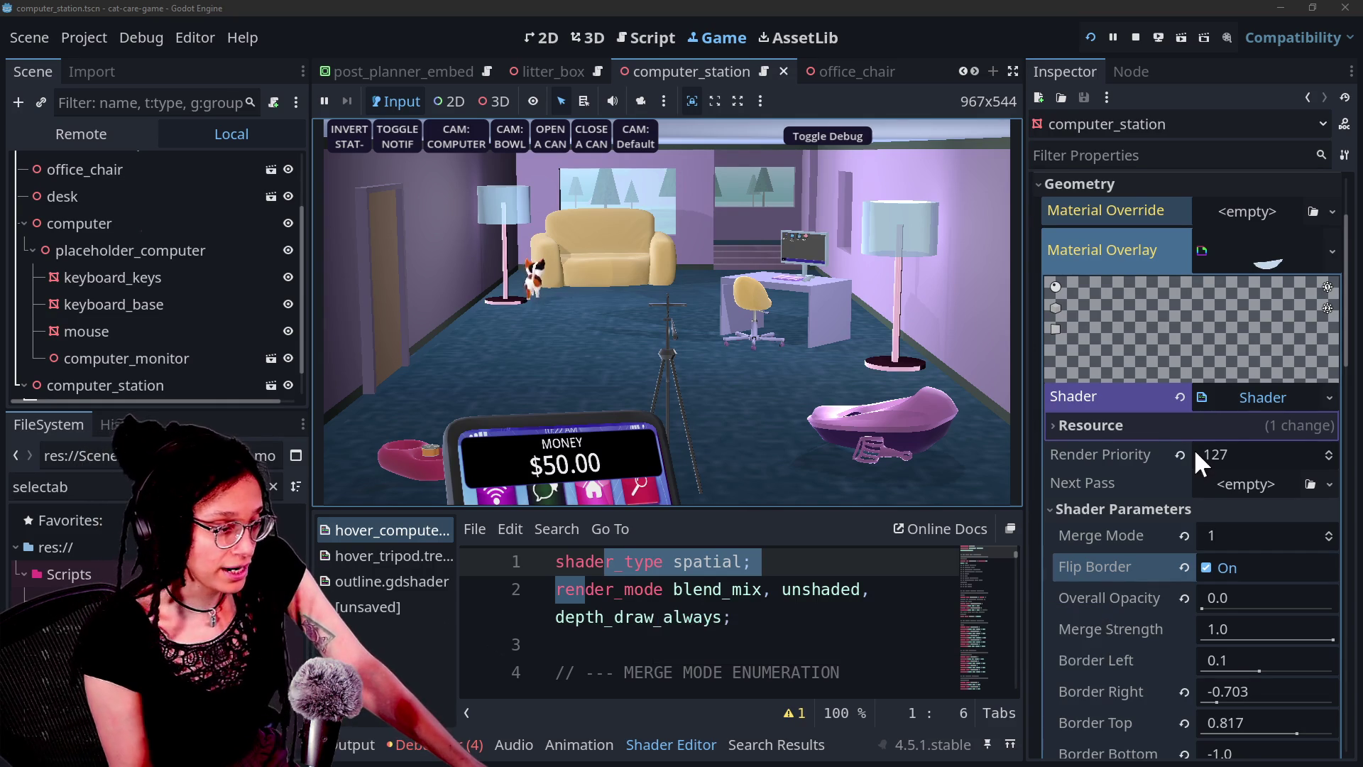
Choose Make Unique on the Material Overlay Shader field of computer_station
left_click(1236, 402)
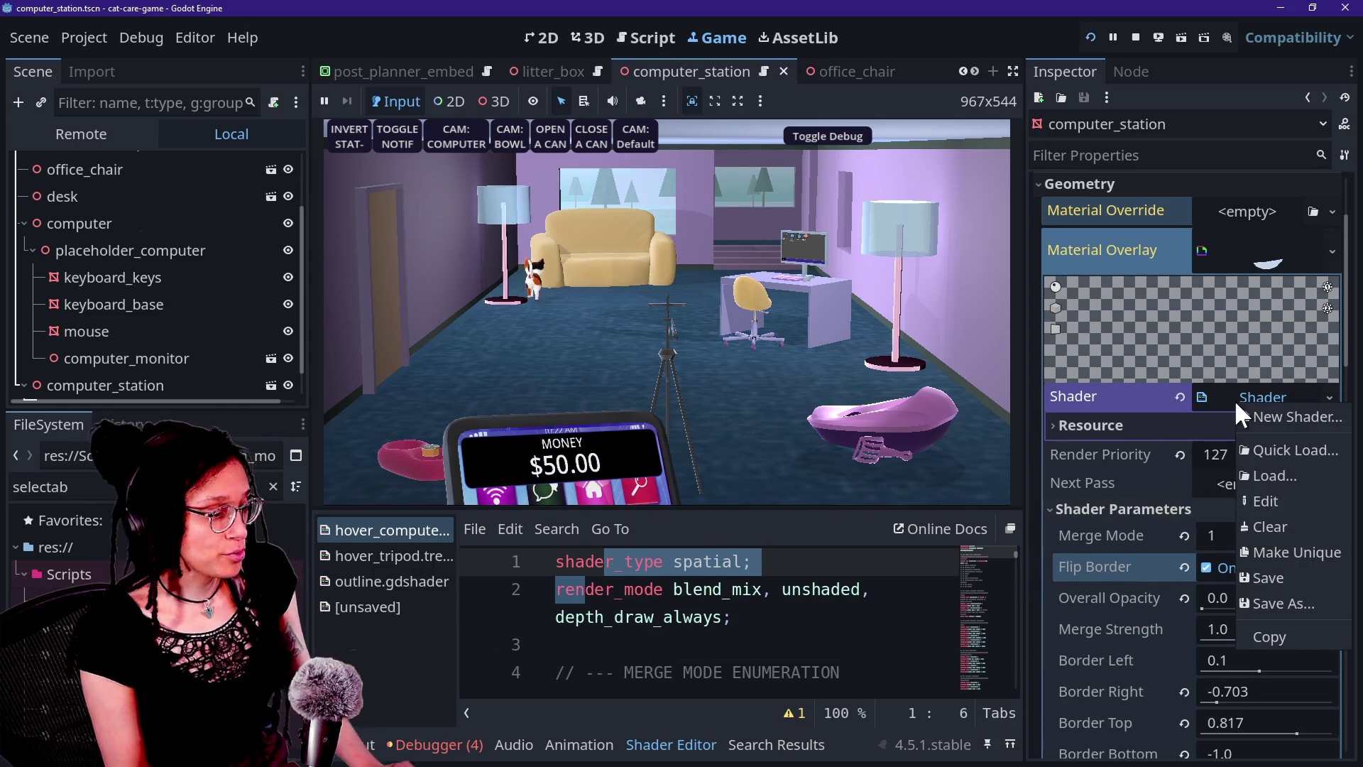
left_click(1257, 551)
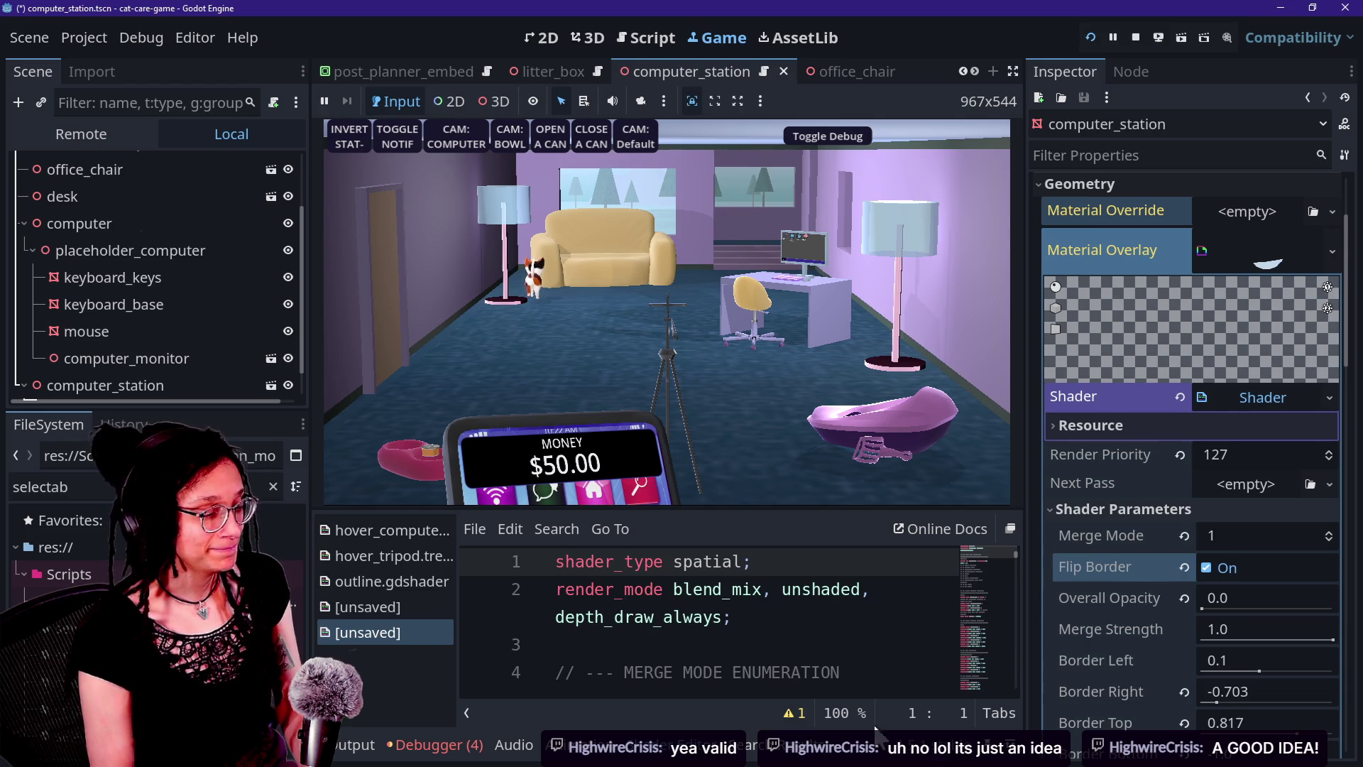
scroll(1124, 629, "down", 2)
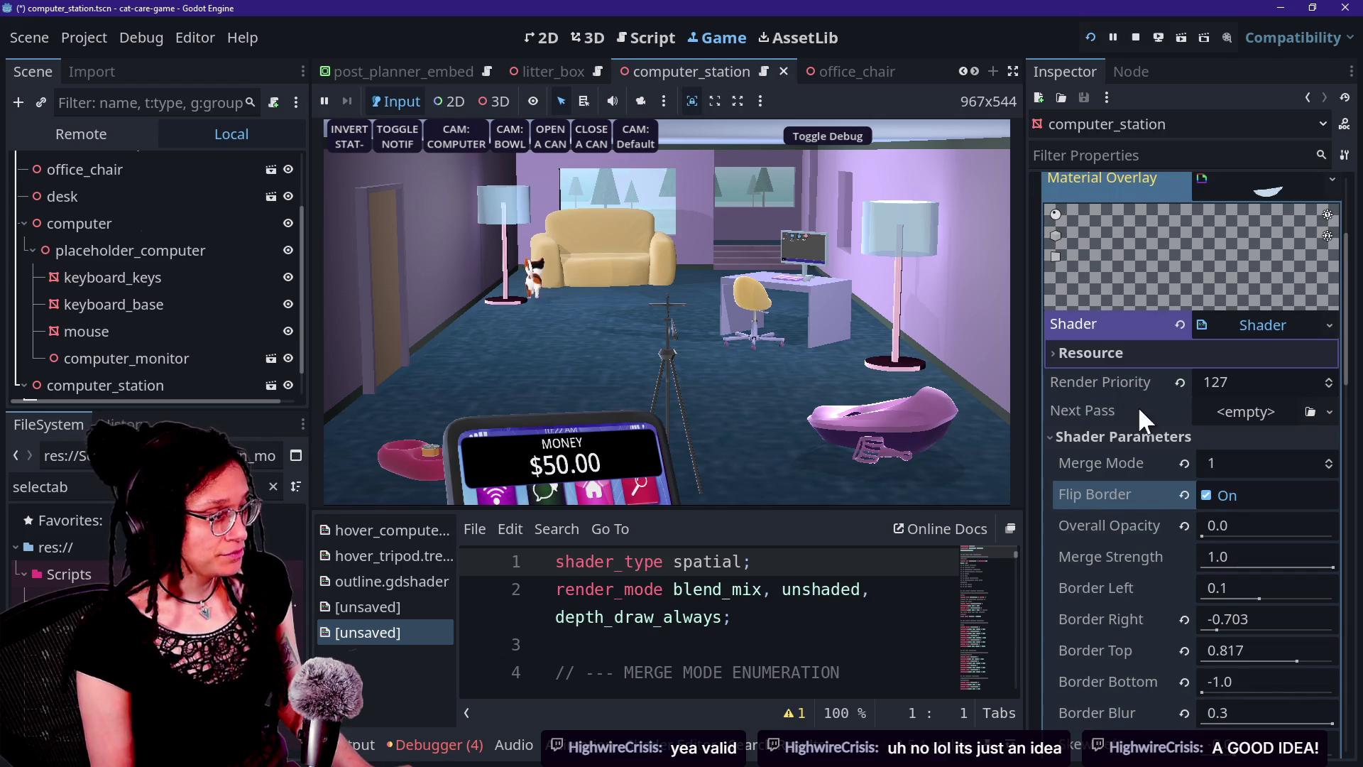
Save and restart the running game, then inspect Border Left without changing it
left_click(1091, 37)
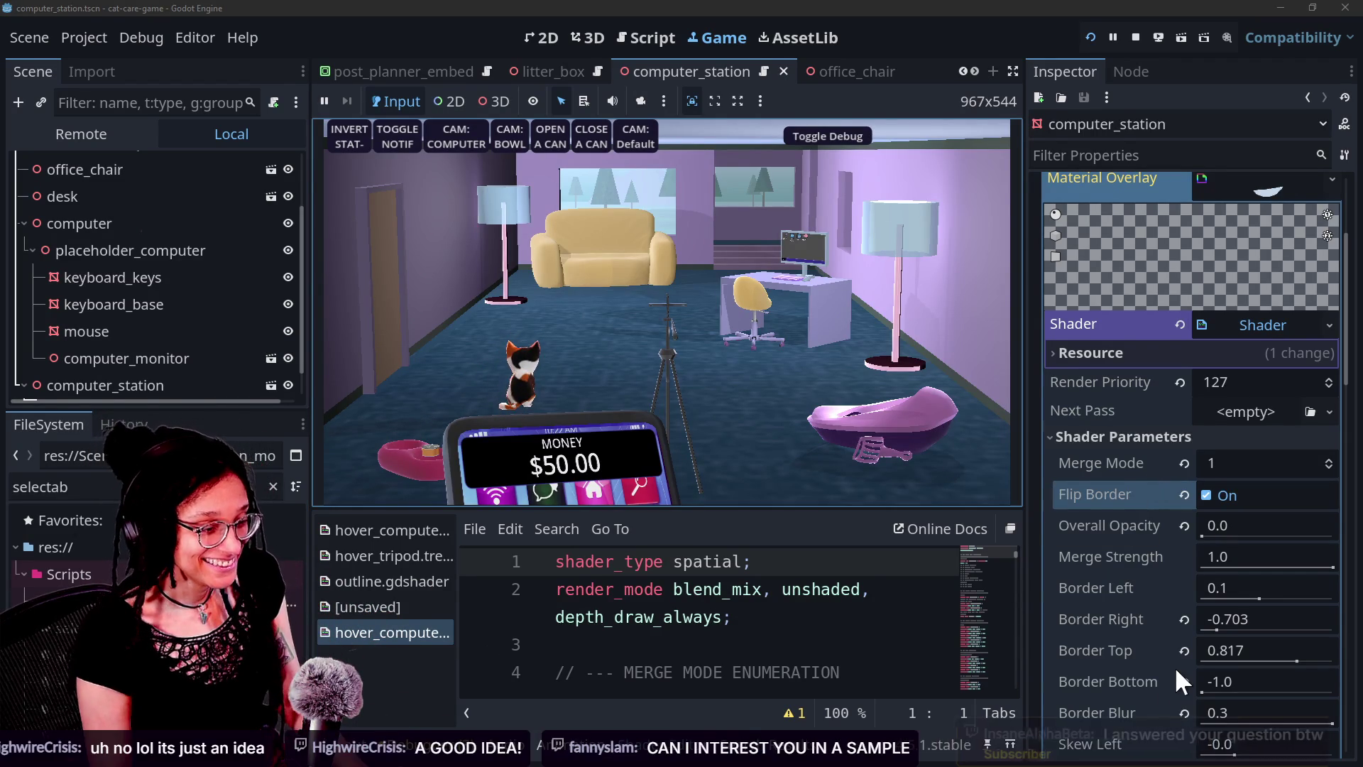
scroll(1175, 665, "down", 3)
left_click(1250, 453)
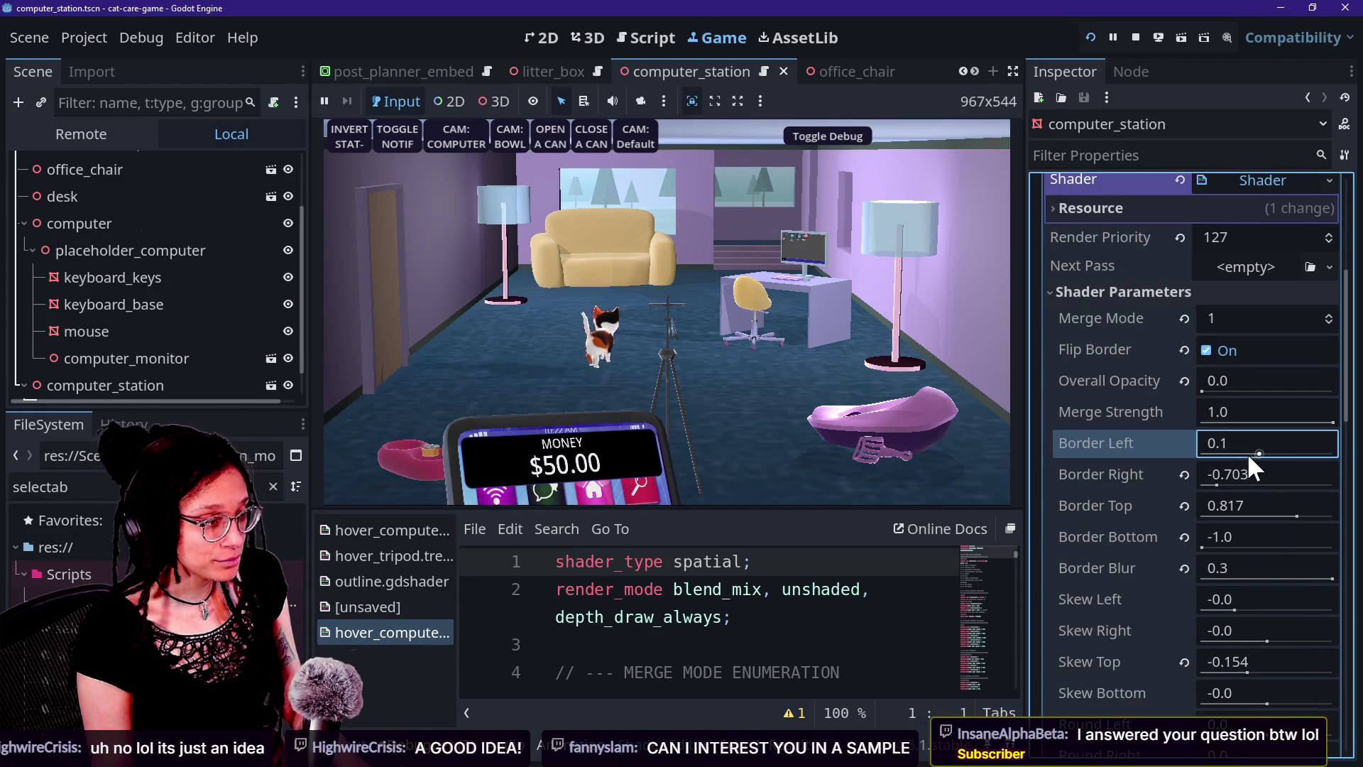
key("Escape")
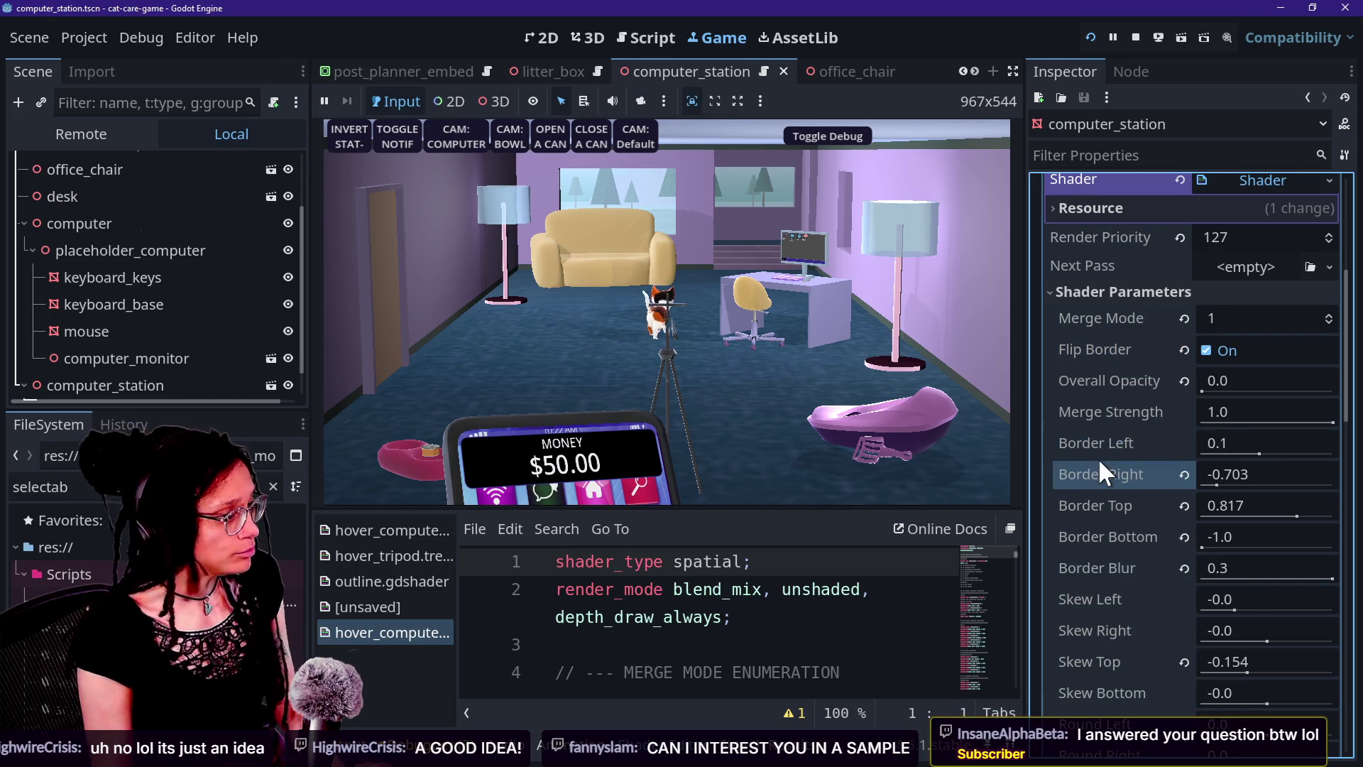
Send the cat toward the desk, dismiss the Shader field menu unchanged, and open the couch close-up
left_click(599, 287)
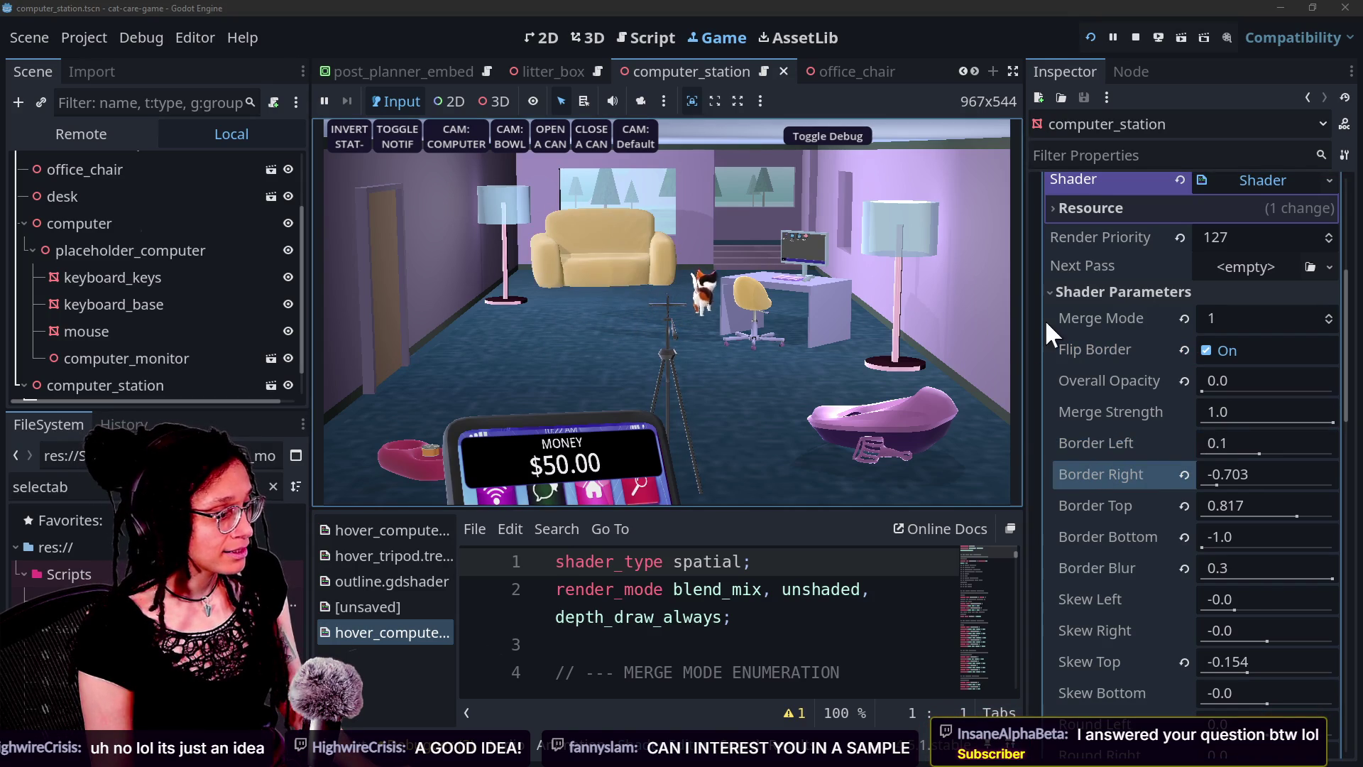
scroll(1076, 365, "up", 3)
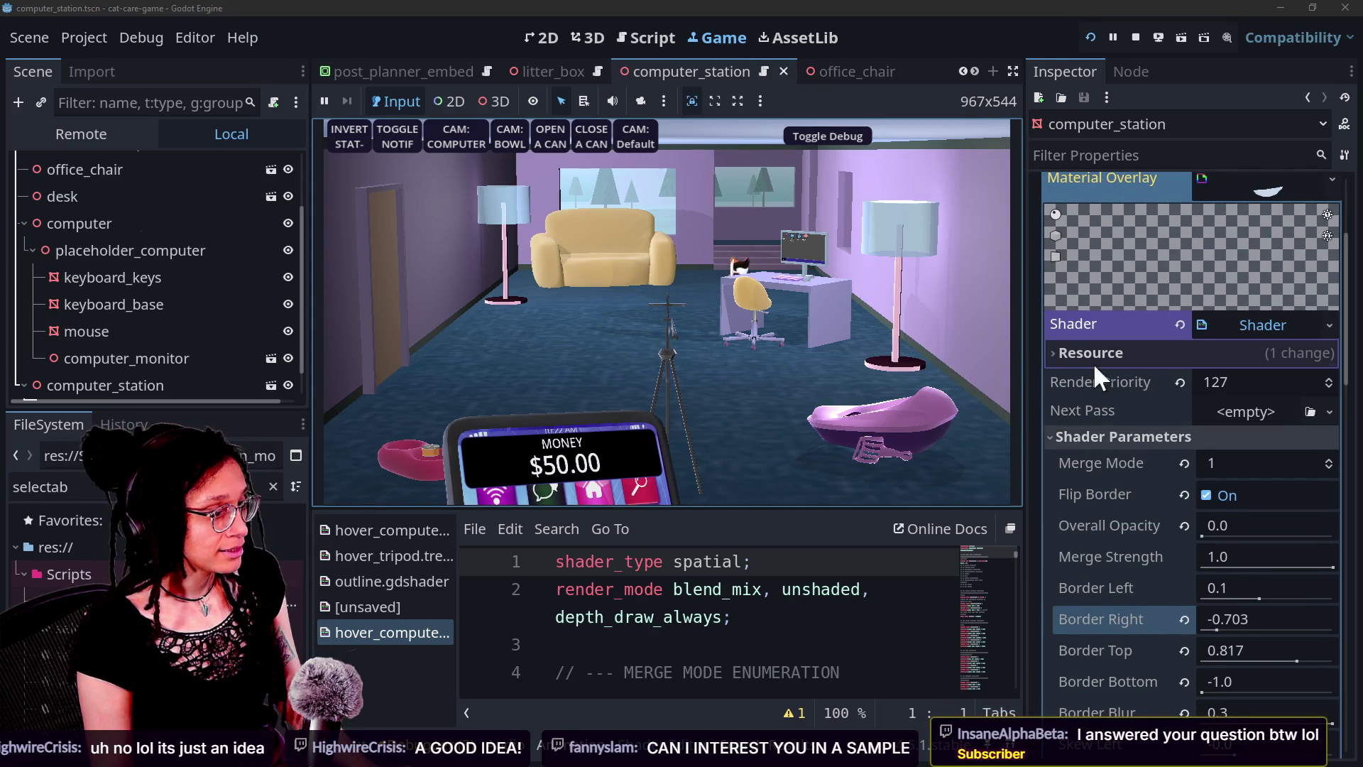
right_click(1242, 328)
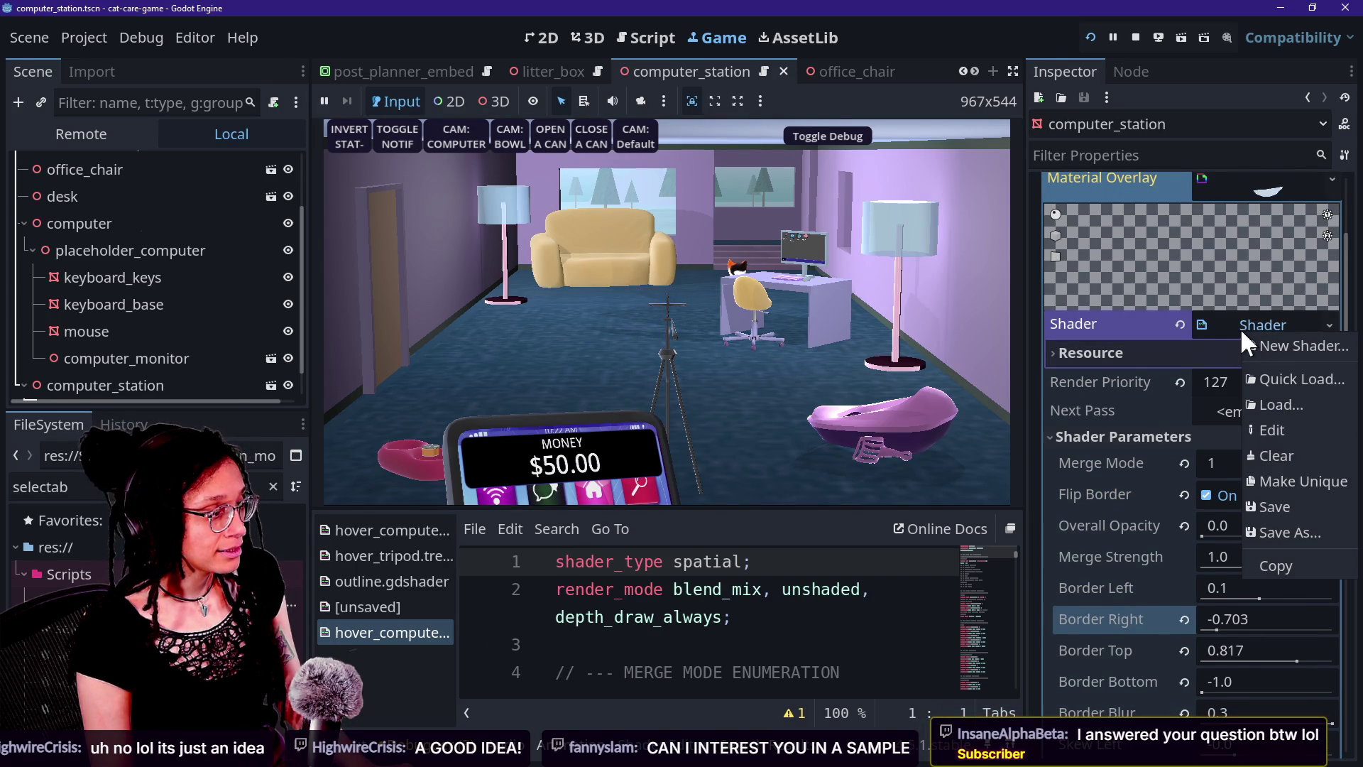
left_click(1088, 423)
scroll(1215, 355, "up", 3)
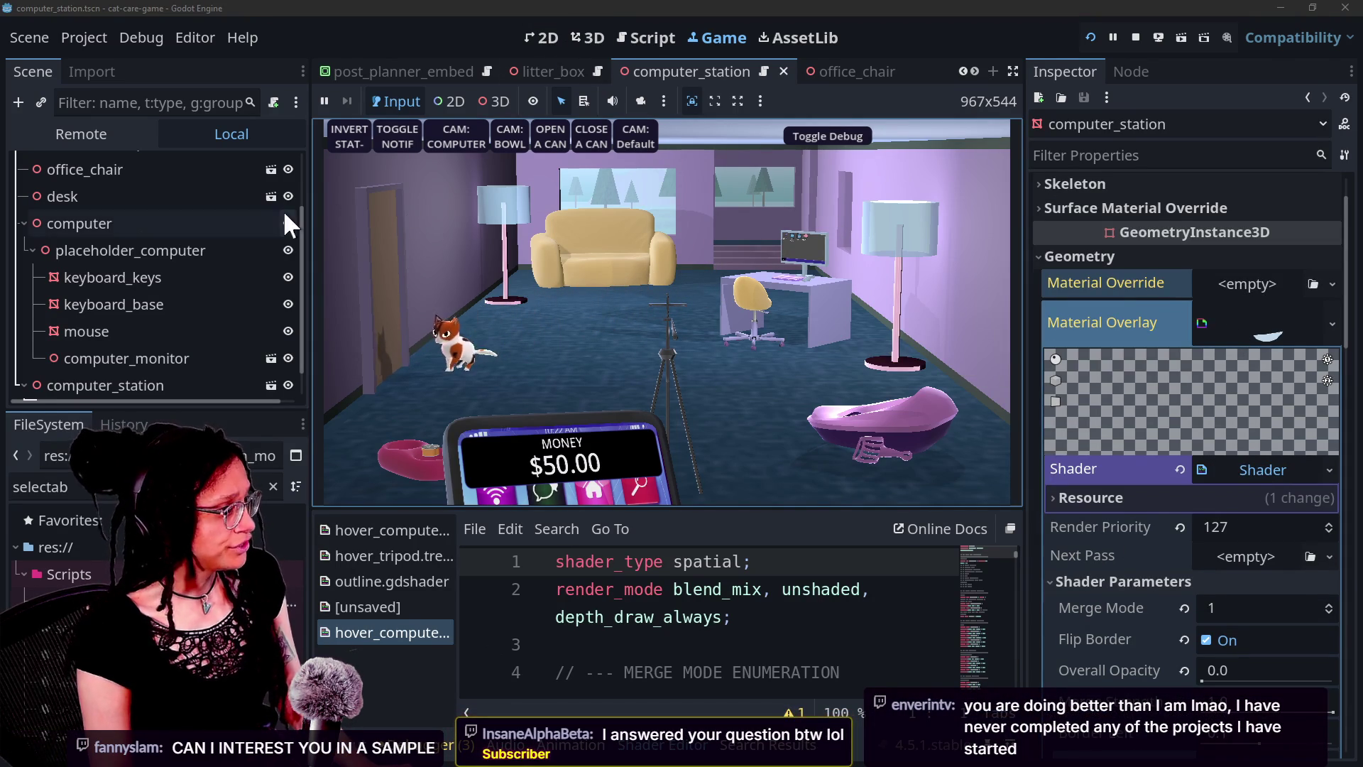
left_click(675, 202)
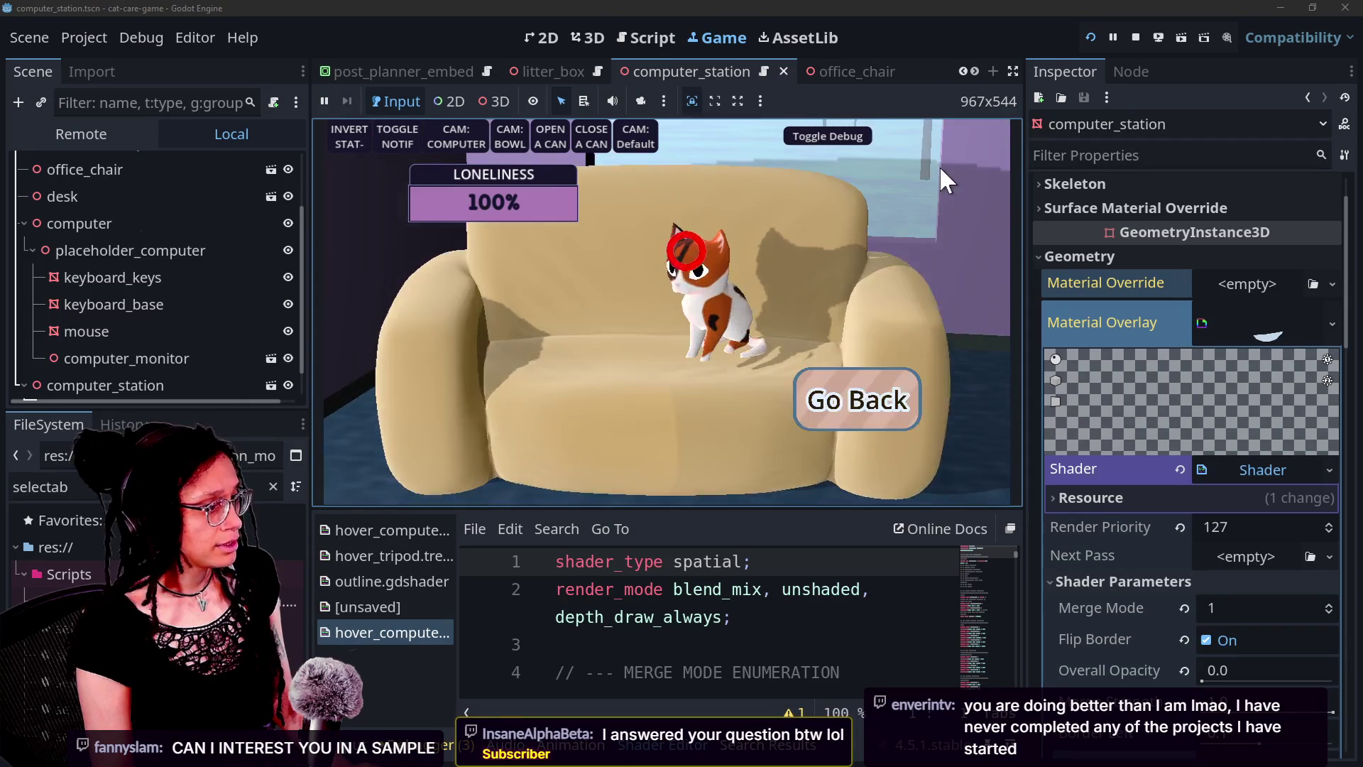
Return to the room view, clear the overlay shader, and inspect the failing line in the error
left_click(874, 403)
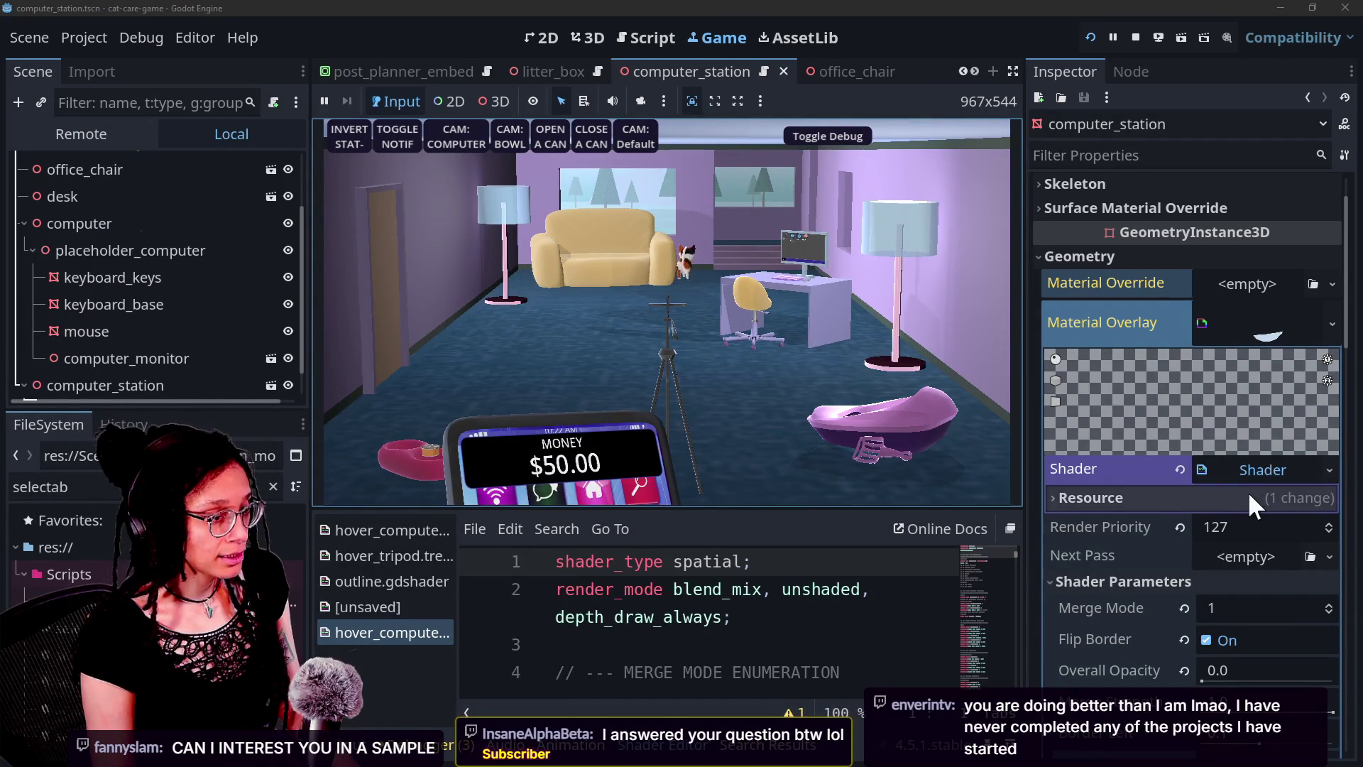
left_click(1182, 469)
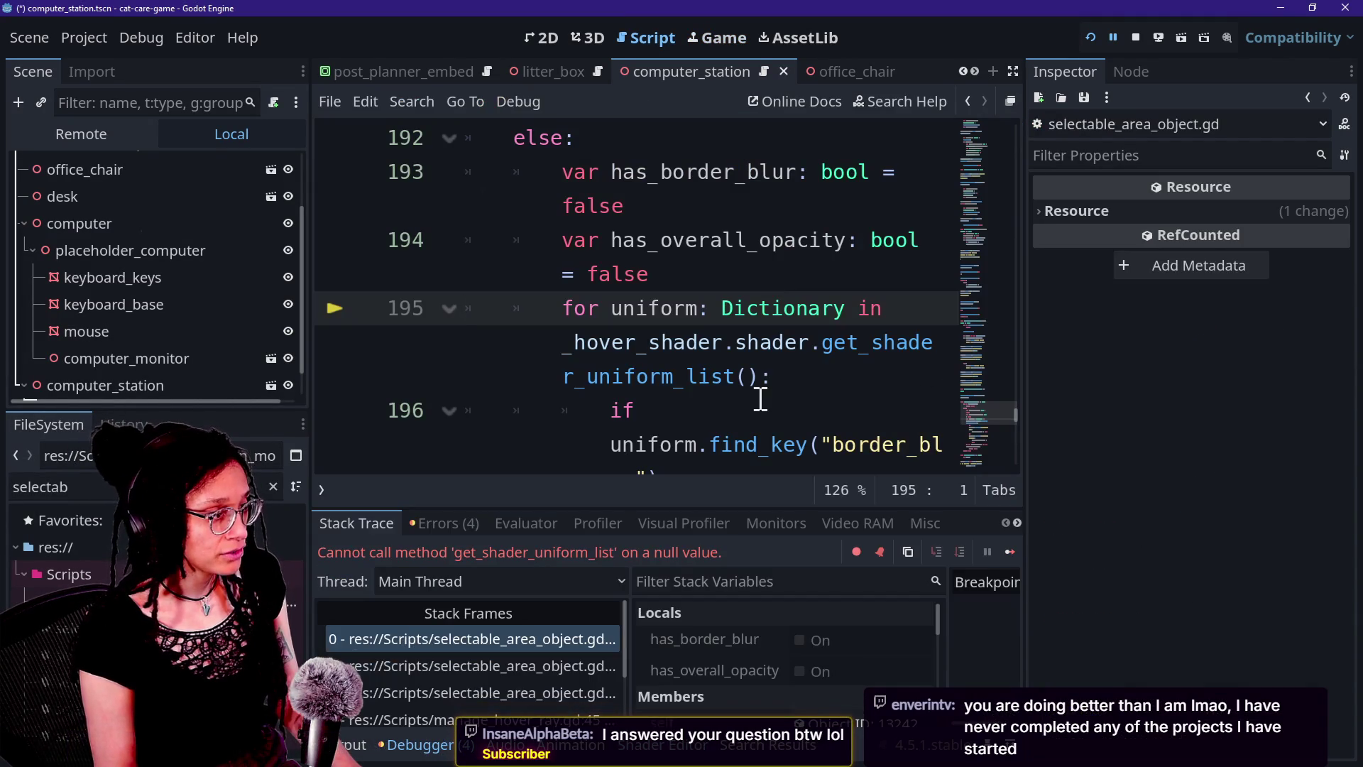
left_click_drag(600, 280, 686, 306)
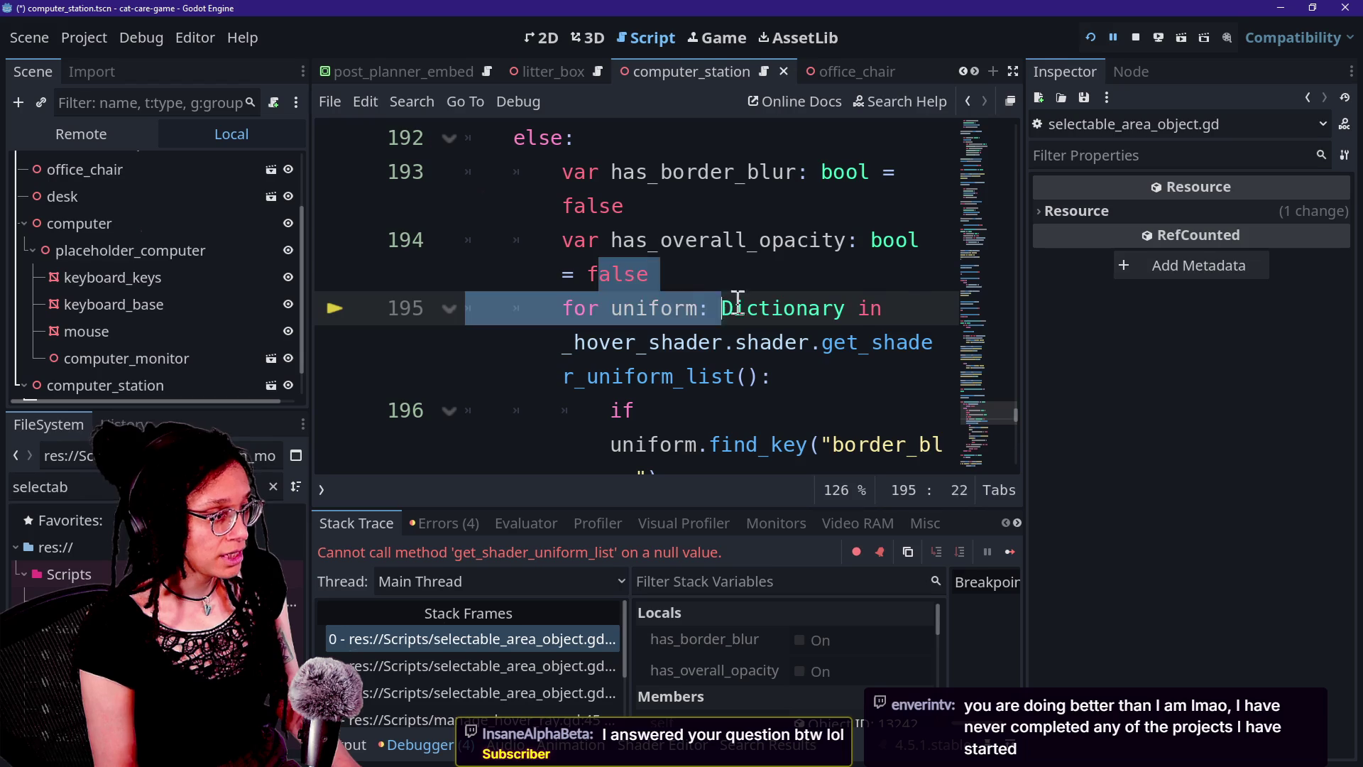
Back in the Game view, select the computer_station mesh and expand its overlay shader settings
left_click(719, 38)
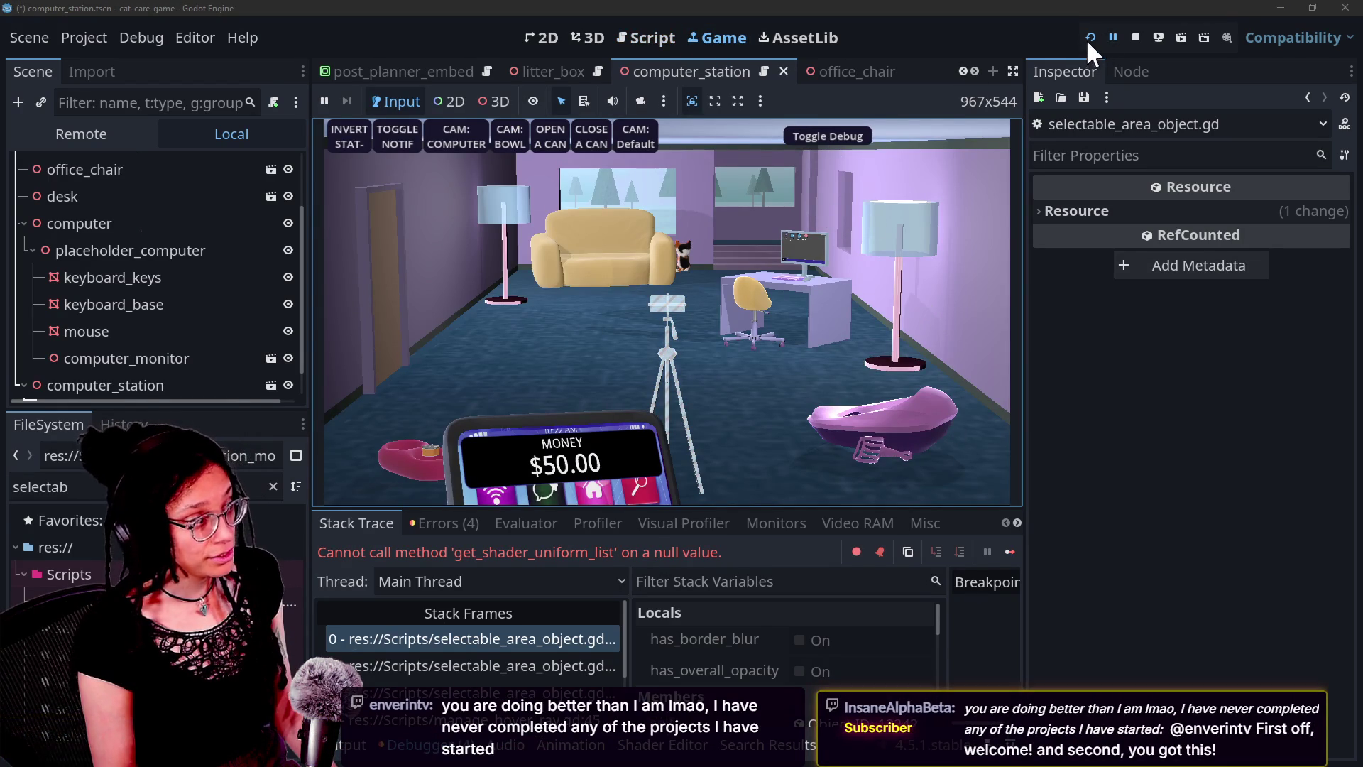
scroll(128, 380, "down", 1)
left_click(128, 380)
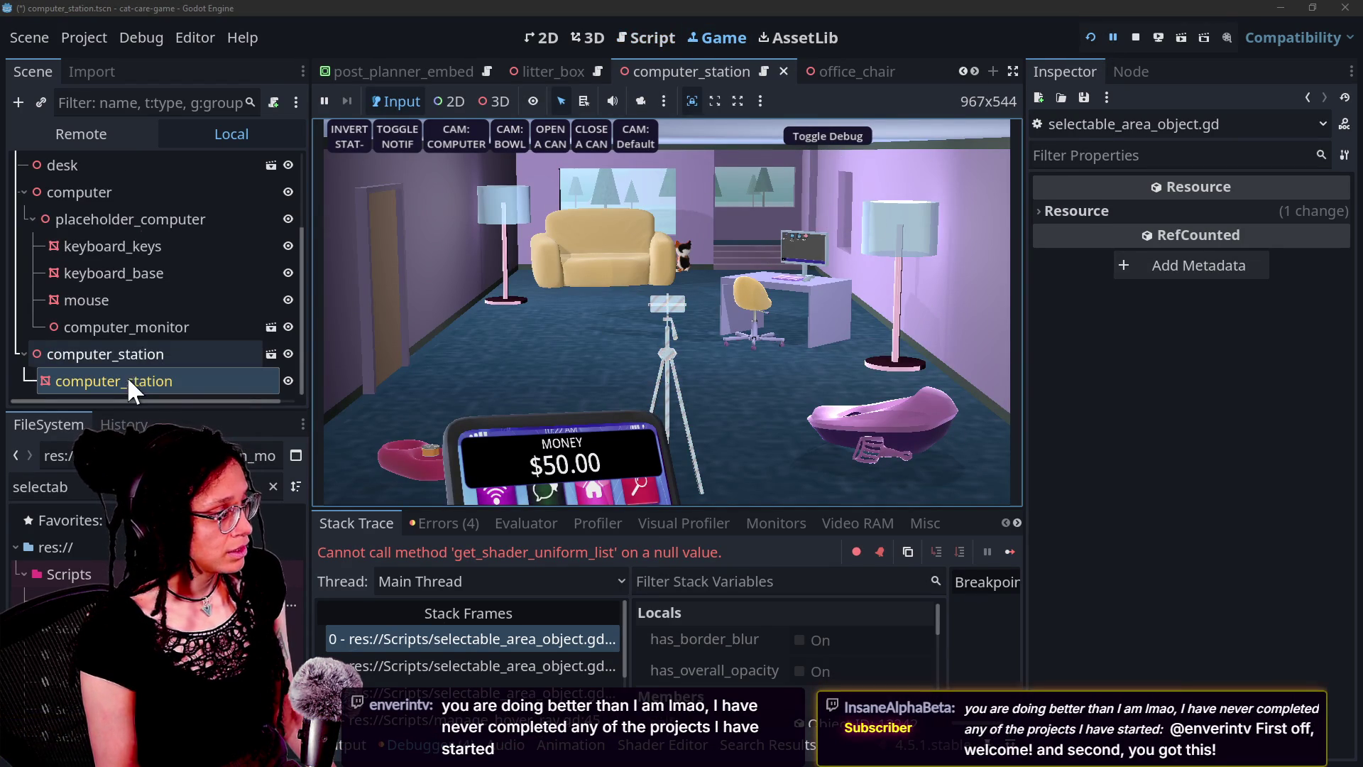
left_click(1134, 509)
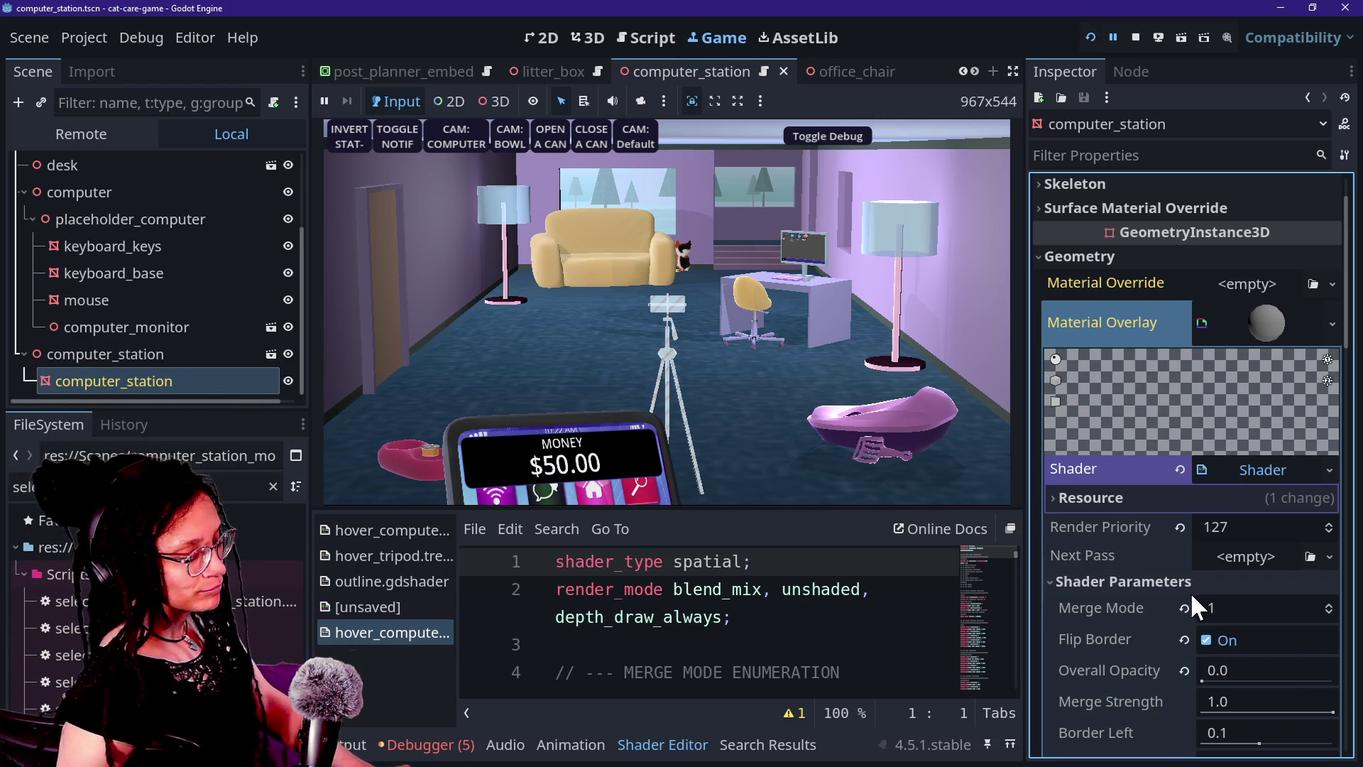
Restart the game, then apply Make Unique to the Material Overlay Shader on the computer_station mesh
scroll(1063, 668, "down", 1)
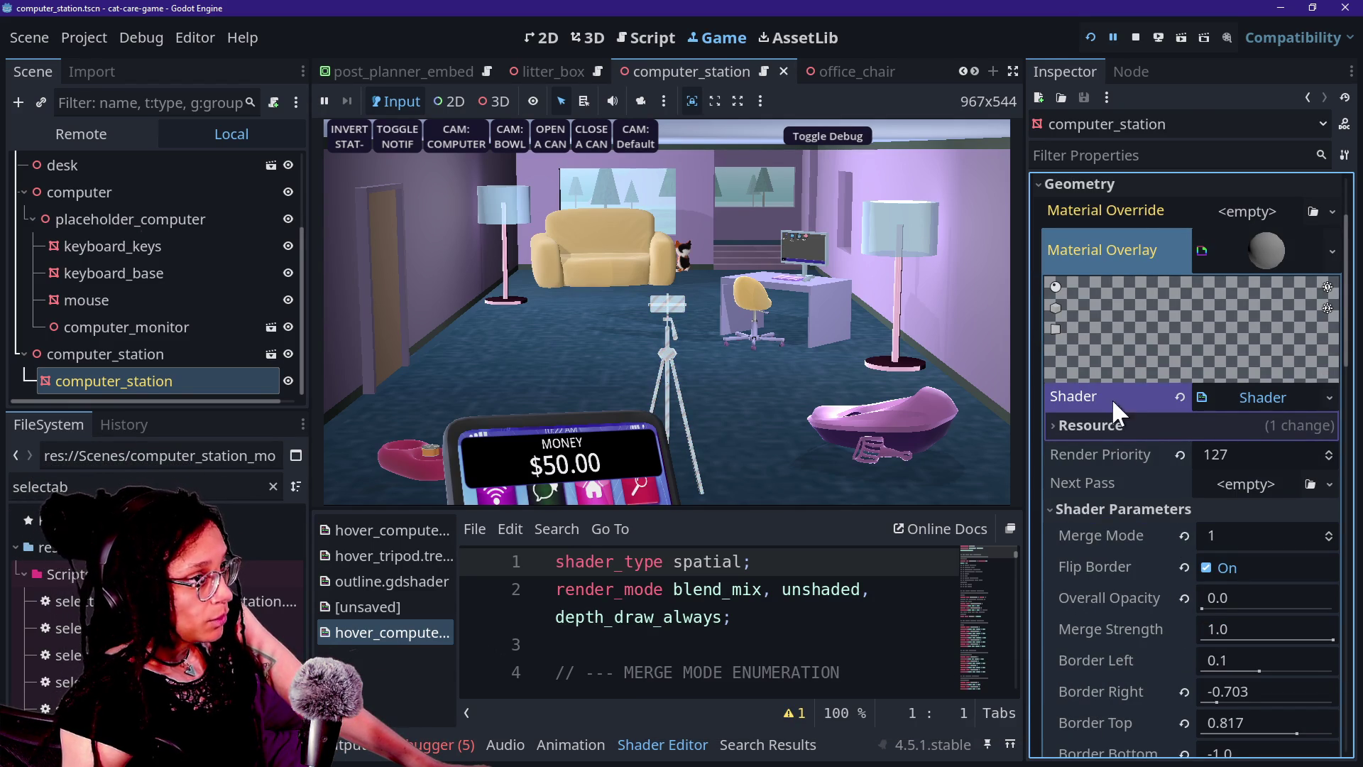
left_click(1088, 38)
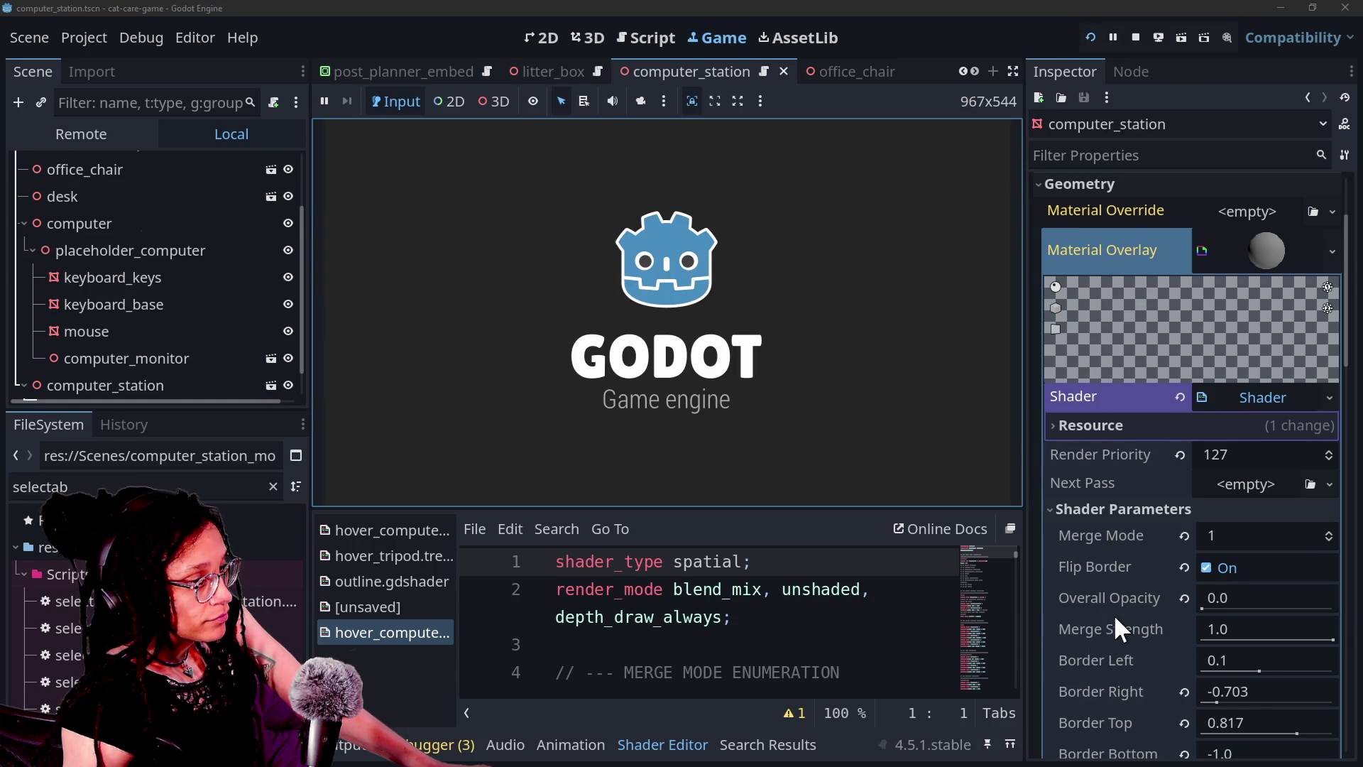
scroll(1220, 555, "down", 2)
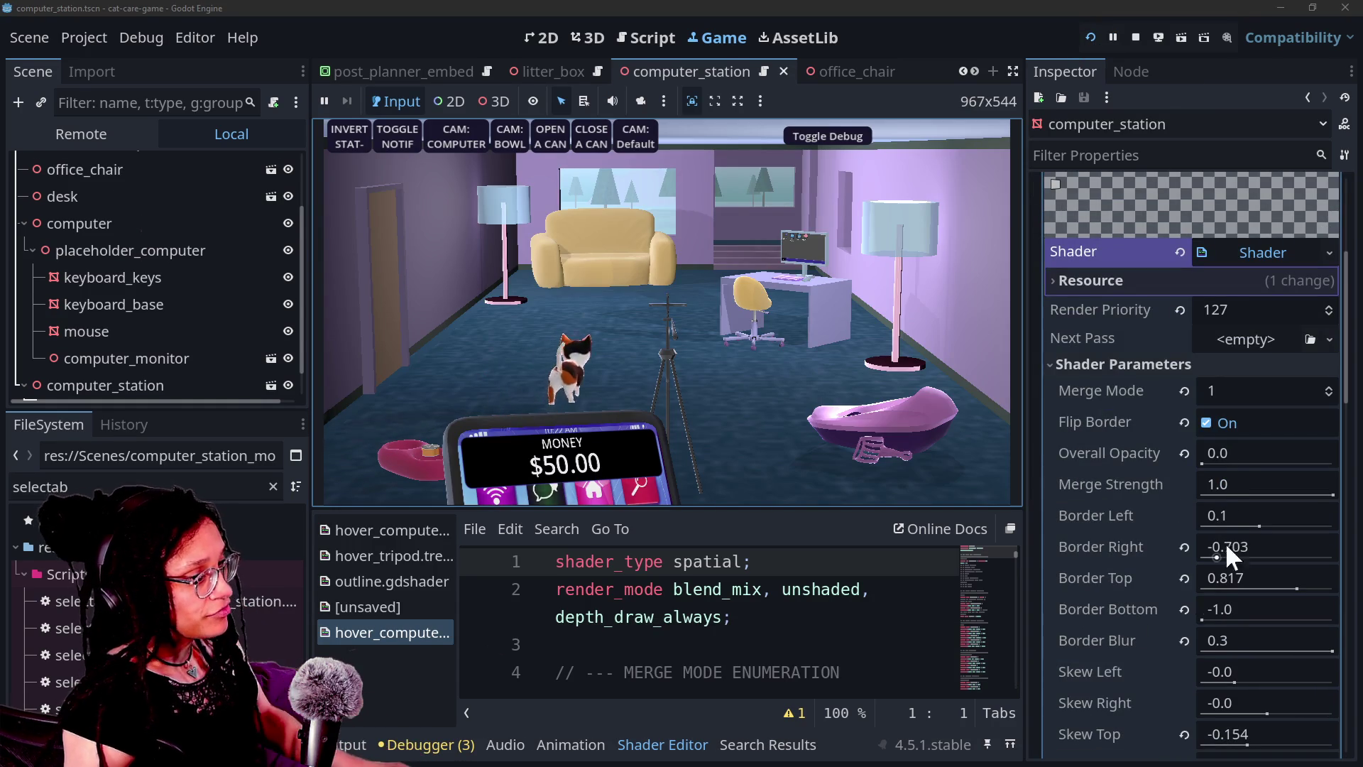
right_click(1227, 260)
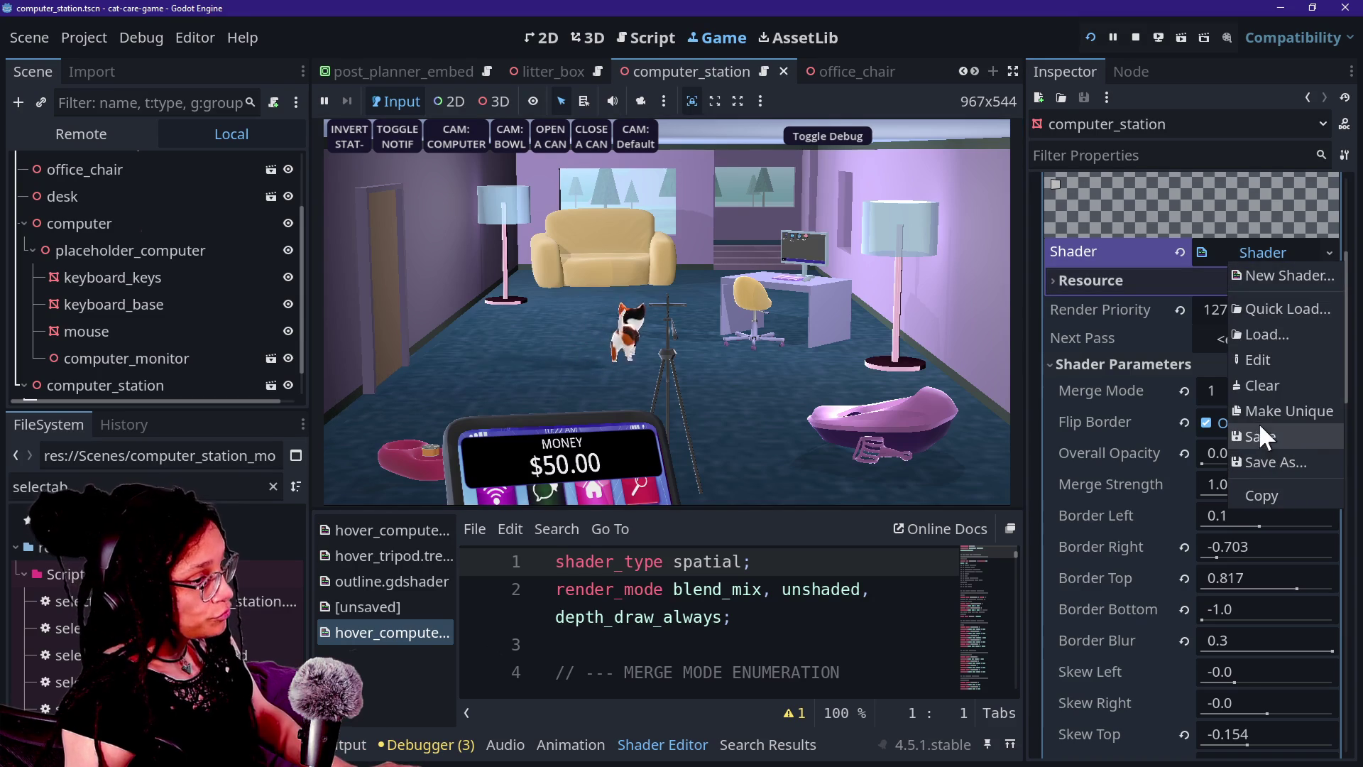
left_click(1254, 414)
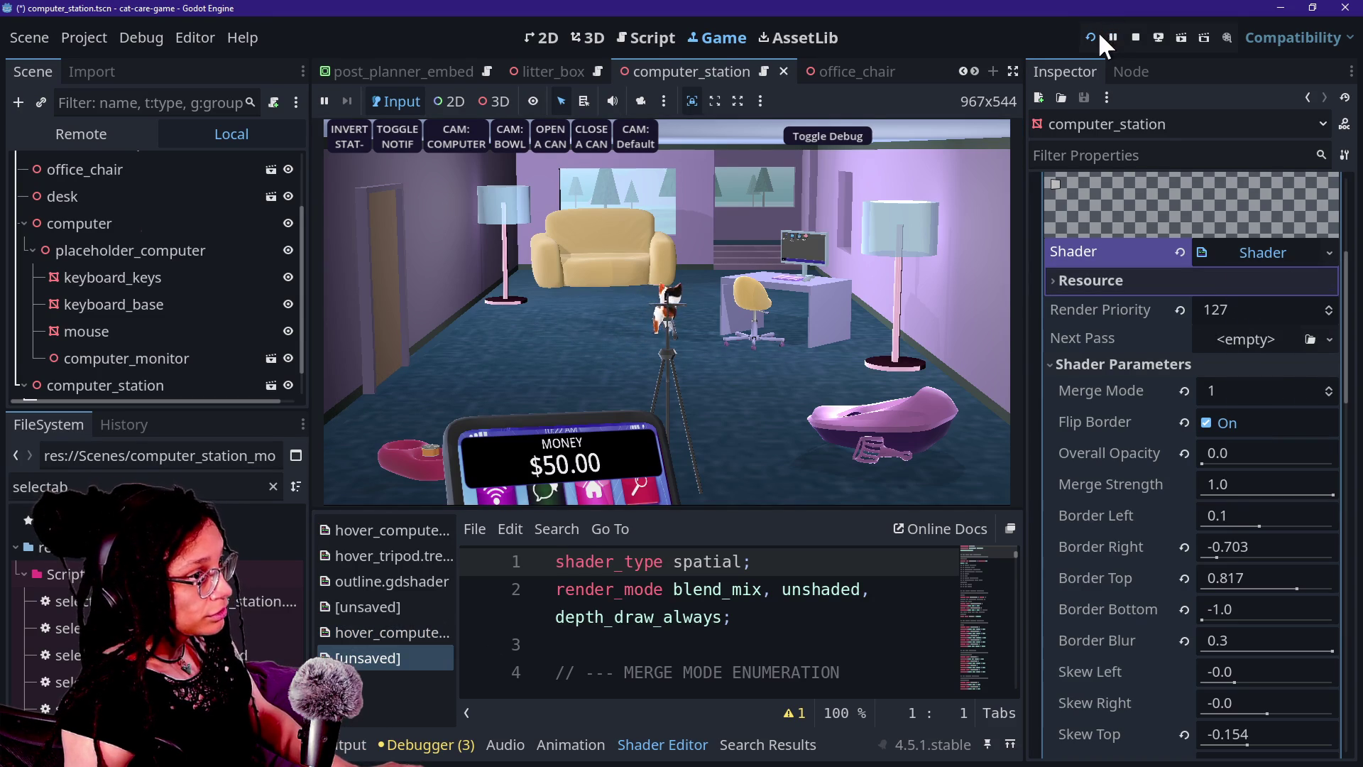
Restart the game and drag Border Left, Border Right and Border Top, keeping Border Top at 0.665
left_click(1100, 36)
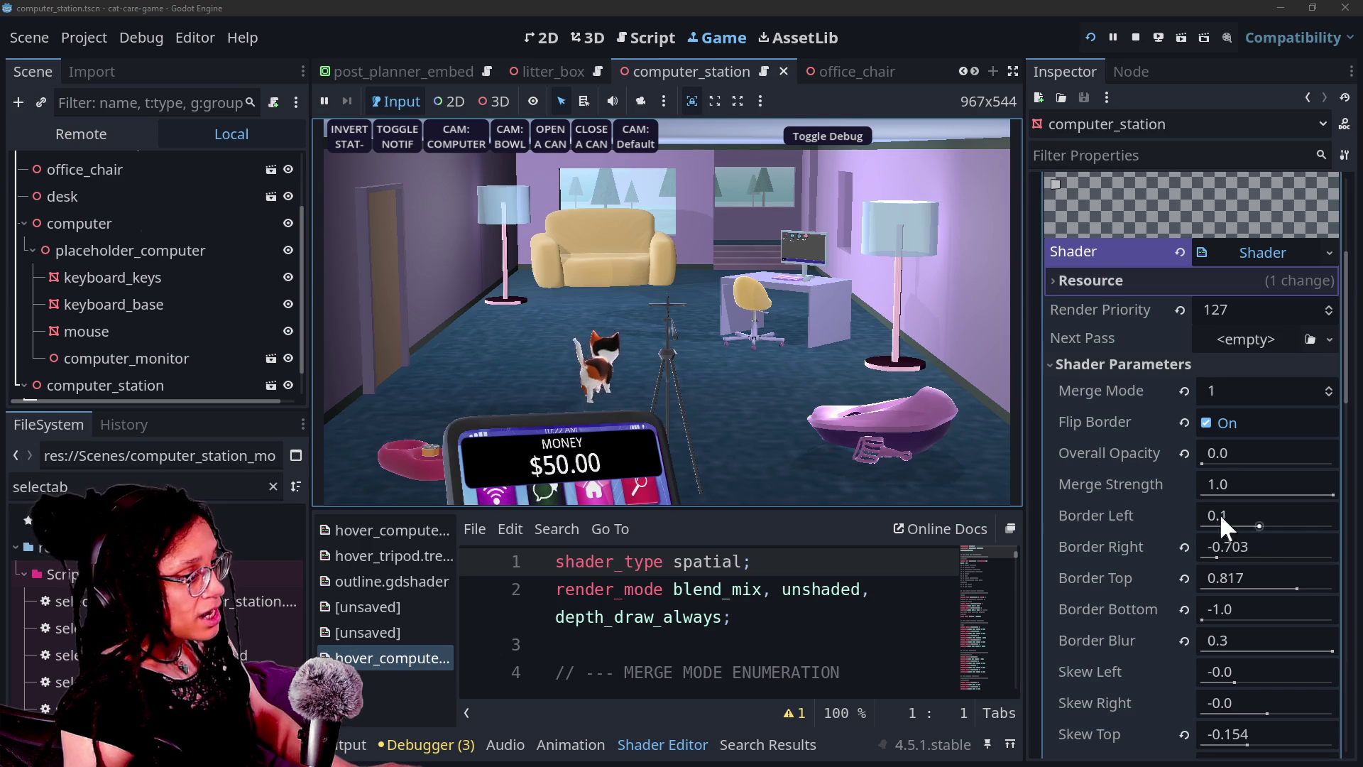
mouse_move(1254, 529)
left_mouse_down()
mouse_move(1152, 526)
mouse_move(1332, 532)
mouse_move(1152, 504)
mouse_move(1239, 523)
mouse_move(1225, 555)
left_mouse_up()
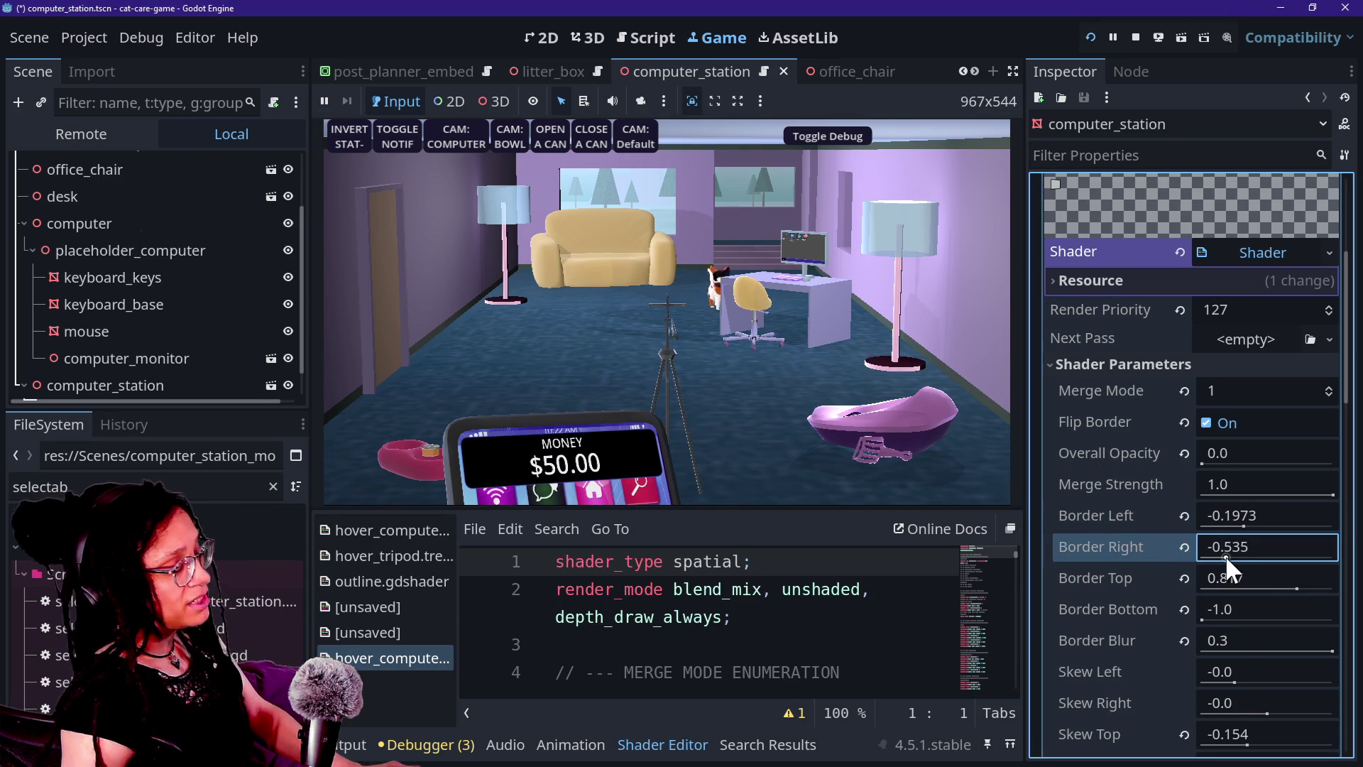
mouse_move(1225, 555)
left_mouse_down()
mouse_move(1296, 569)
mouse_move(1261, 576)
mouse_move(1324, 564)
mouse_move(1262, 628)
mouse_move(1277, 629)
left_mouse_up()
mouse_move(1295, 572)
left_mouse_down()
mouse_move(1268, 572)
mouse_move(1285, 572)
left_mouse_up()
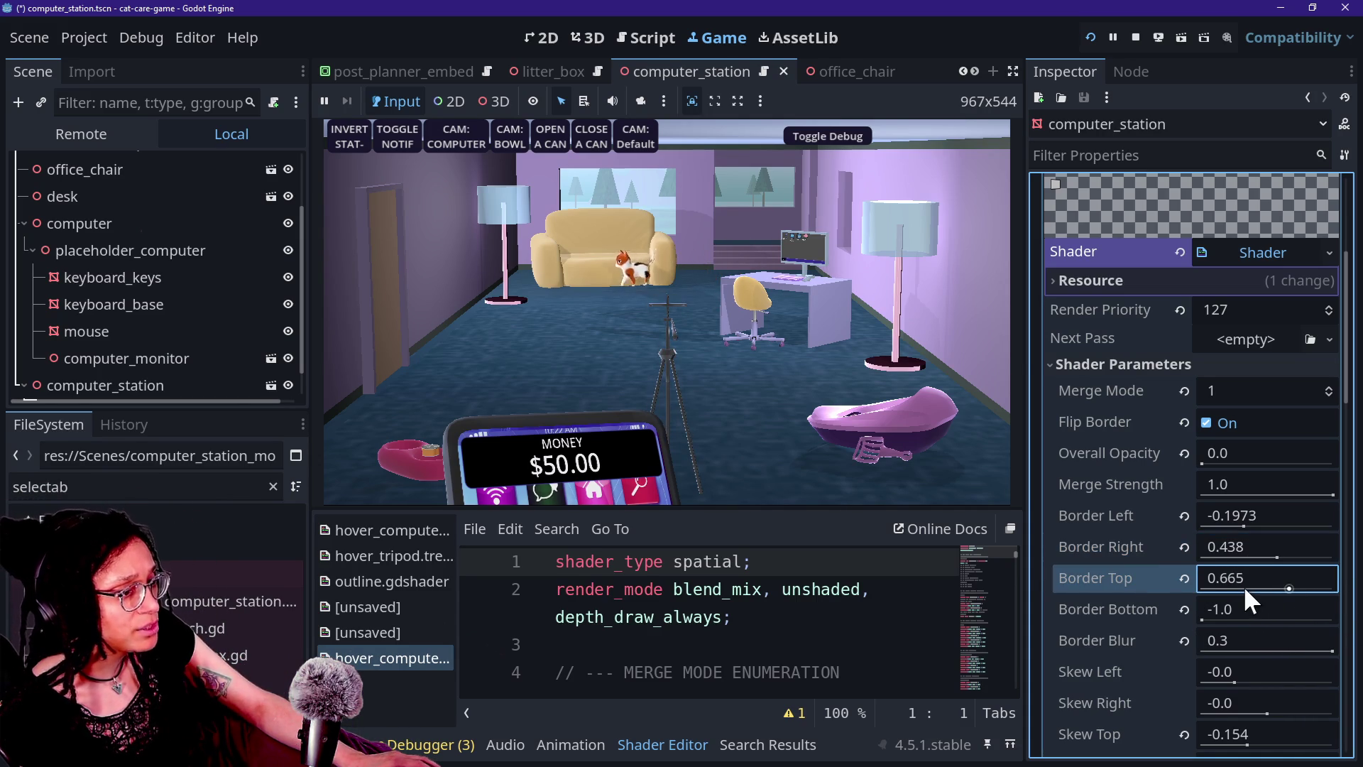
left_click(1296, 586)
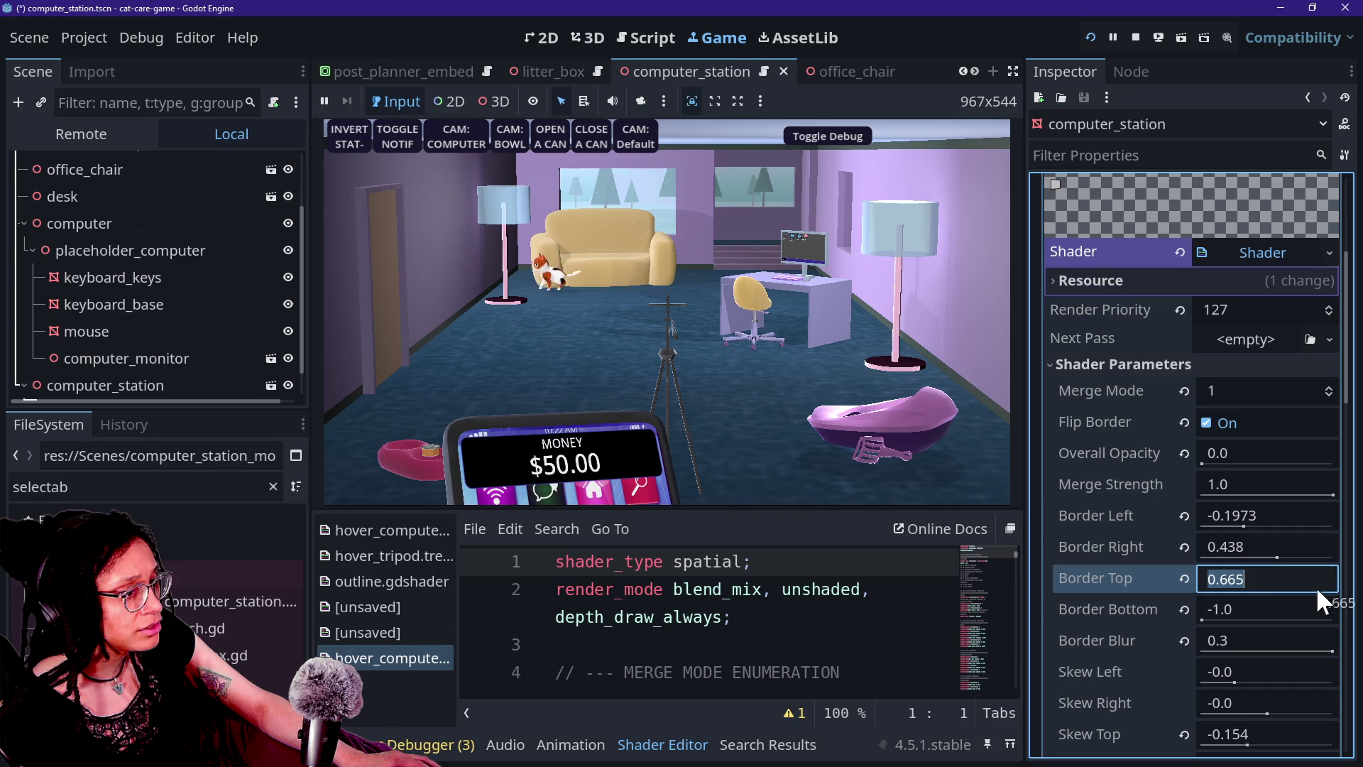
key("Return")
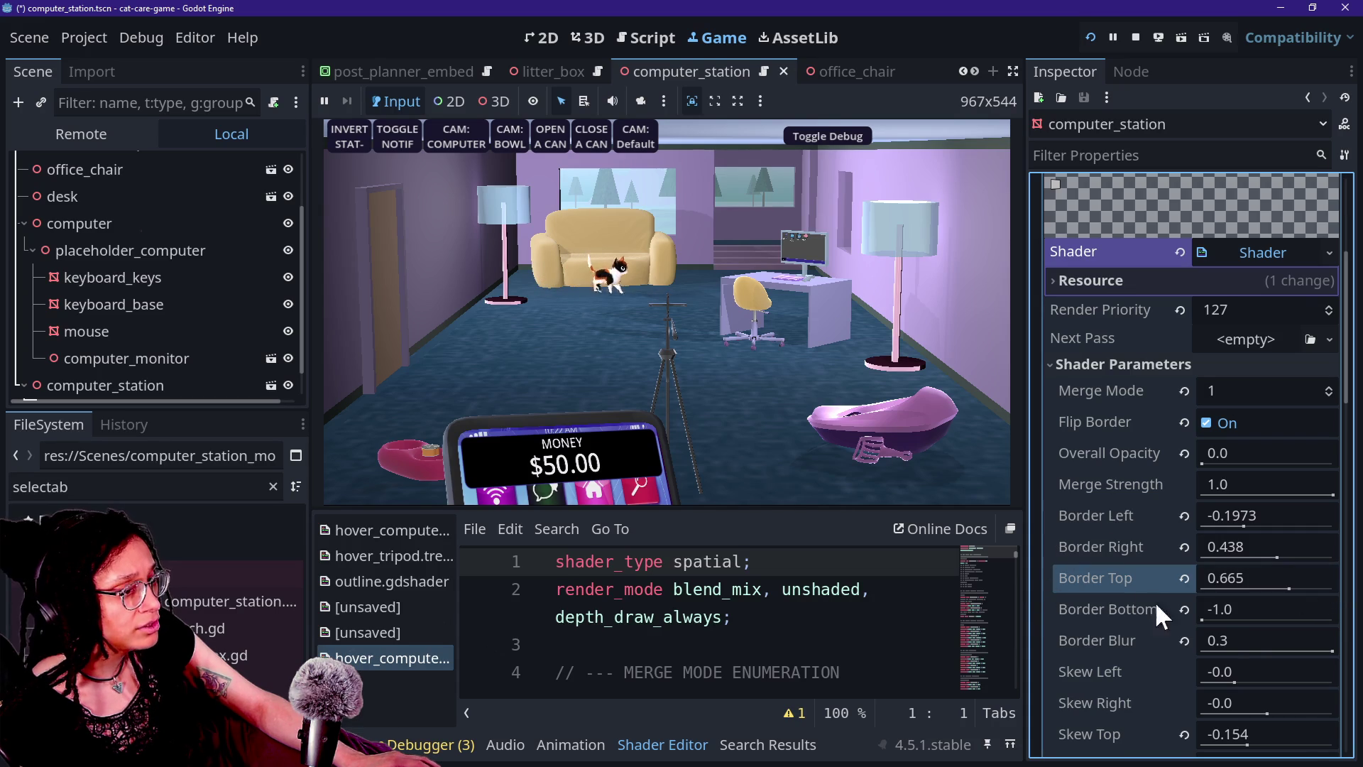
Fine-tune Border Top and Bottom, type 1.5 into Border Right, and settle Border Left at 0.573
left_click_drag(1280, 582, 1272, 579)
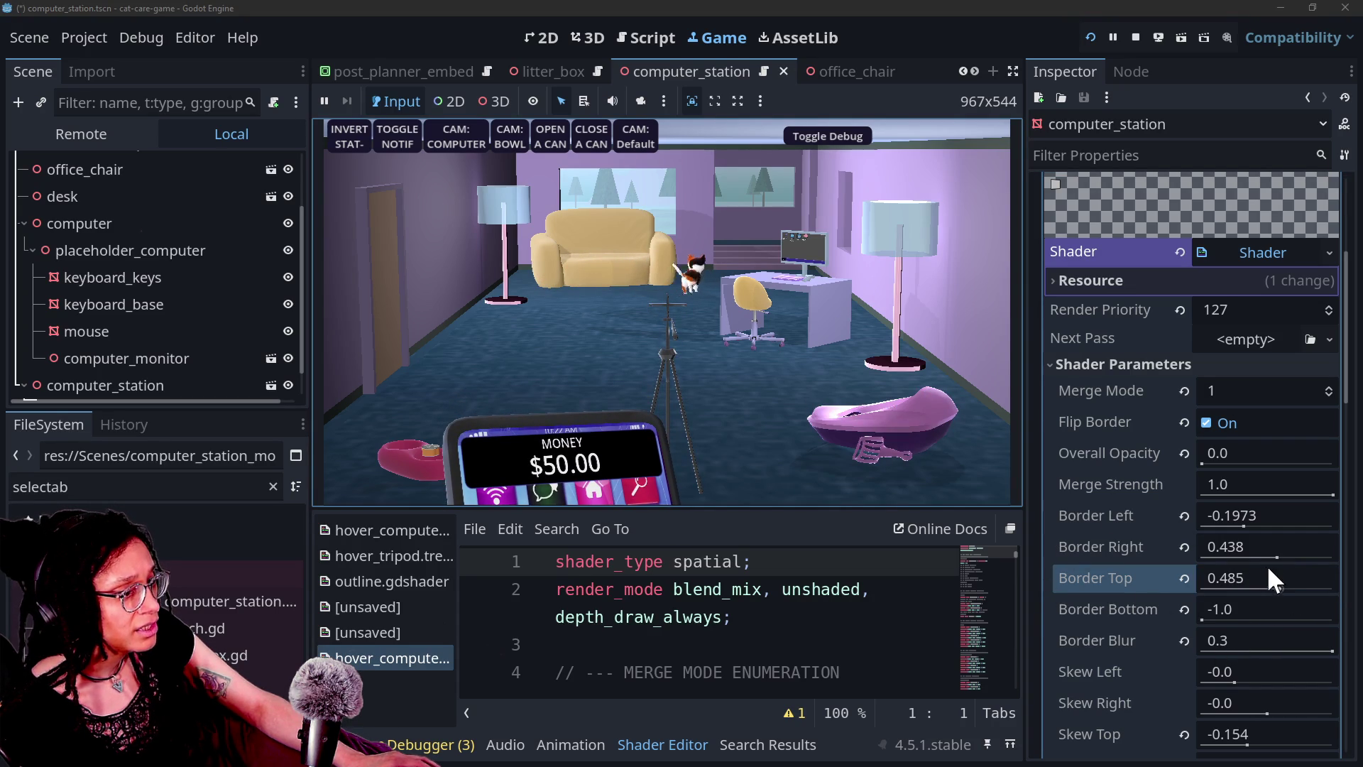
left_click_drag(1277, 585, 1214, 588)
mouse_move(1080, 591)
left_mouse_down()
mouse_move(1331, 593)
mouse_move(1241, 600)
left_mouse_up()
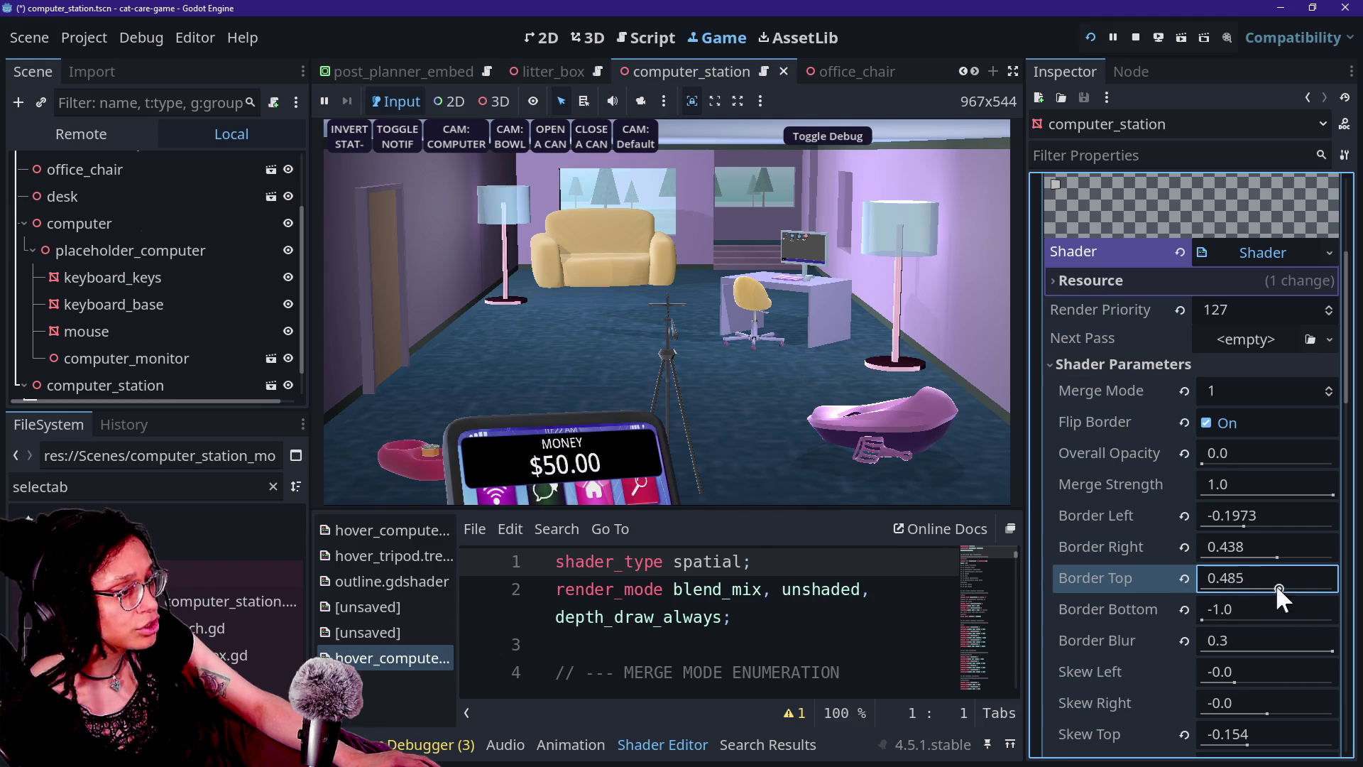
mouse_move(1200, 619)
left_mouse_down()
mouse_move(1261, 632)
mouse_move(1127, 621)
mouse_move(1249, 611)
left_mouse_up()
mouse_move(1275, 561)
left_mouse_down()
mouse_move(1202, 550)
mouse_move(1278, 568)
mouse_move(1256, 571)
left_mouse_up()
type("1.5")
key("Return")
mouse_move(1240, 518)
left_mouse_down()
mouse_move(1271, 518)
mouse_move(1253, 542)
mouse_move(1205, 543)
mouse_move(1284, 544)
left_mouse_up()
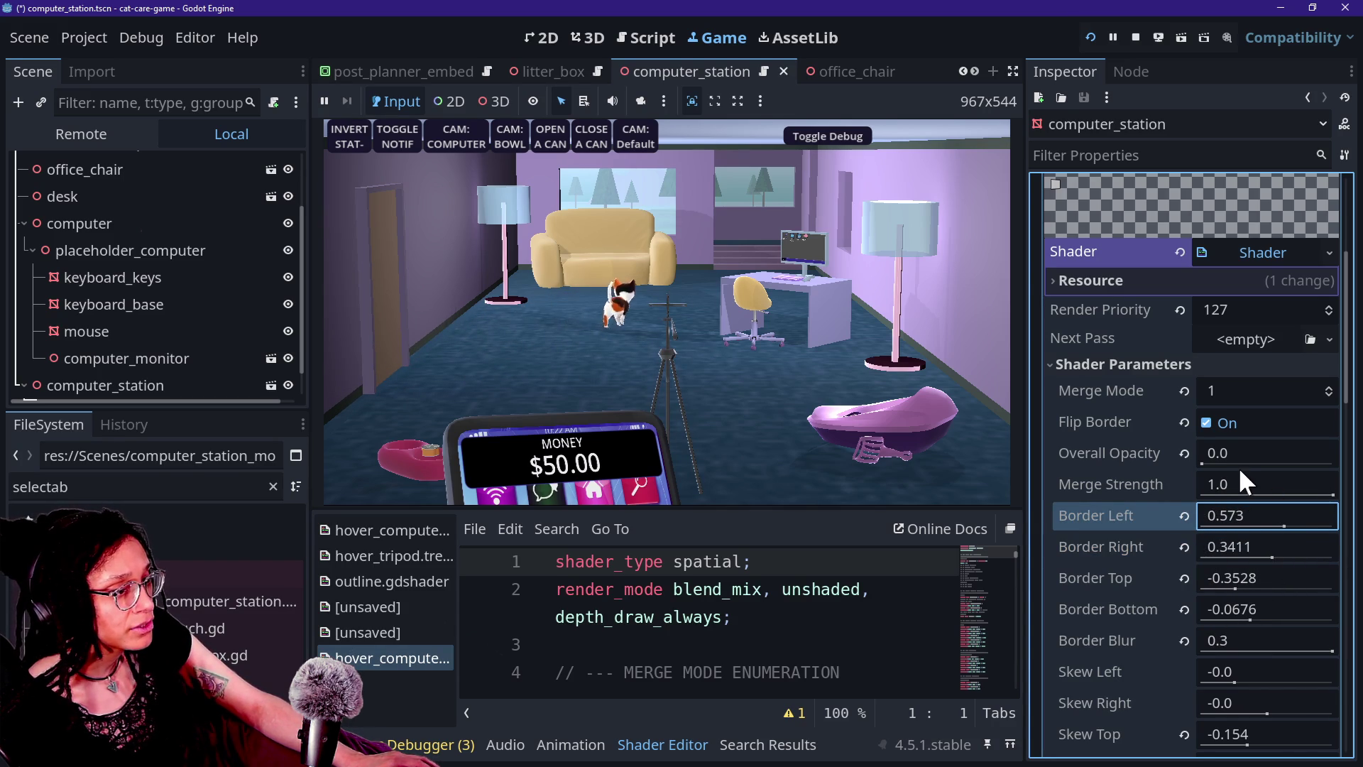
Set the outline's Overall Opacity to 1.0 and Border Blur to 0.0
left_click_drag(1239, 465, 1334, 465)
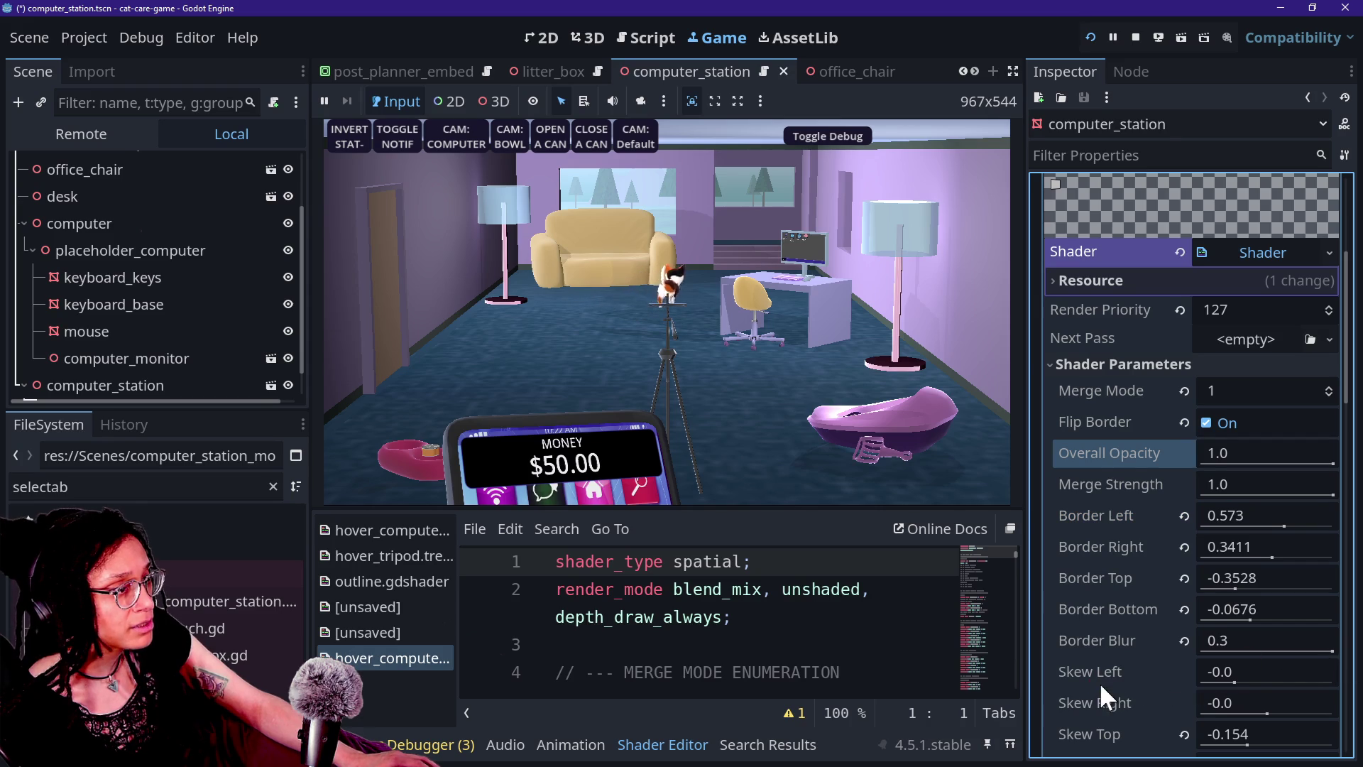
left_click(1334, 652)
left_click_drag(1334, 652, 1098, 670)
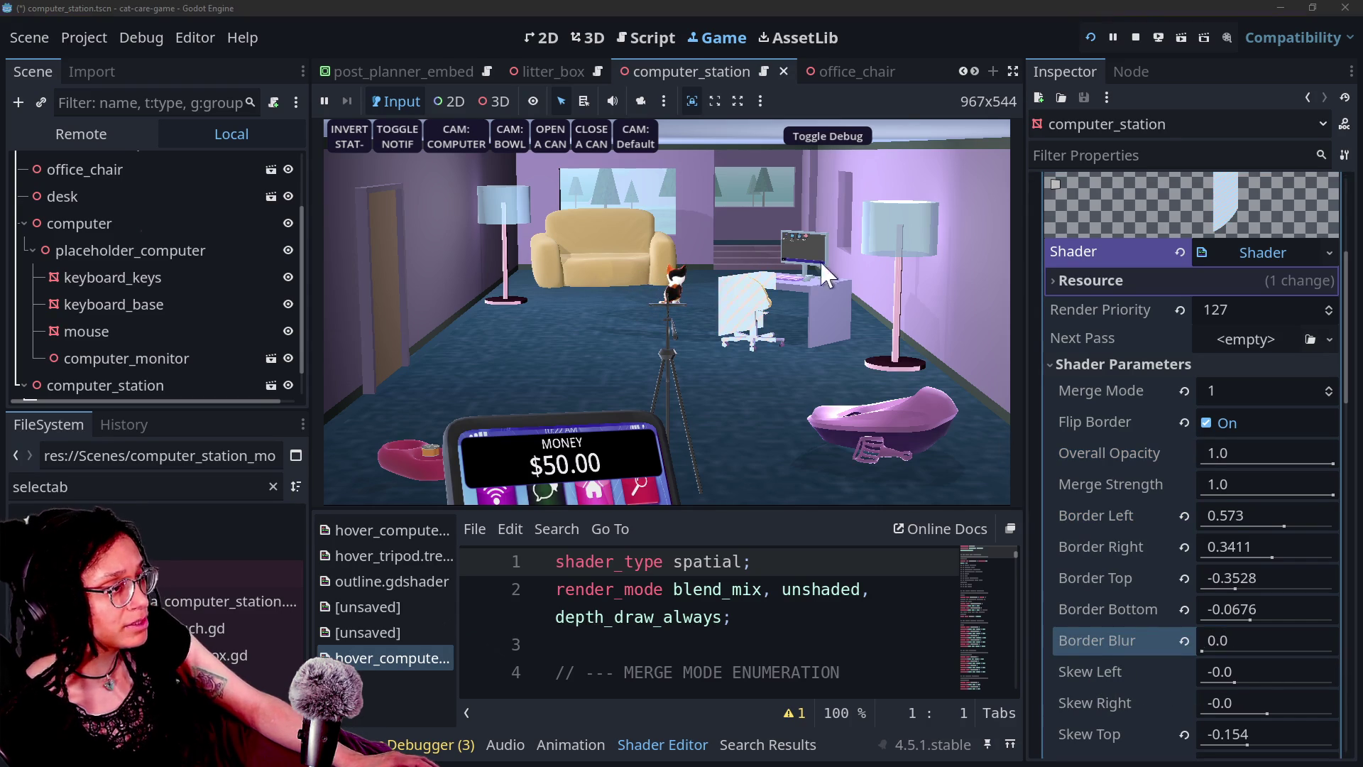
Try a Border Left shift, undo it back to 0.573, then switch to the Script editor
mouse_move(1281, 527)
left_mouse_down()
mouse_move(1332, 527)
mouse_move(1226, 534)
left_mouse_up()
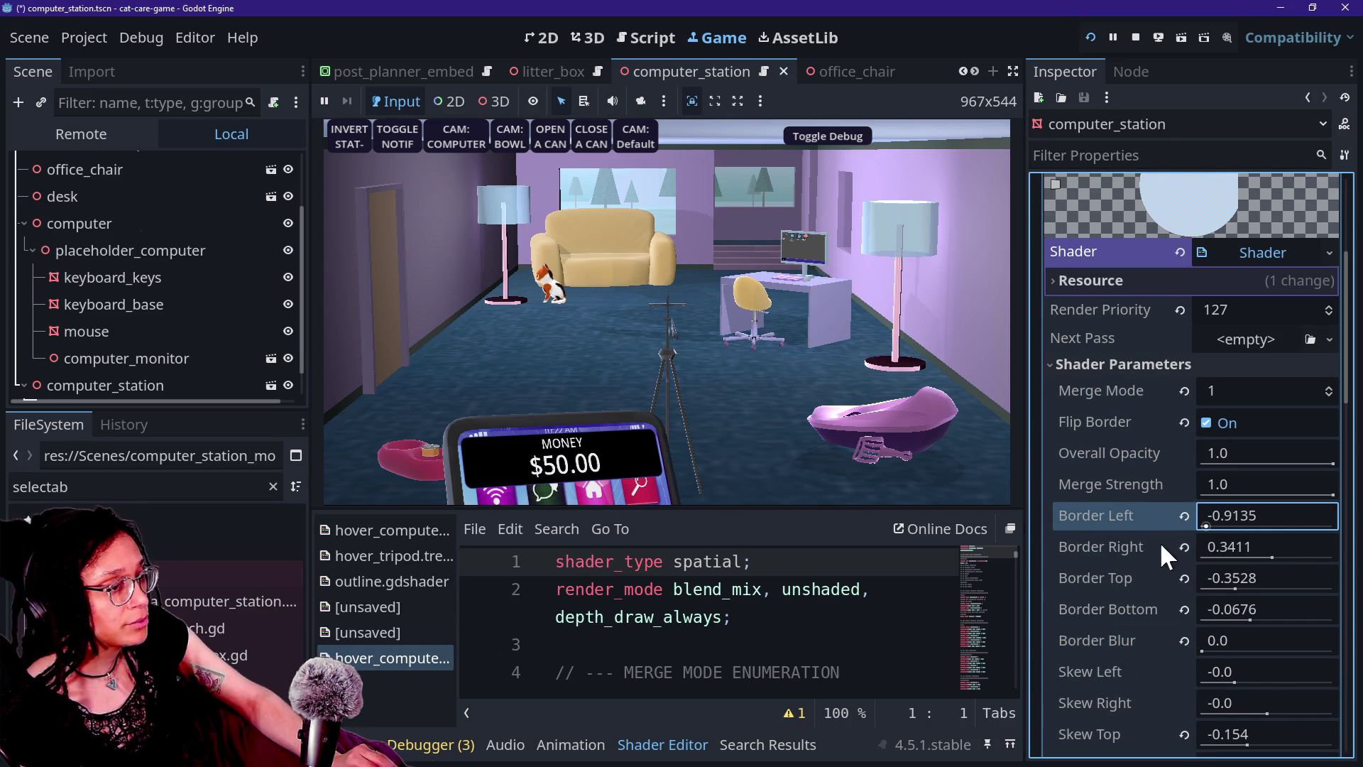
key("ctrl+z")
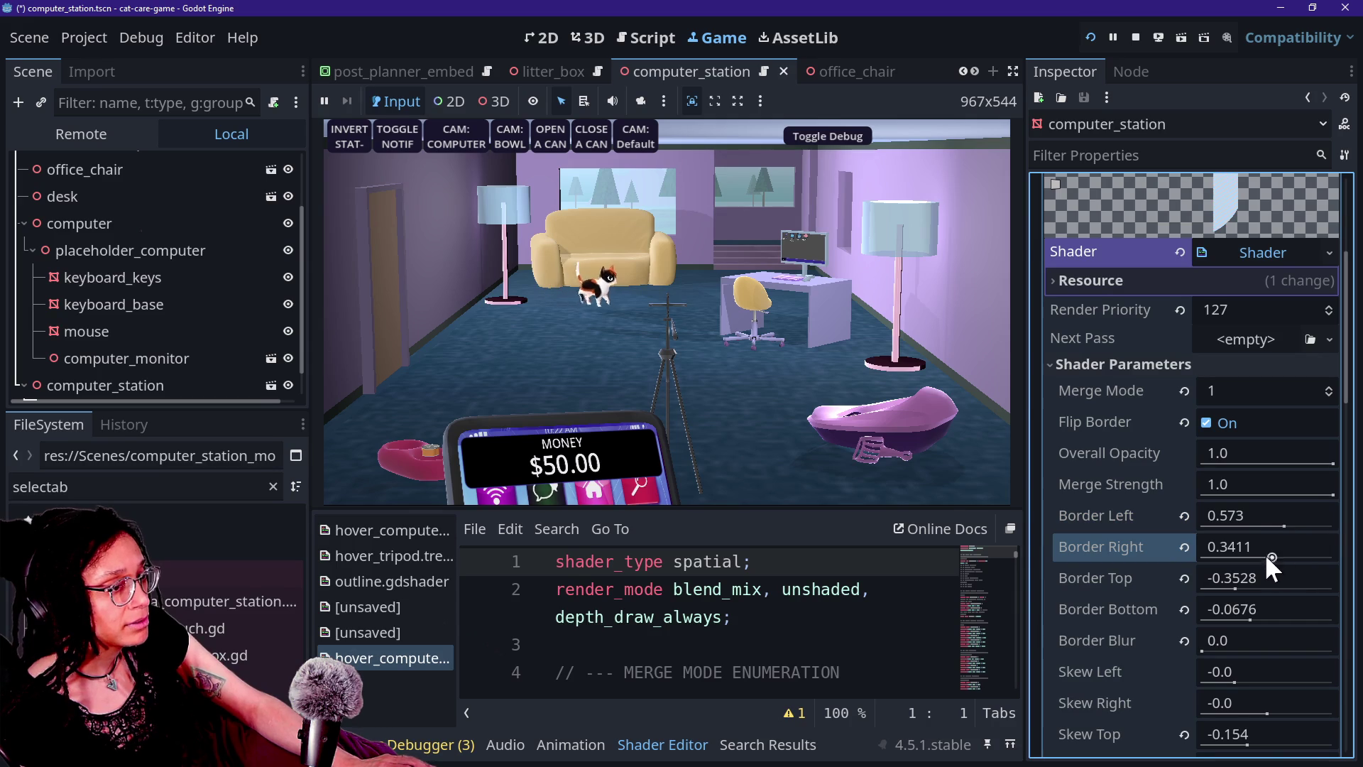
left_click(1266, 549)
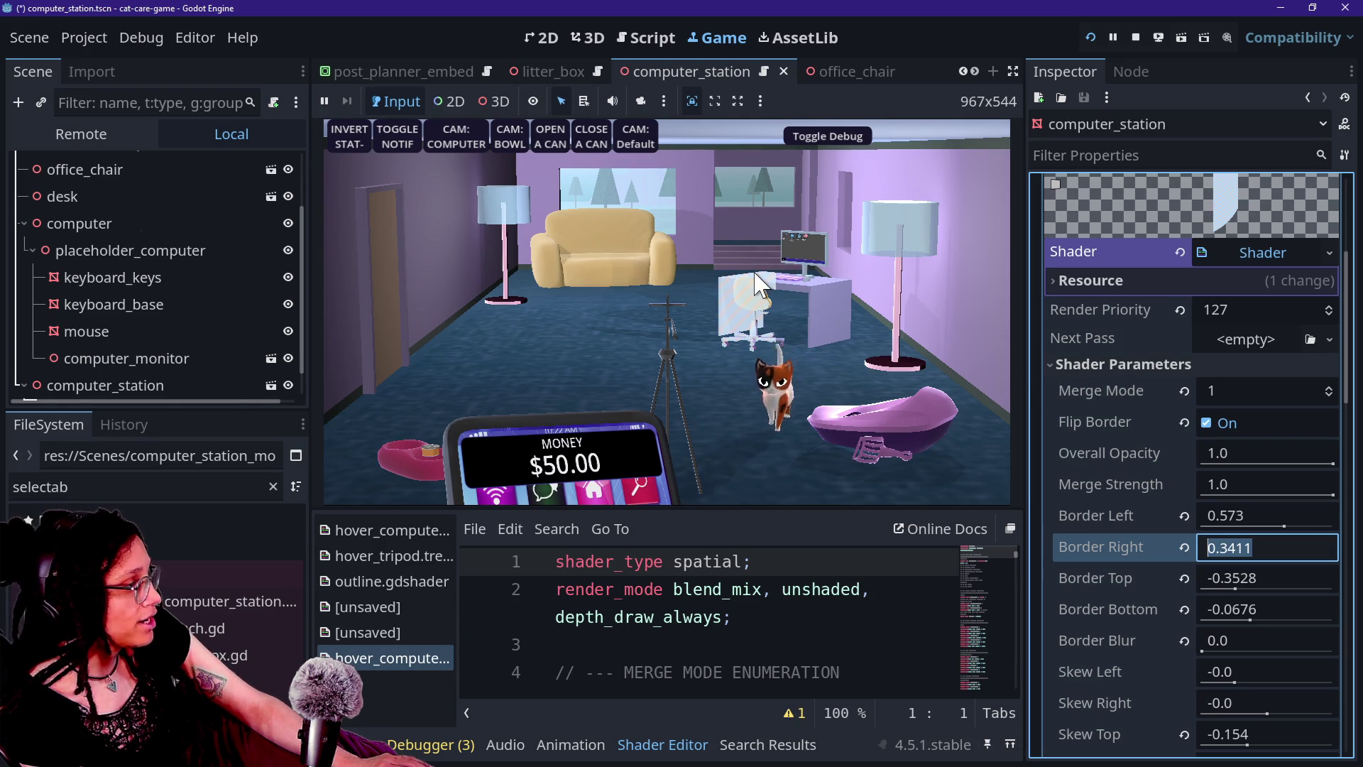
left_click(649, 37)
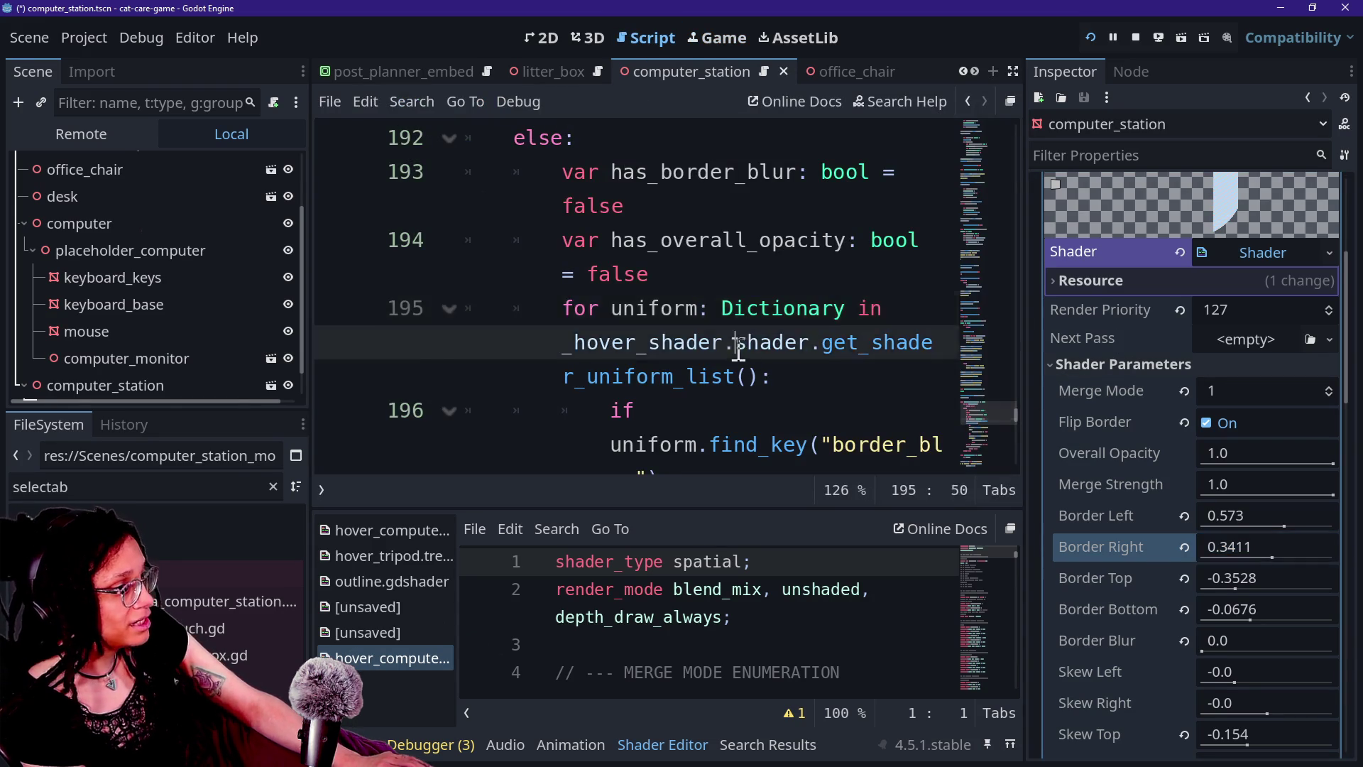
Enter distraction-free mode with Ctrl+Shift+F11 and step through _has_default_shader, lines 192–203
key("ctrl+shift+F11")
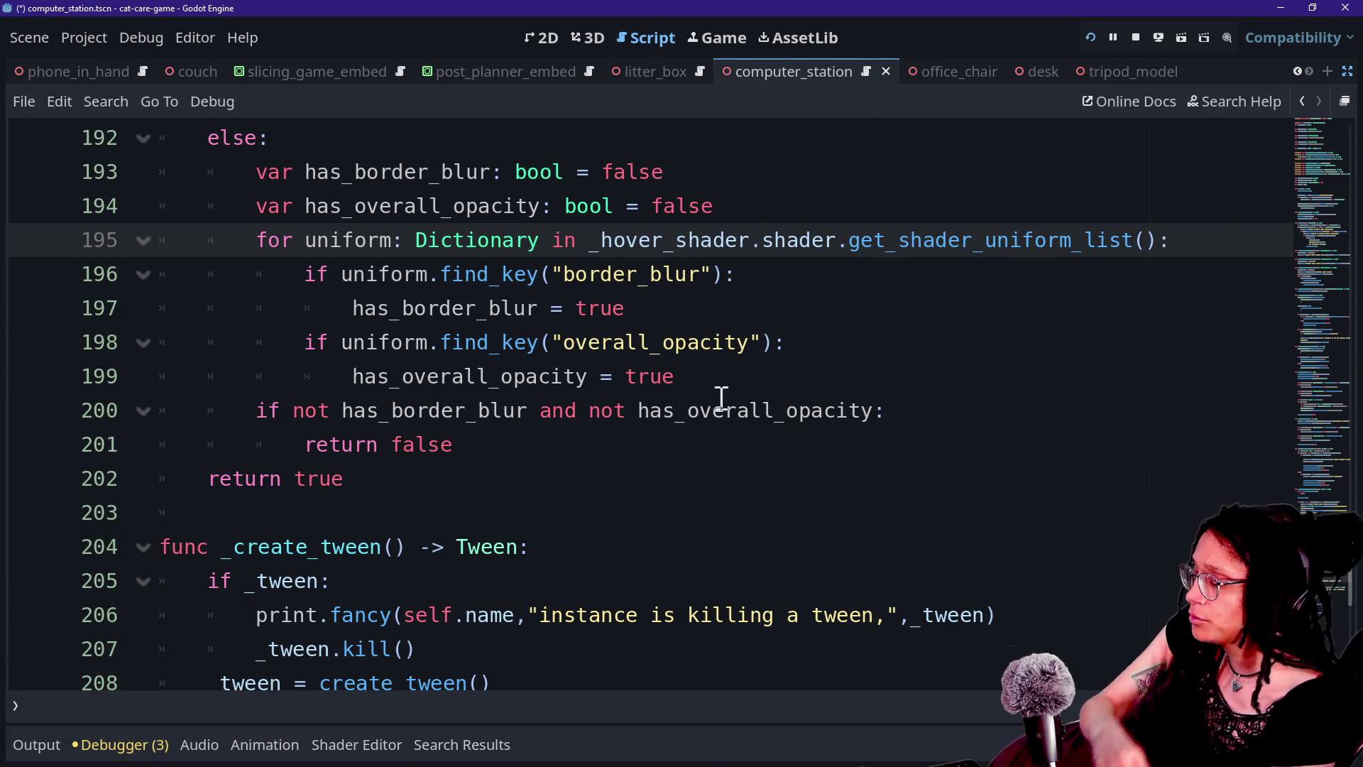
left_click(830, 362)
key("Down")
scroll(828, 362, "up", 2)
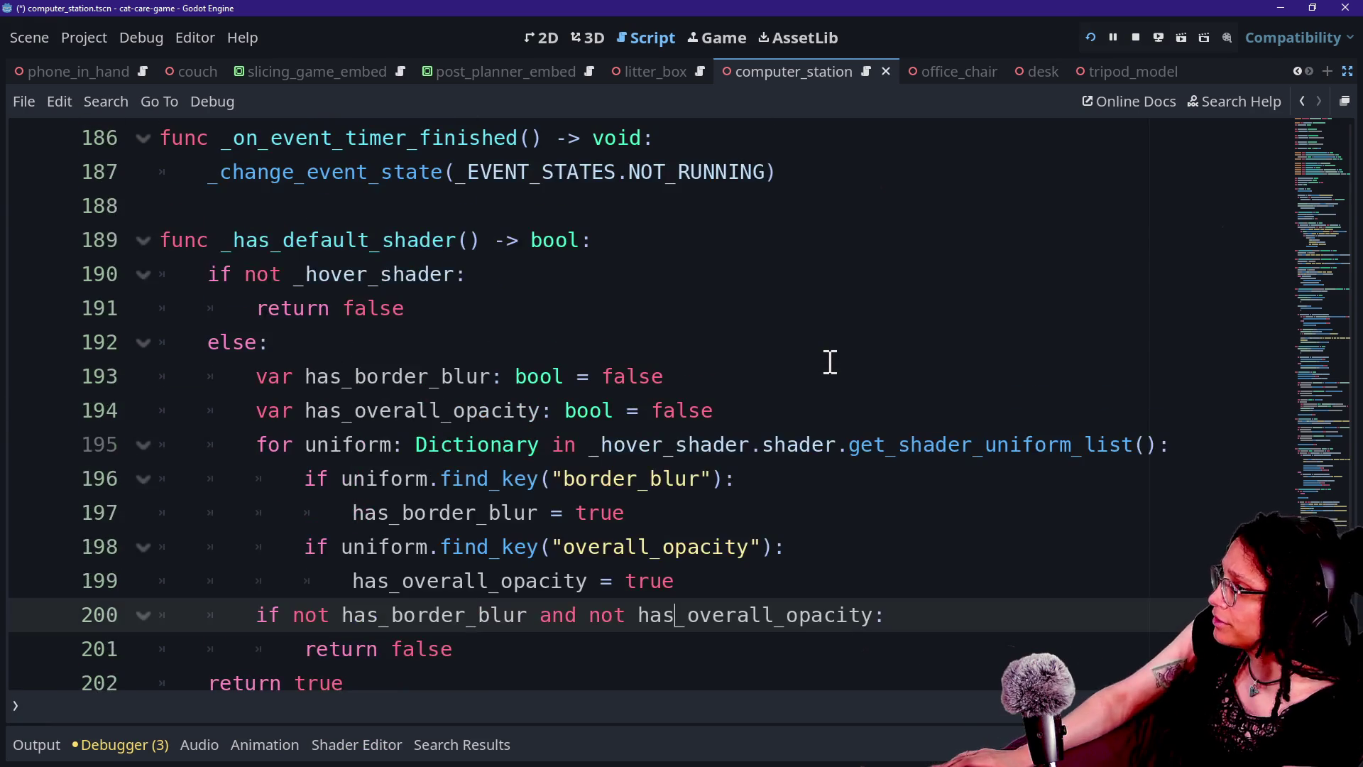
left_click(699, 341)
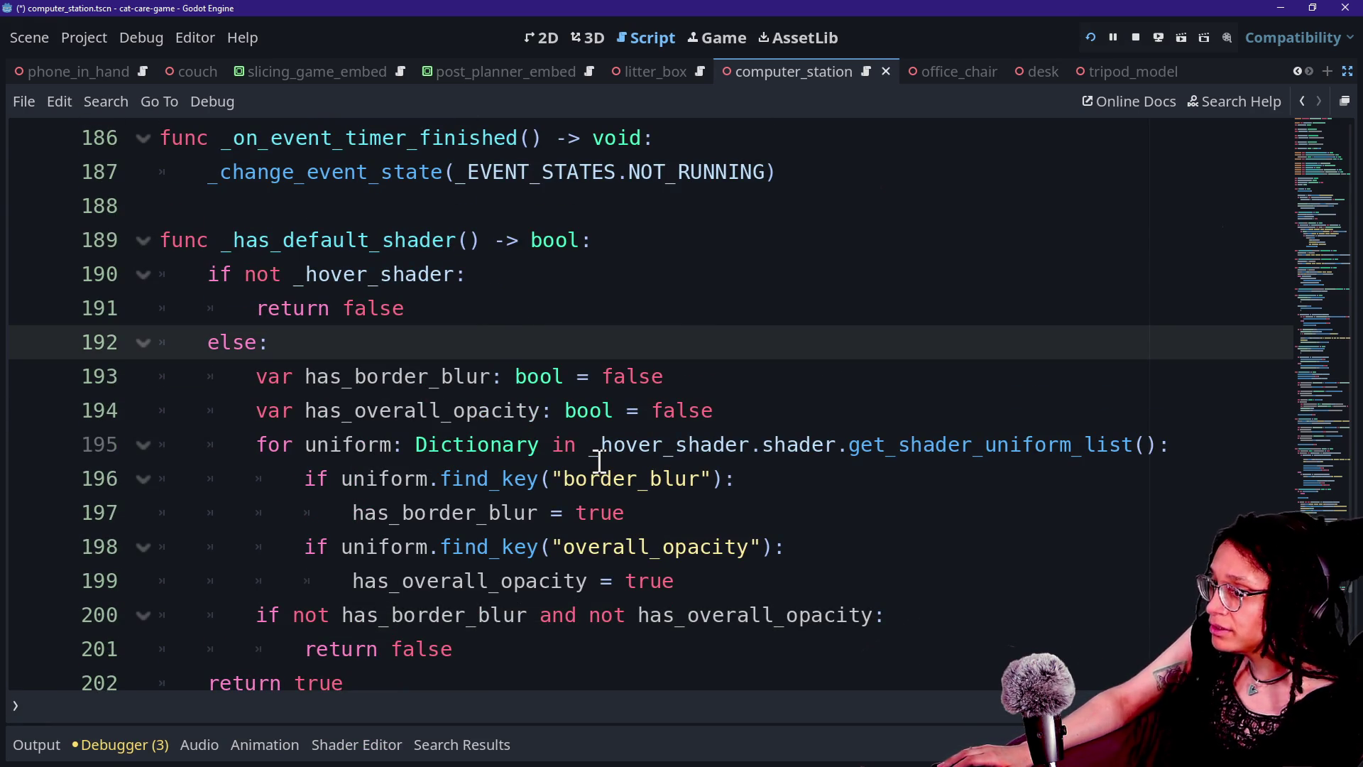
mouse_move(599, 461)
key("Down")
key("Down")
key("Up")
key("Up")
key("Down")
key("Down")
key("Down")
key("Down")
key("Down")
key("Up")
key("Up")
key("Up")
key("Up")
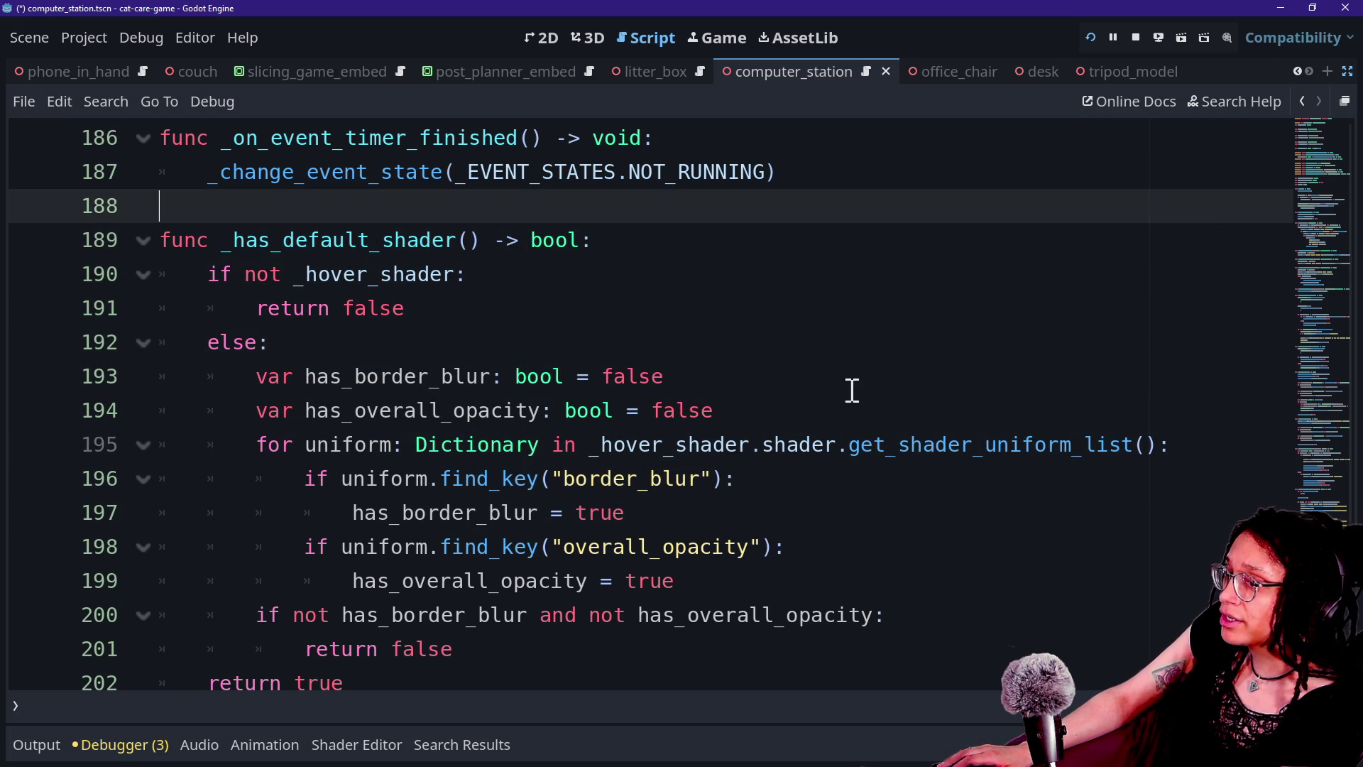
key("Down")
key("Down")
key("Down")
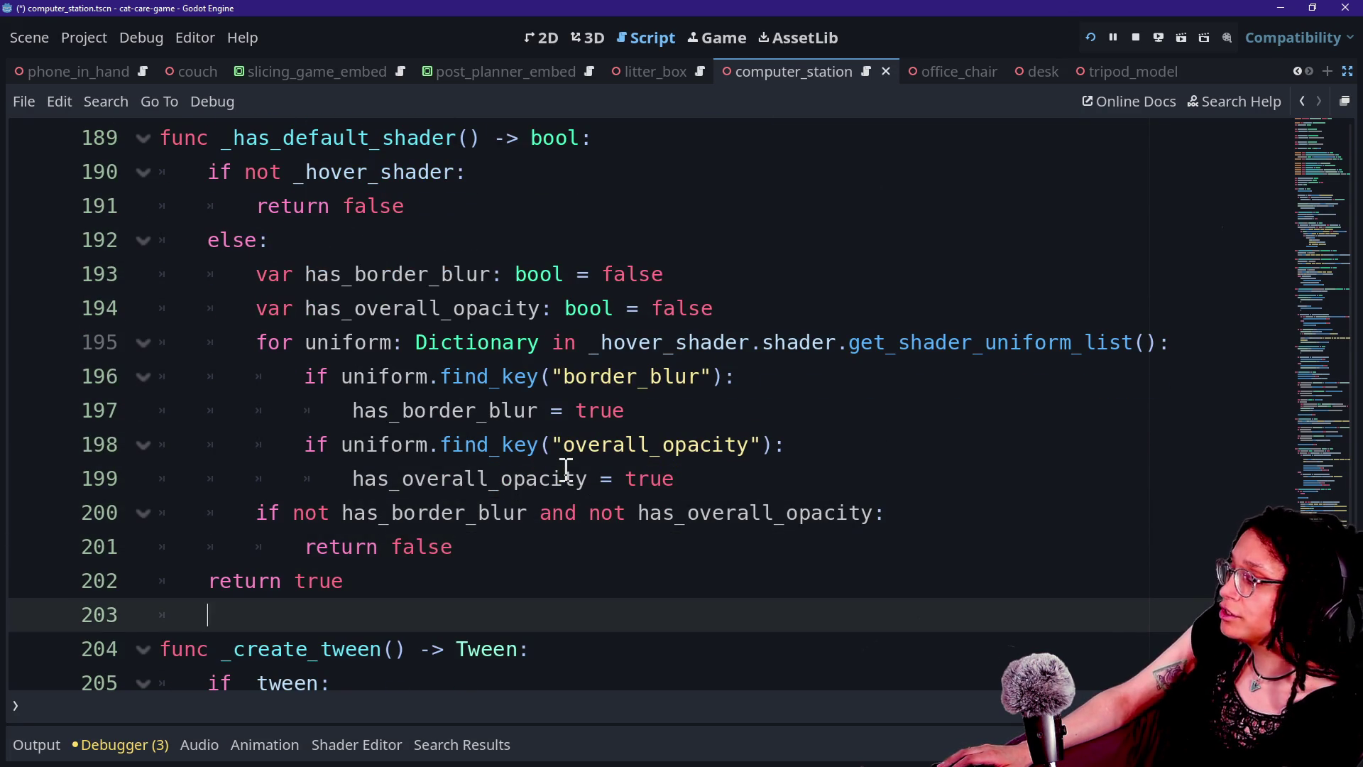
Scroll through the script, remove a stray 'W', and launch Quick Open with Shift+Alt+O
scroll(698, 426, "down", 1)
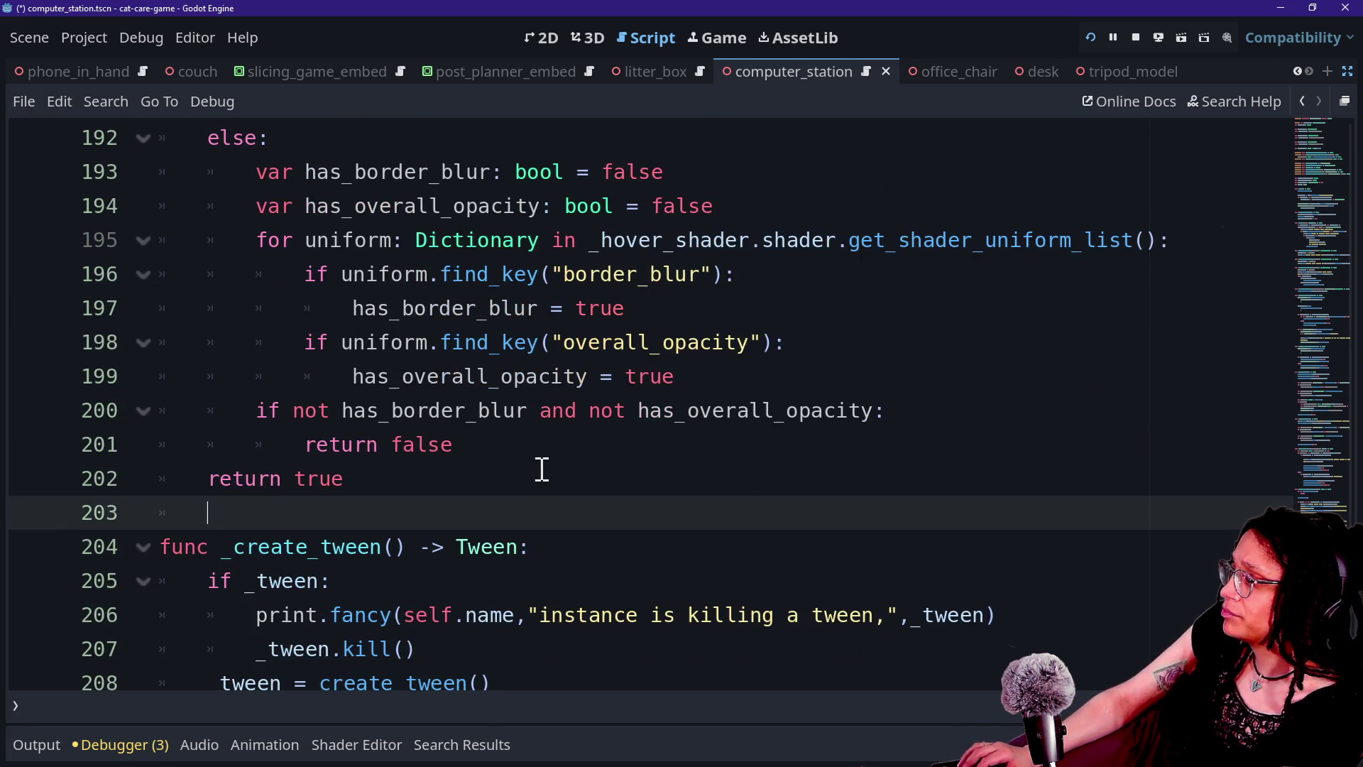
scroll(542, 466, "up", 4)
scroll(642, 435, "up", 5)
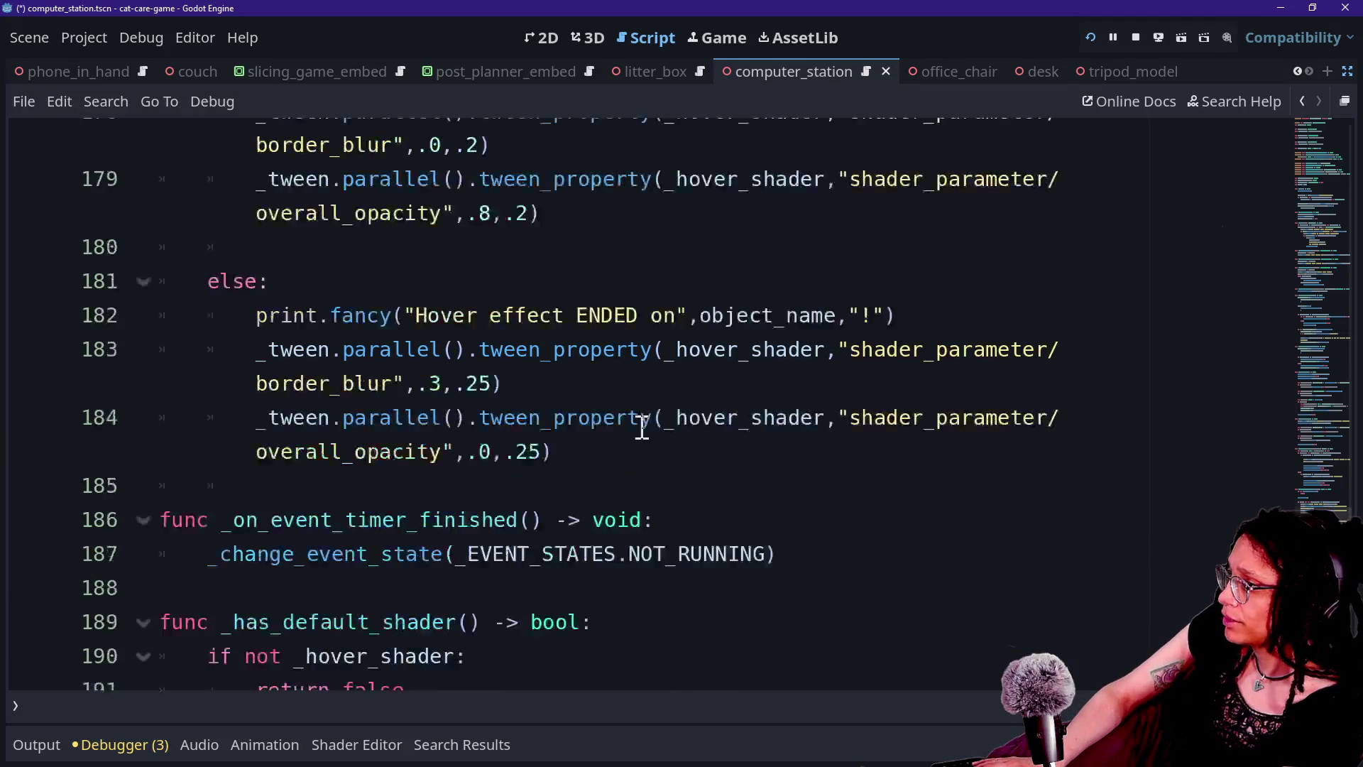
scroll(642, 426, "up", 4)
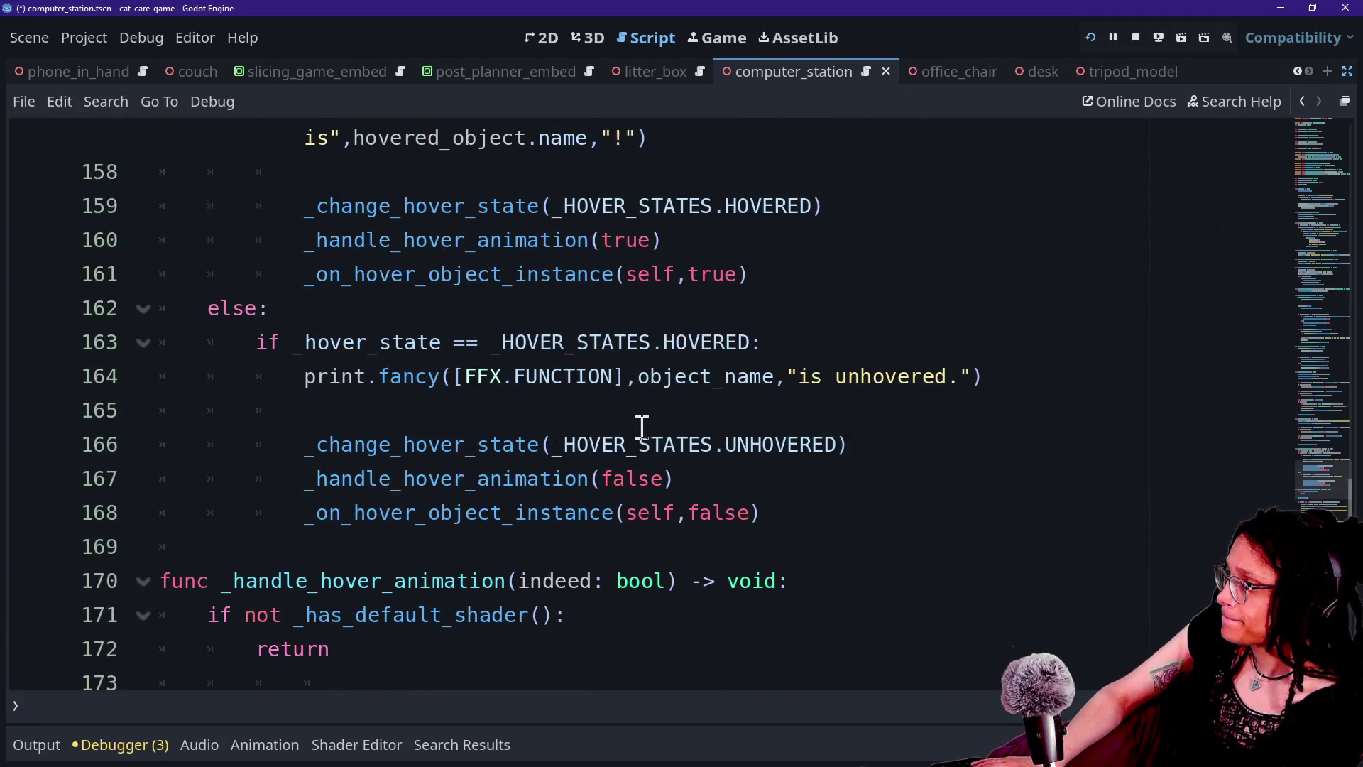
scroll(642, 426, "down", 5)
scroll(642, 427, "down", 5)
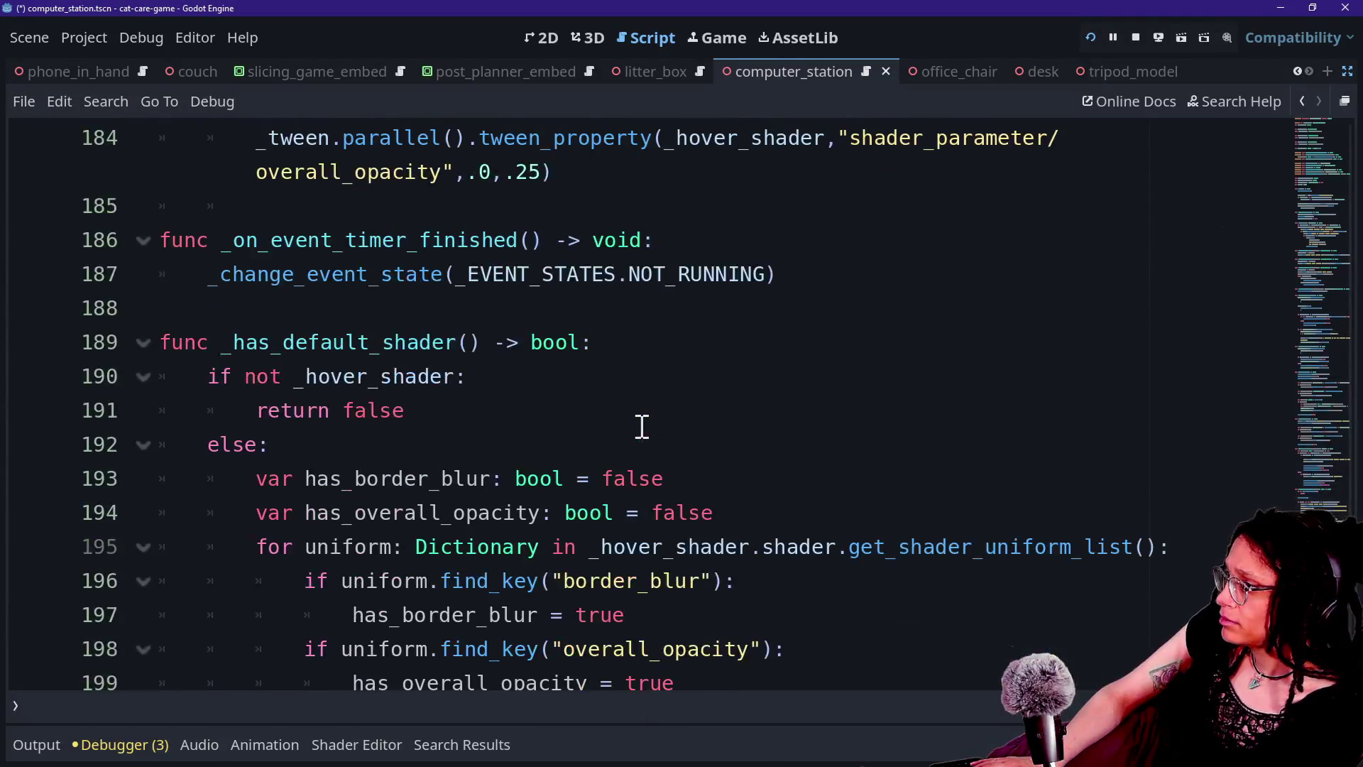
scroll(642, 427, "down", 5)
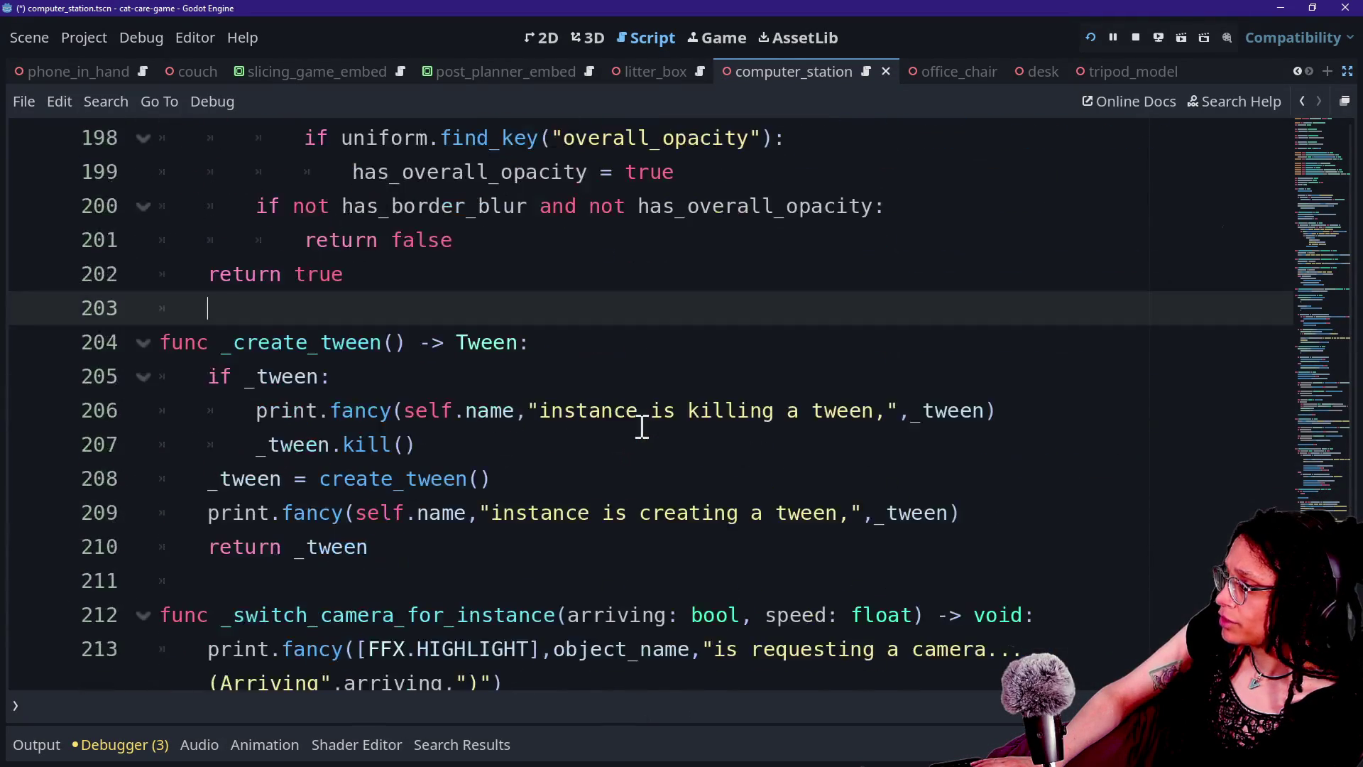
scroll(642, 427, "up", 2)
type("W")
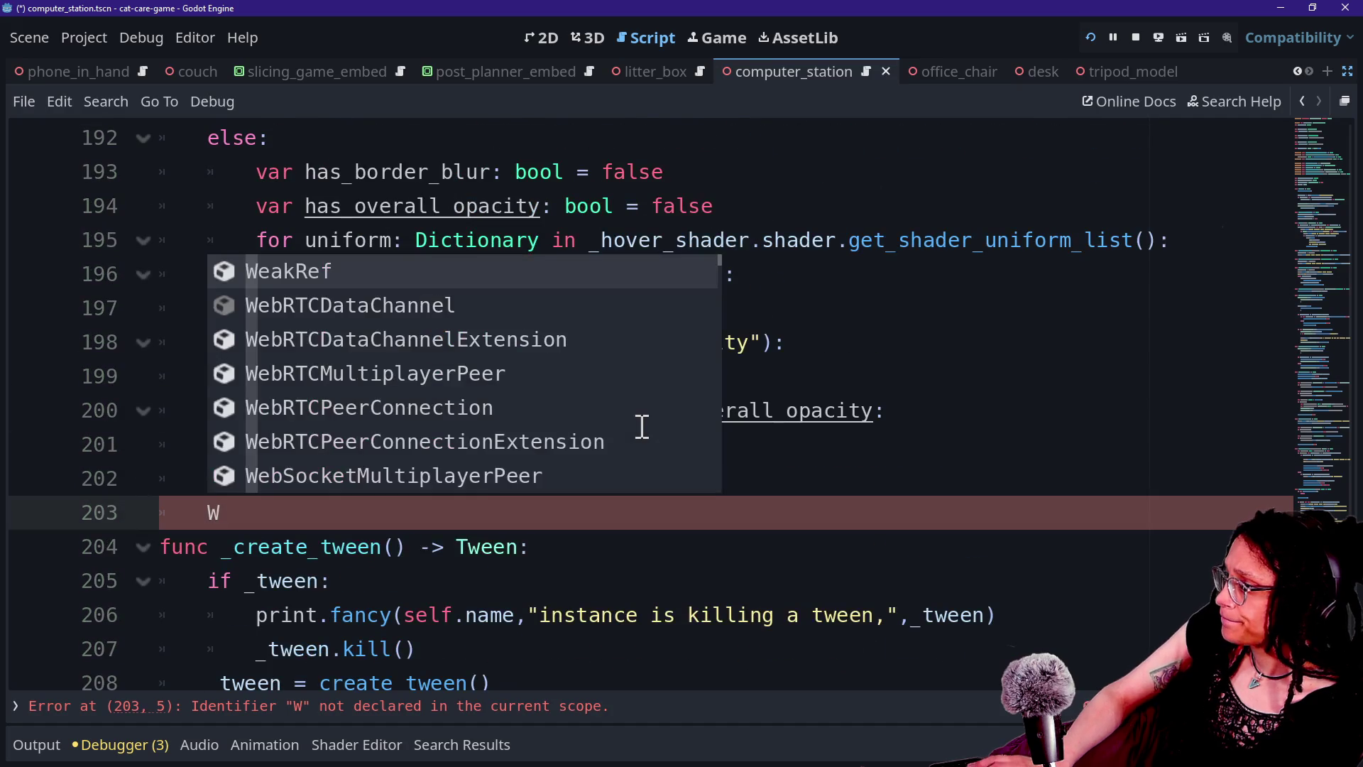
key("BackSpace")
left_click(779, 513)
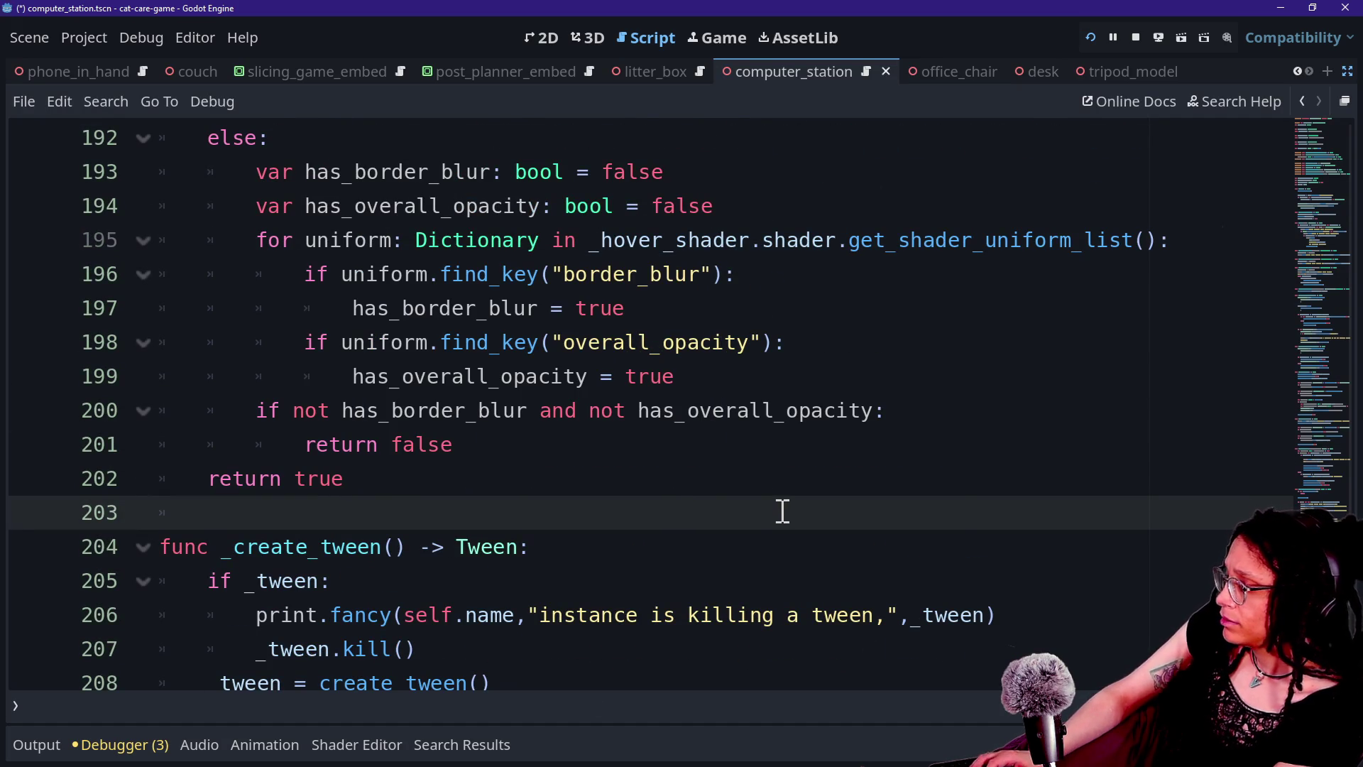
key("shift+alt+o")
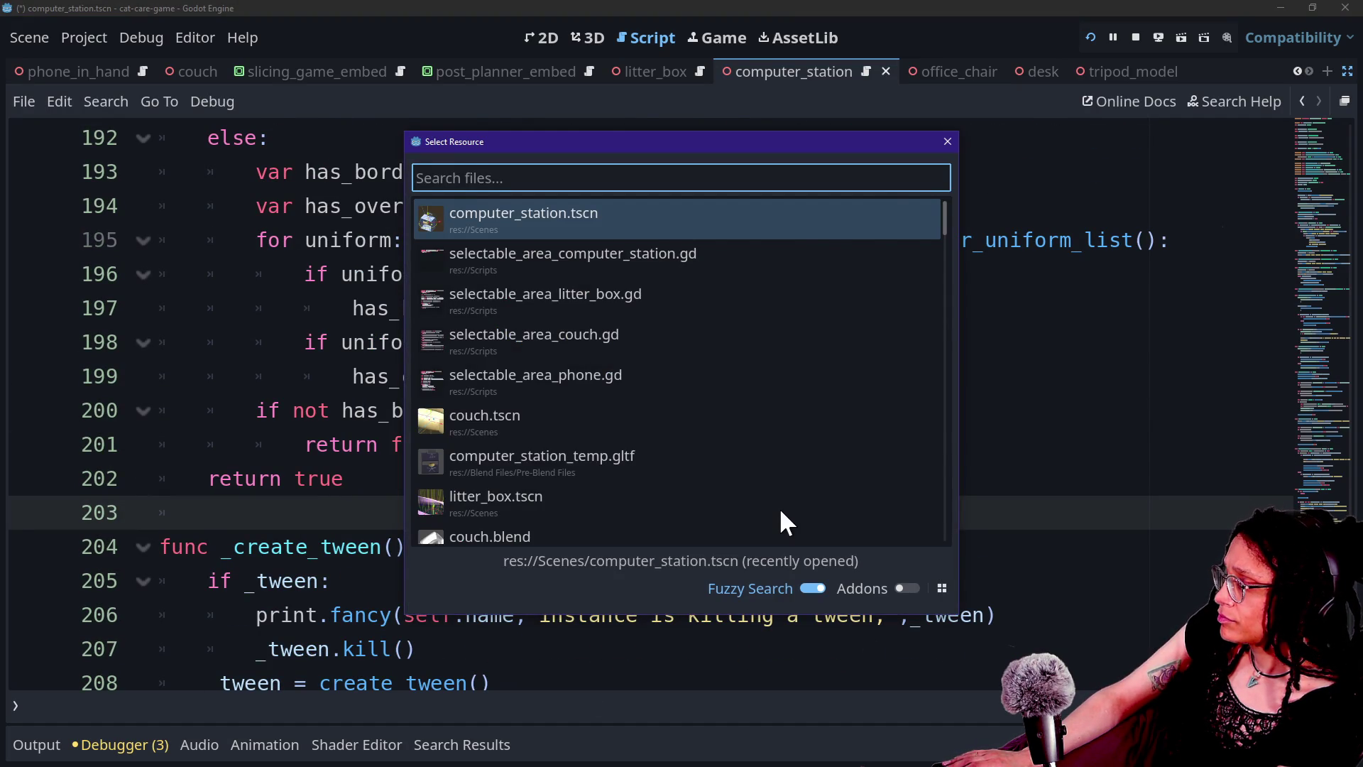
Close the file search and read through _has_default_shader's uniform checks, lines 189–197
key("Escape")
scroll(781, 510, "up", 3)
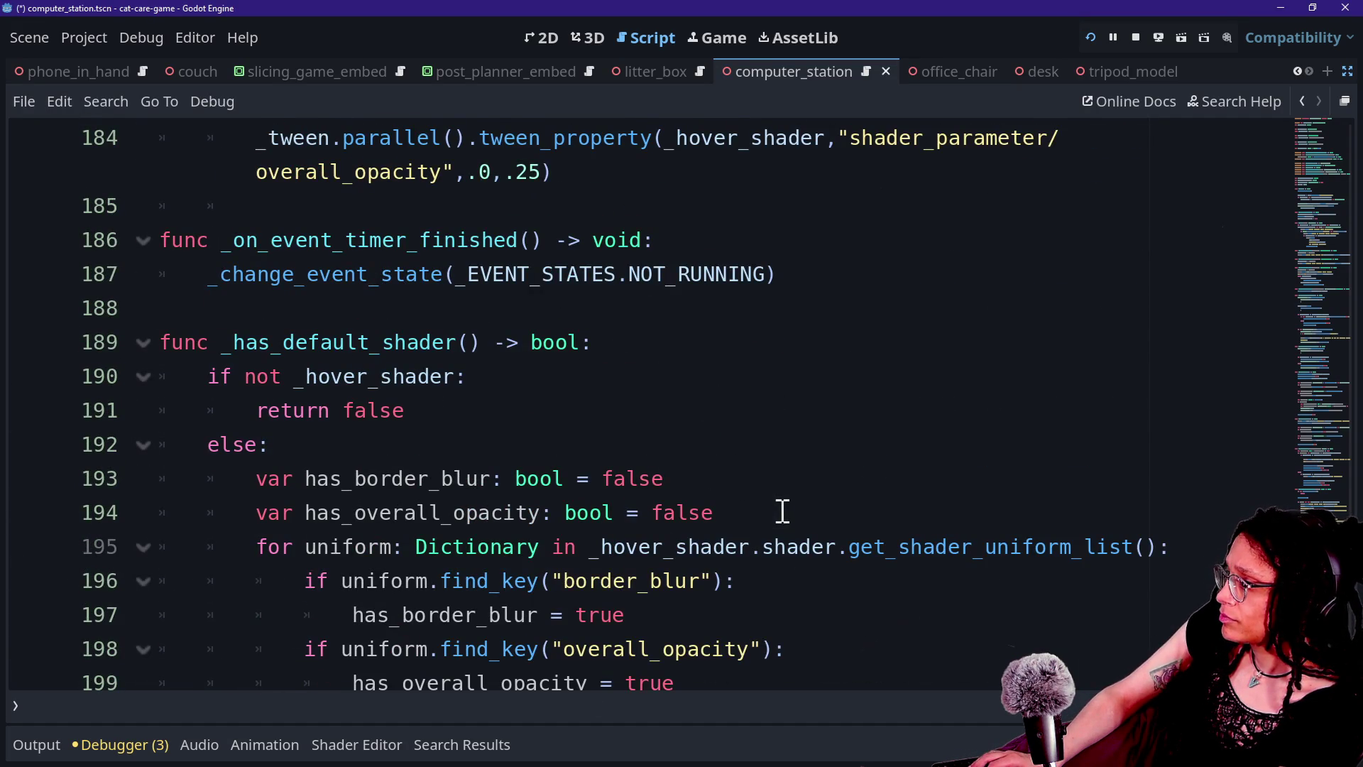
left_click_drag(355, 513, 652, 649)
scroll(654, 648, "down", 2)
left_click(530, 483)
left_click_drag(268, 307, 623, 411)
left_click(623, 411)
left_click_drag(285, 139, 542, 247)
left_click(564, 274)
left_click_drag(205, 149, 526, 173)
left_click(526, 174)
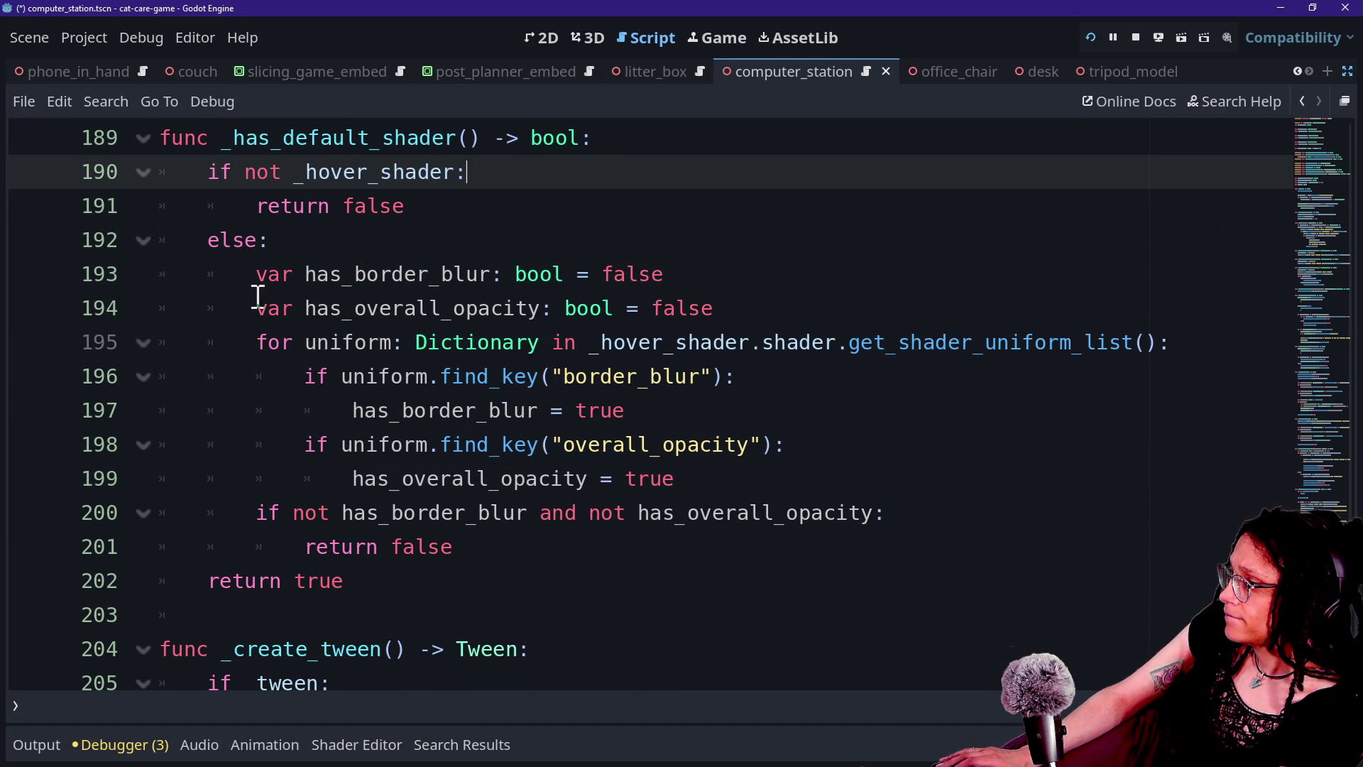
left_click_drag(257, 295, 562, 375)
left_click(563, 377)
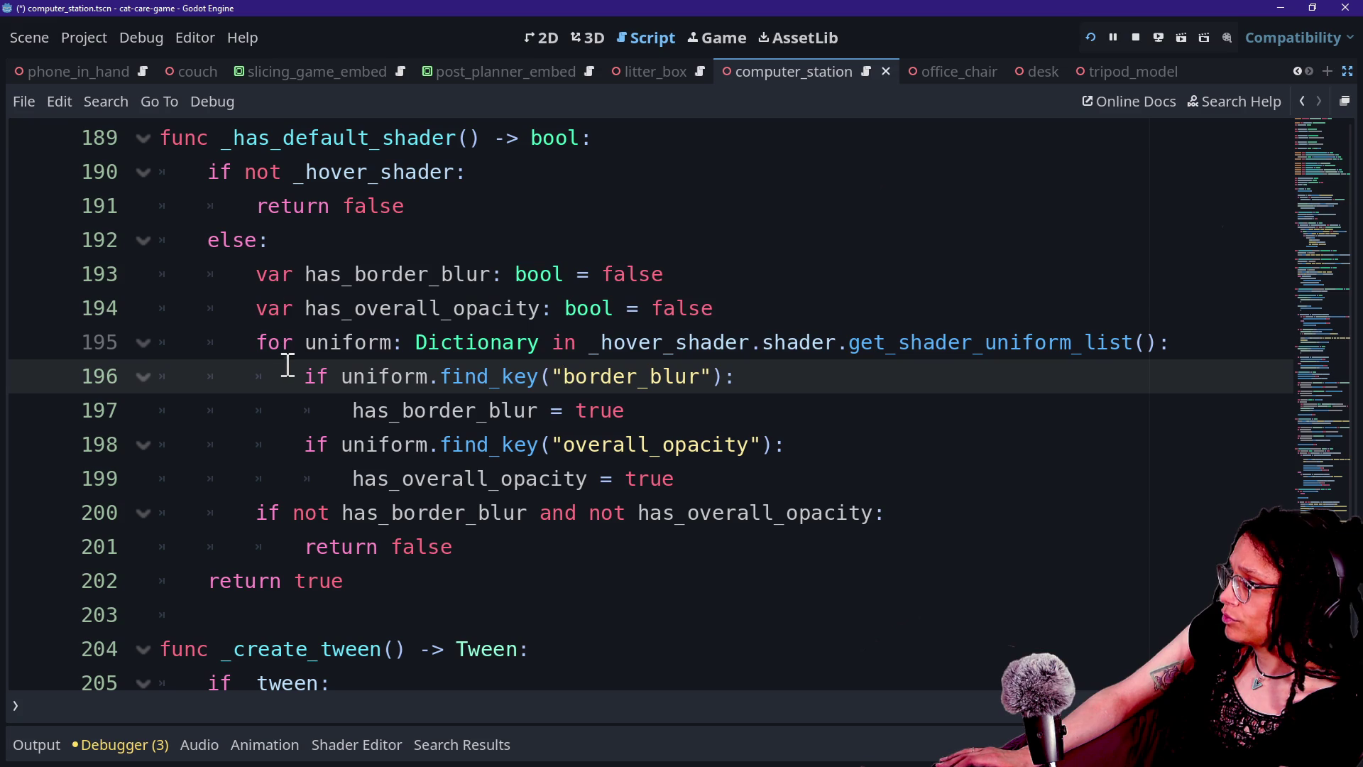
Review the border_blur and overall_opacity checks, then find where _has_default_shader is used
left_click_drag(470, 377, 686, 384)
left_click(440, 442)
left_click_drag(501, 377, 705, 374)
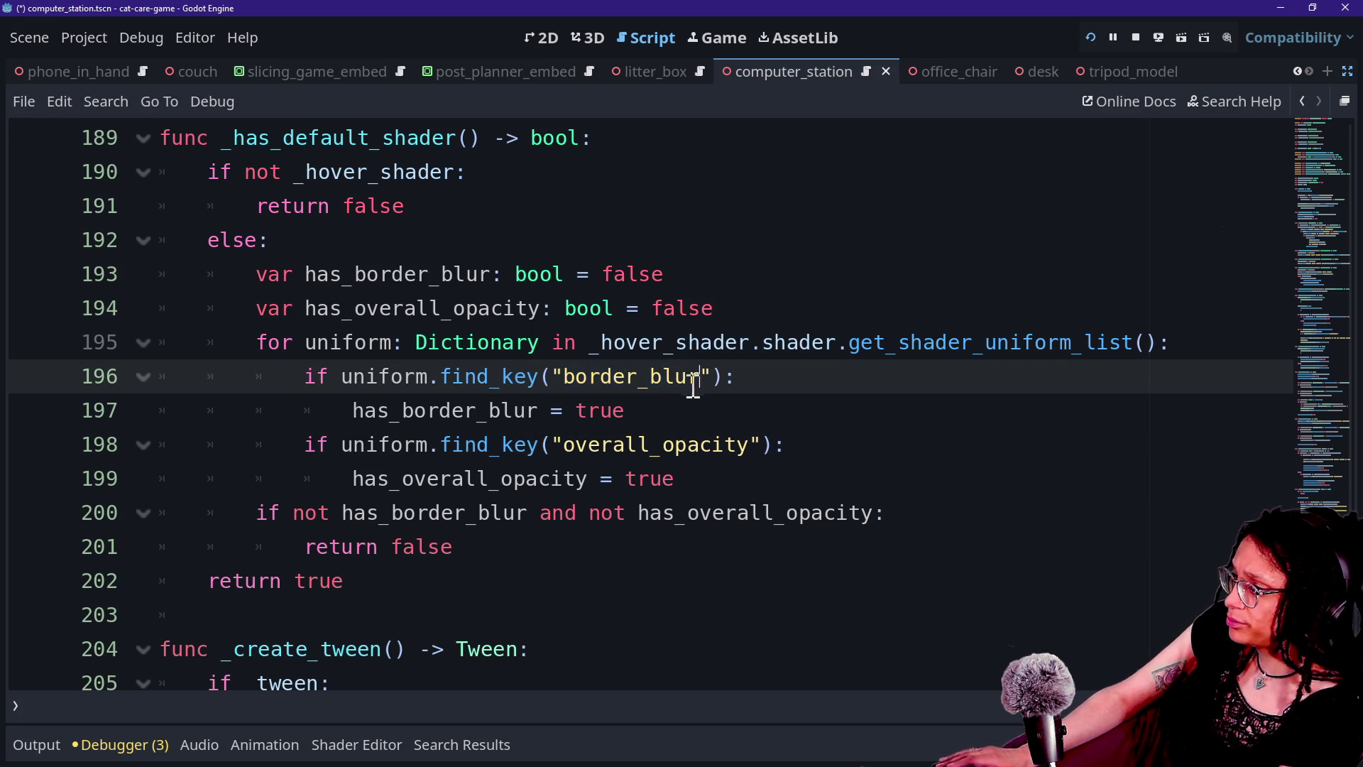
left_click_drag(476, 476, 722, 471)
left_click(721, 471)
left_click_drag(422, 308, 456, 446)
left_click(533, 480)
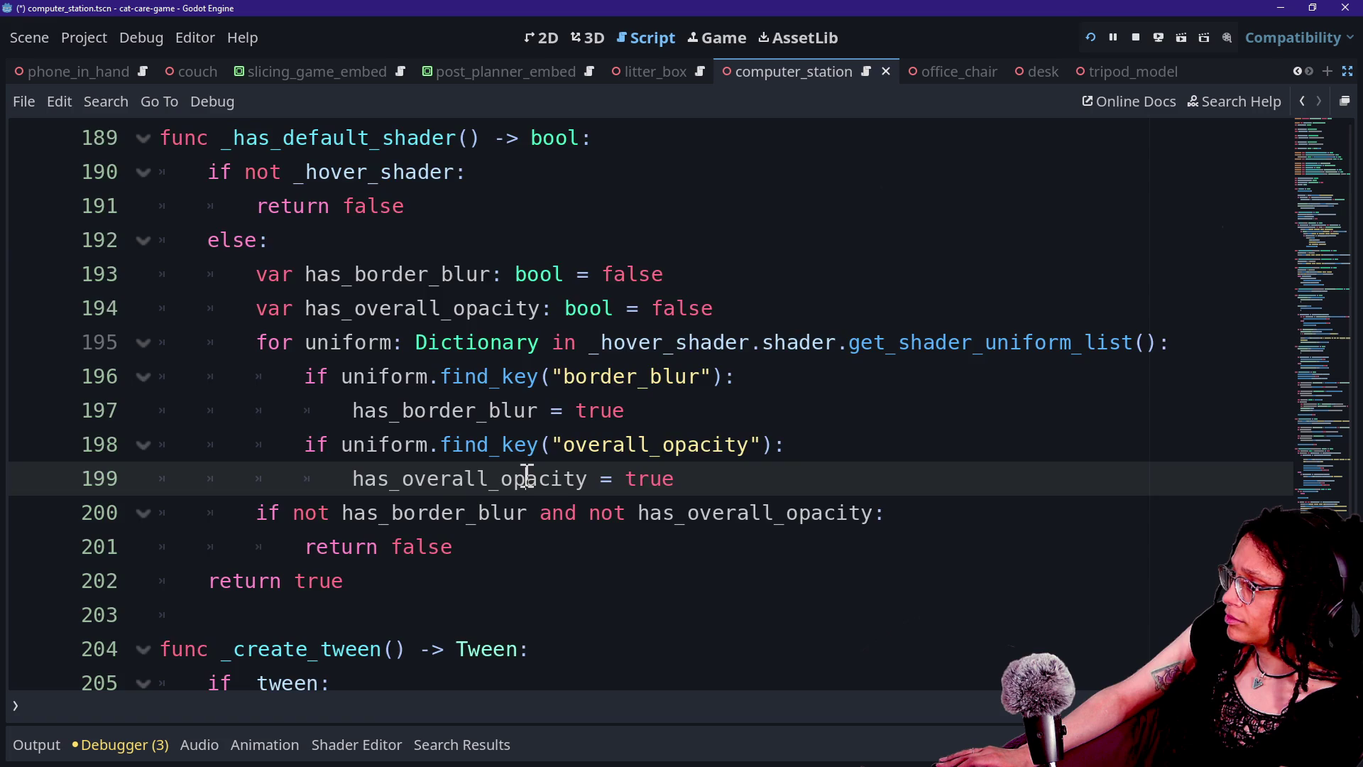
scroll(529, 476, "down", 1)
scroll(526, 474, "up", 3)
left_click_drag(209, 344, 456, 344)
key("shift+F3")
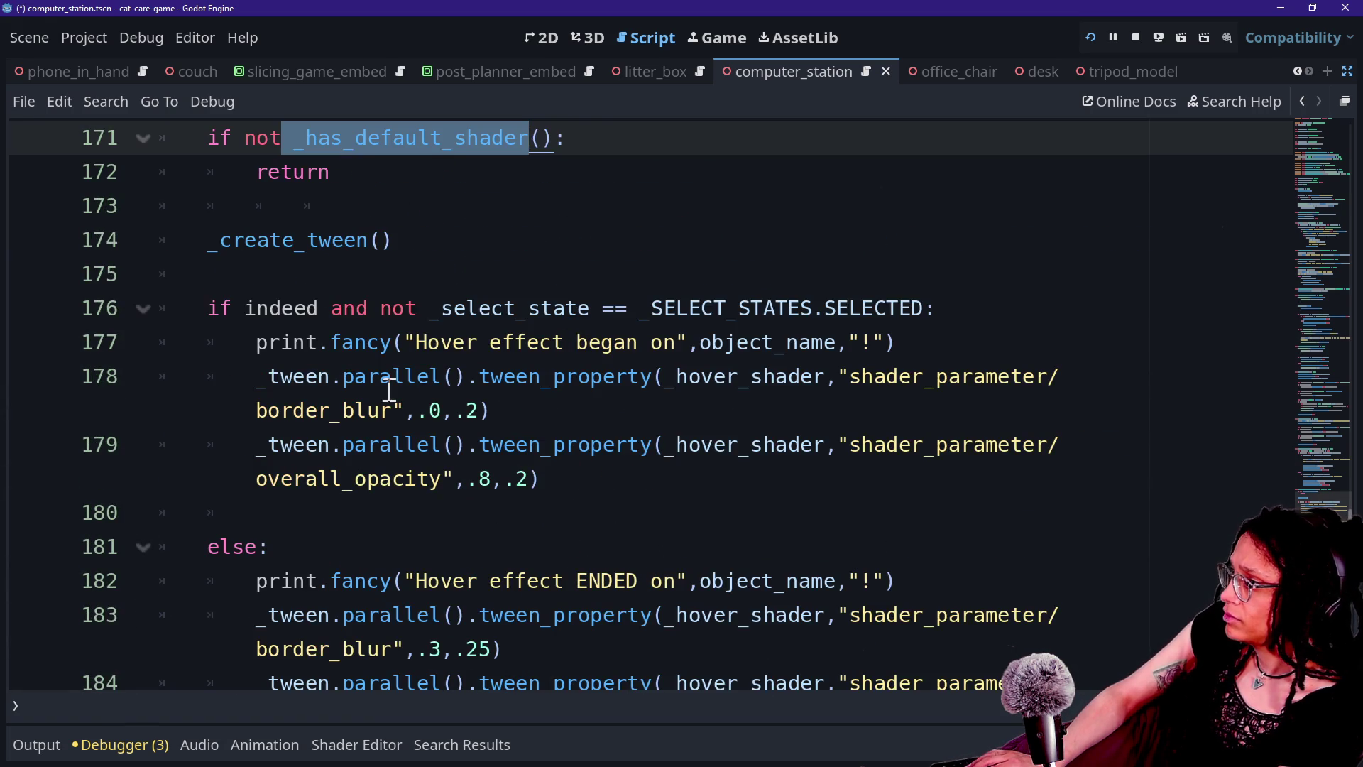
Read the _handle_hover_animation code and its hover-begin tween, lines 166–179
left_click_drag(216, 240, 468, 342)
left_click(475, 342)
left_click_drag(331, 313, 575, 496)
left_click(420, 237)
left_click_drag(420, 274, 453, 505)
left_click(458, 469)
scroll(458, 465, "up", 3)
left_click(508, 412)
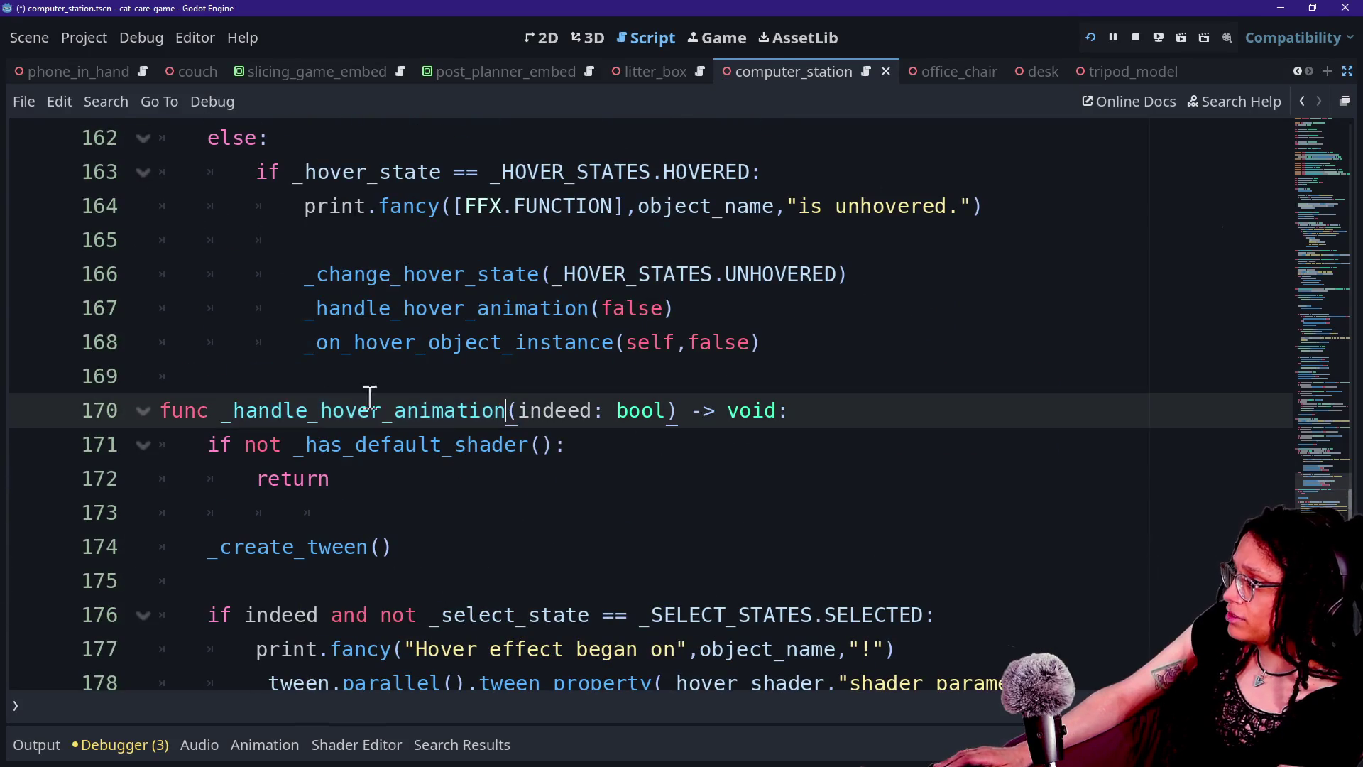
left_click_drag(318, 308, 675, 310)
scroll(676, 325, "up", 2)
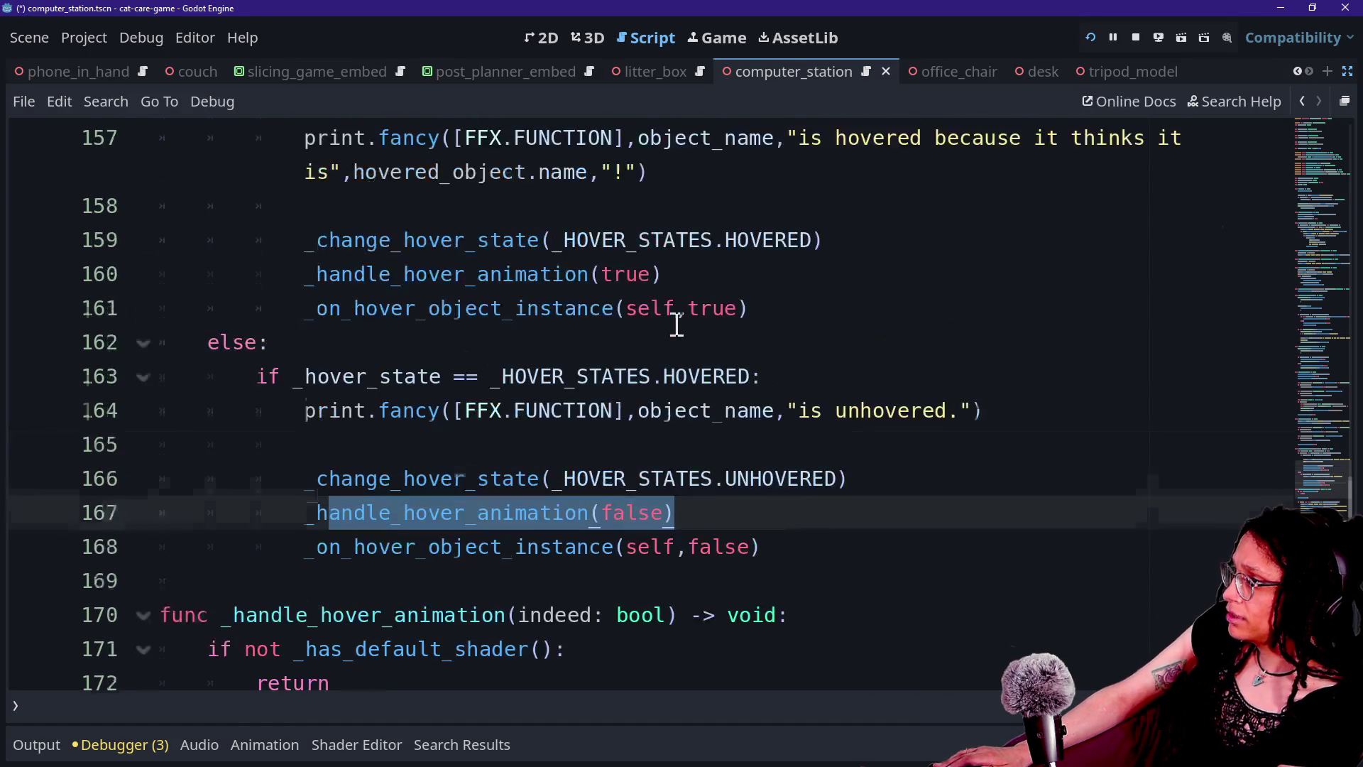
scroll(347, 376, "up", 1)
left_click_drag(282, 471, 569, 511)
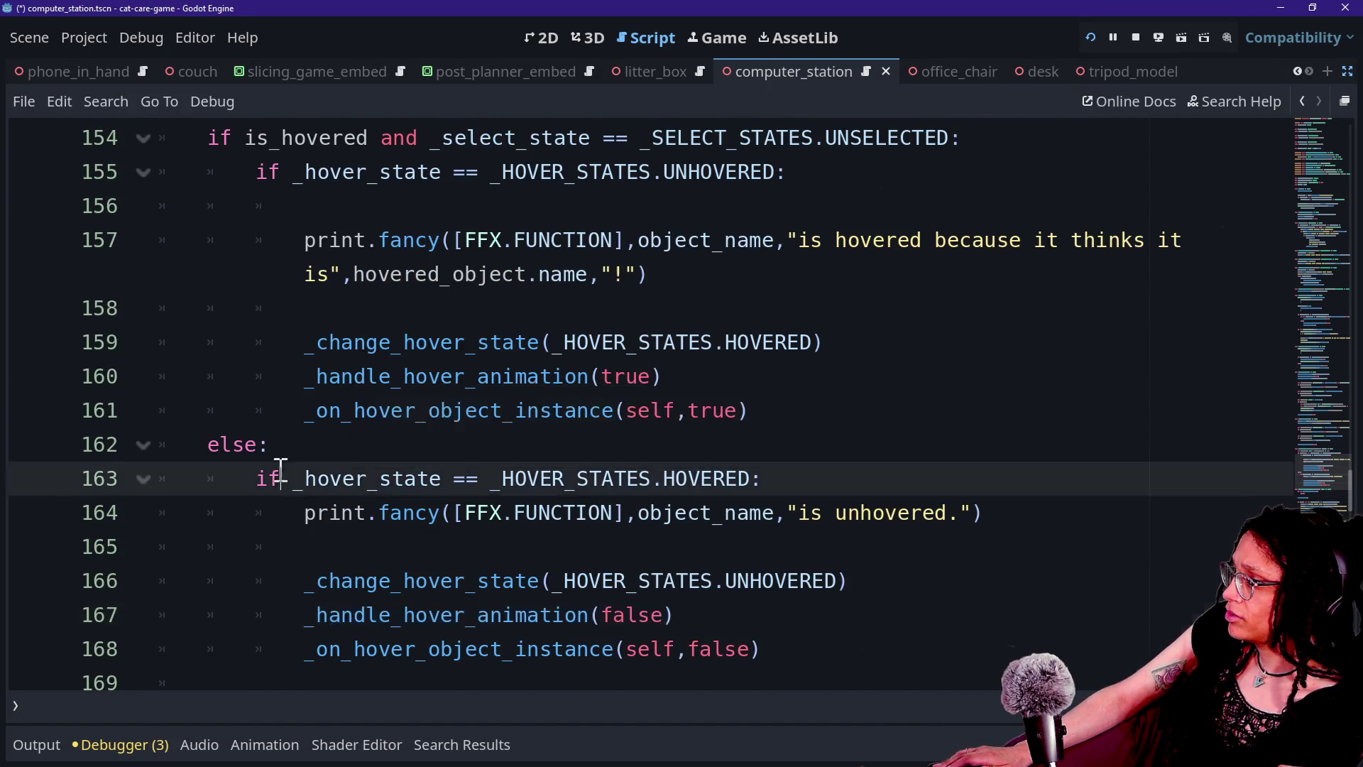
scroll(569, 513, "down", 1)
left_click(412, 479)
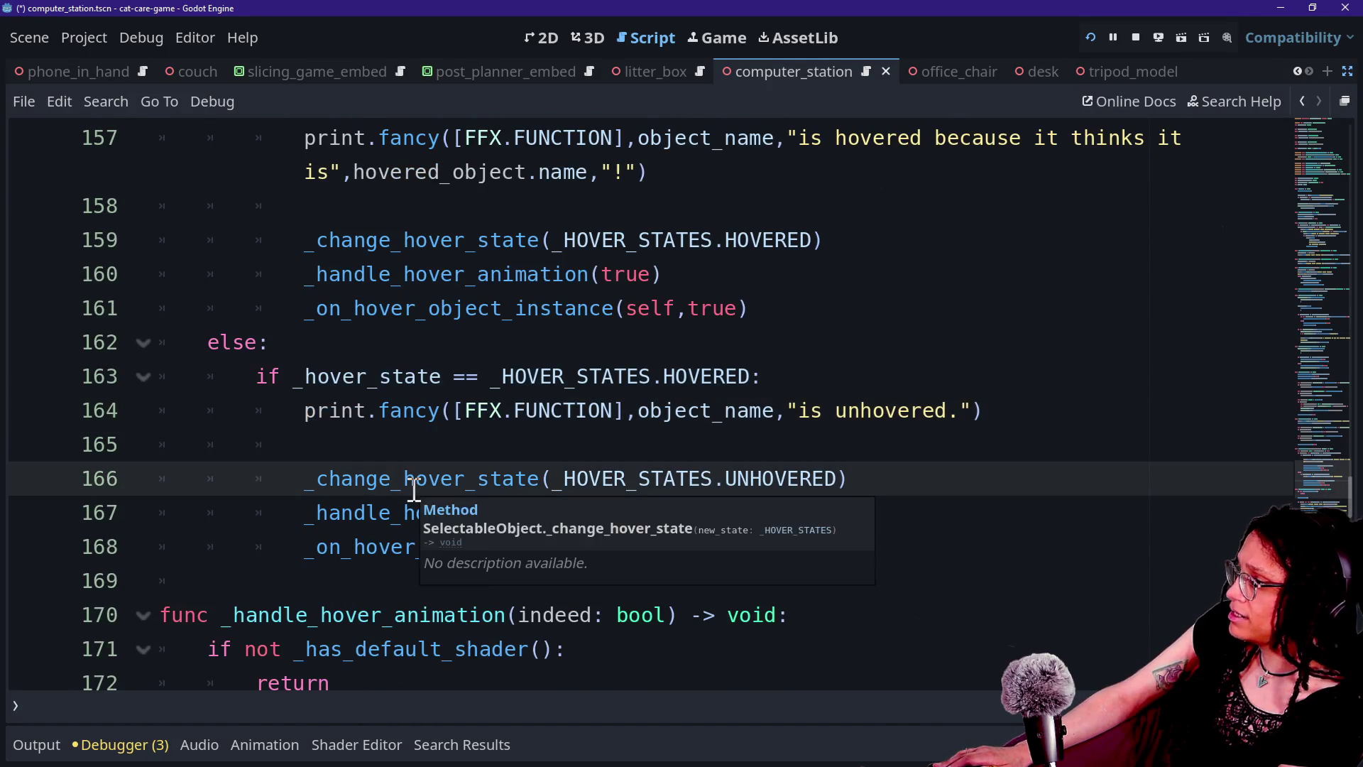
Check lines 160–163, cancel Quick Open, and switch to the Selectable_ComputerStation script
scroll(414, 490, "up", 1)
mouse_move(309, 504)
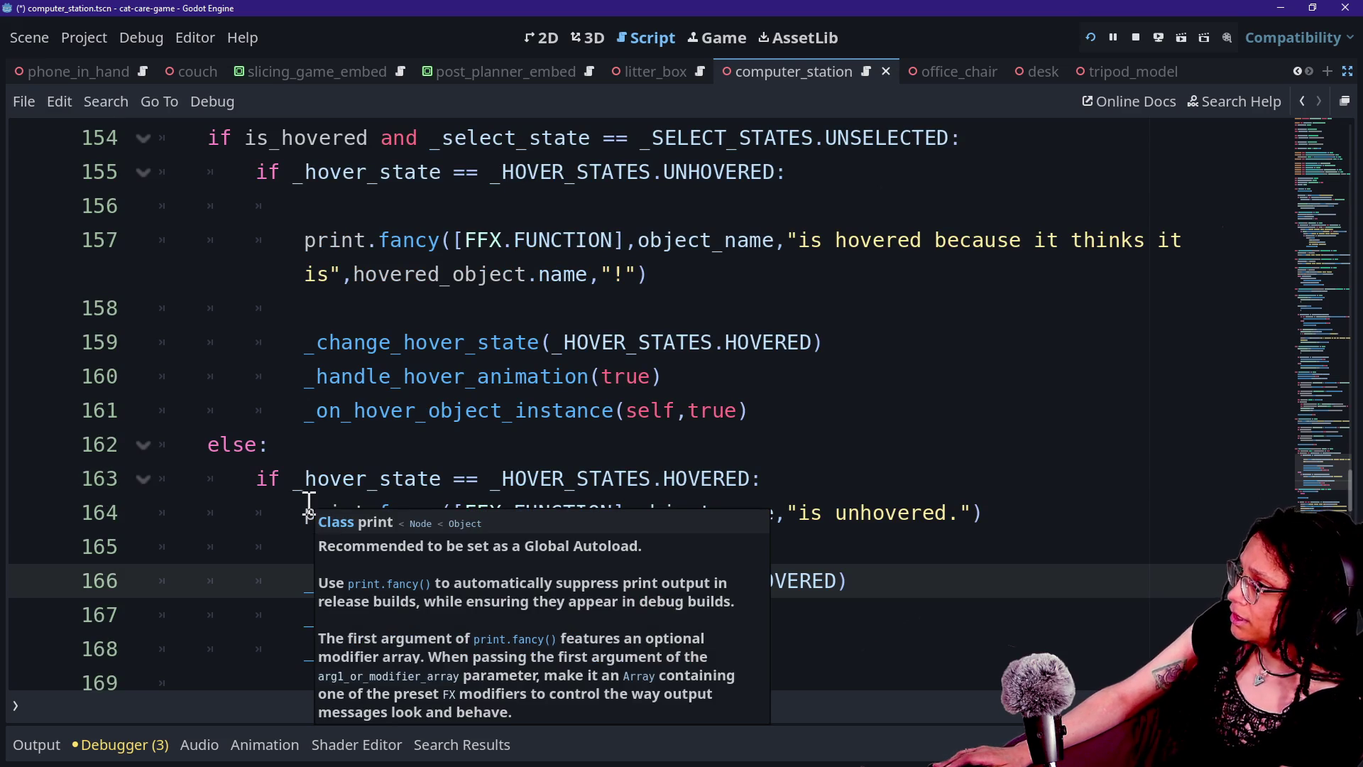
left_click(450, 478)
left_click_drag(257, 478, 578, 478)
left_click(578, 480)
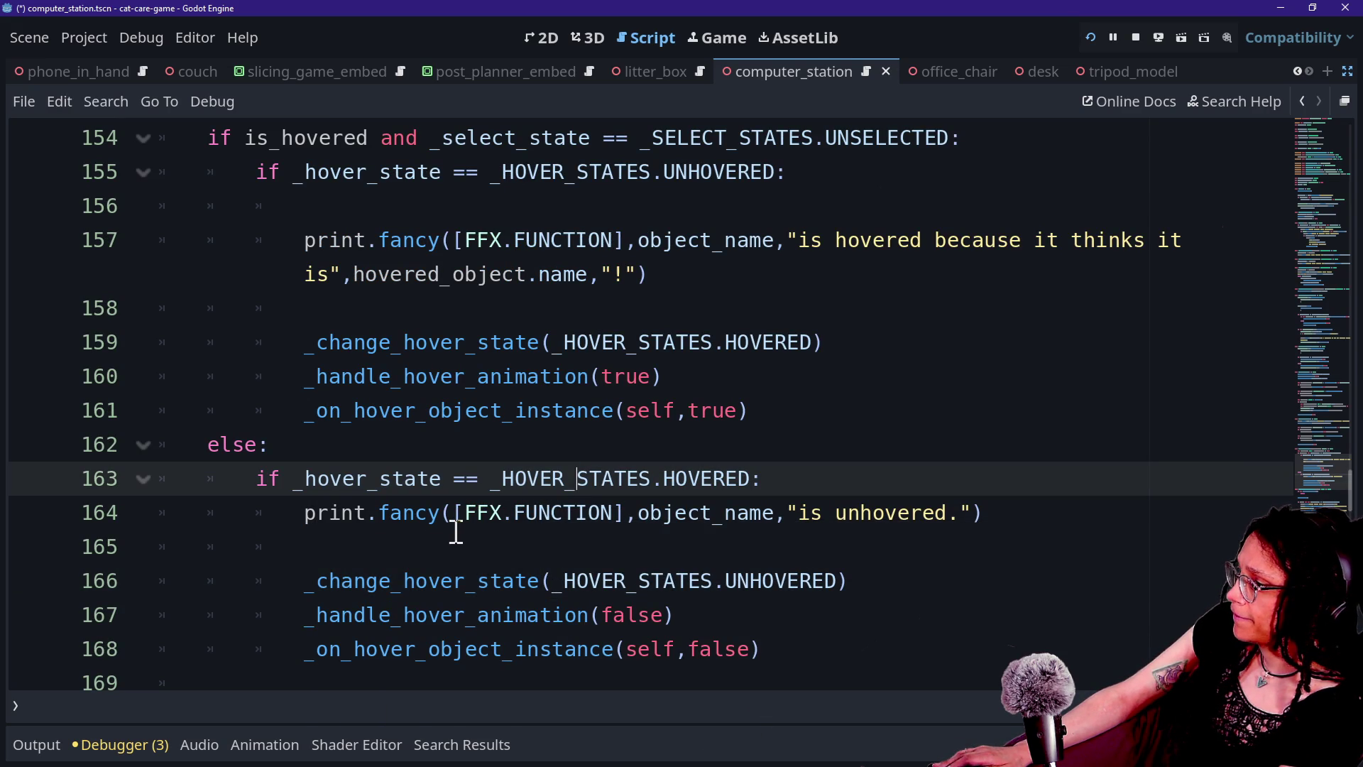
left_click(805, 368)
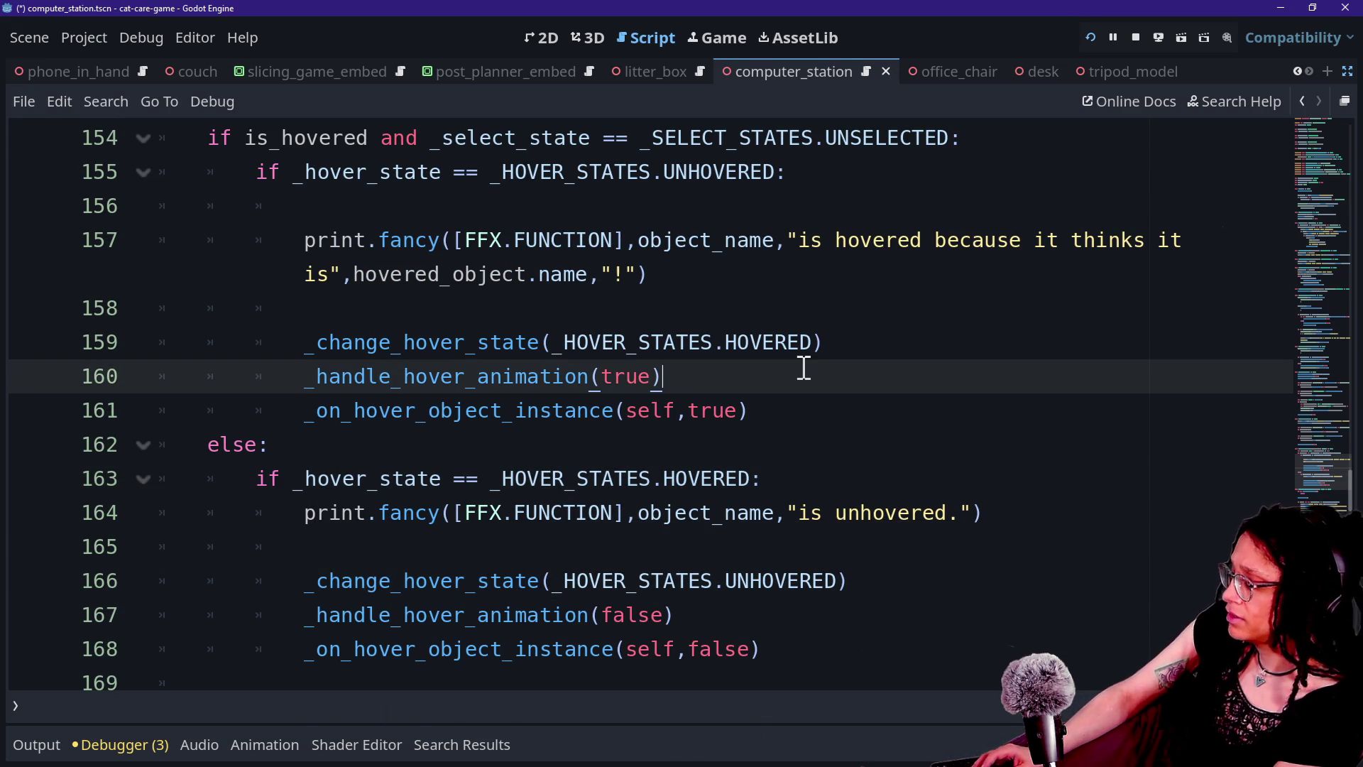
key("shift+alt+o")
key("Escape")
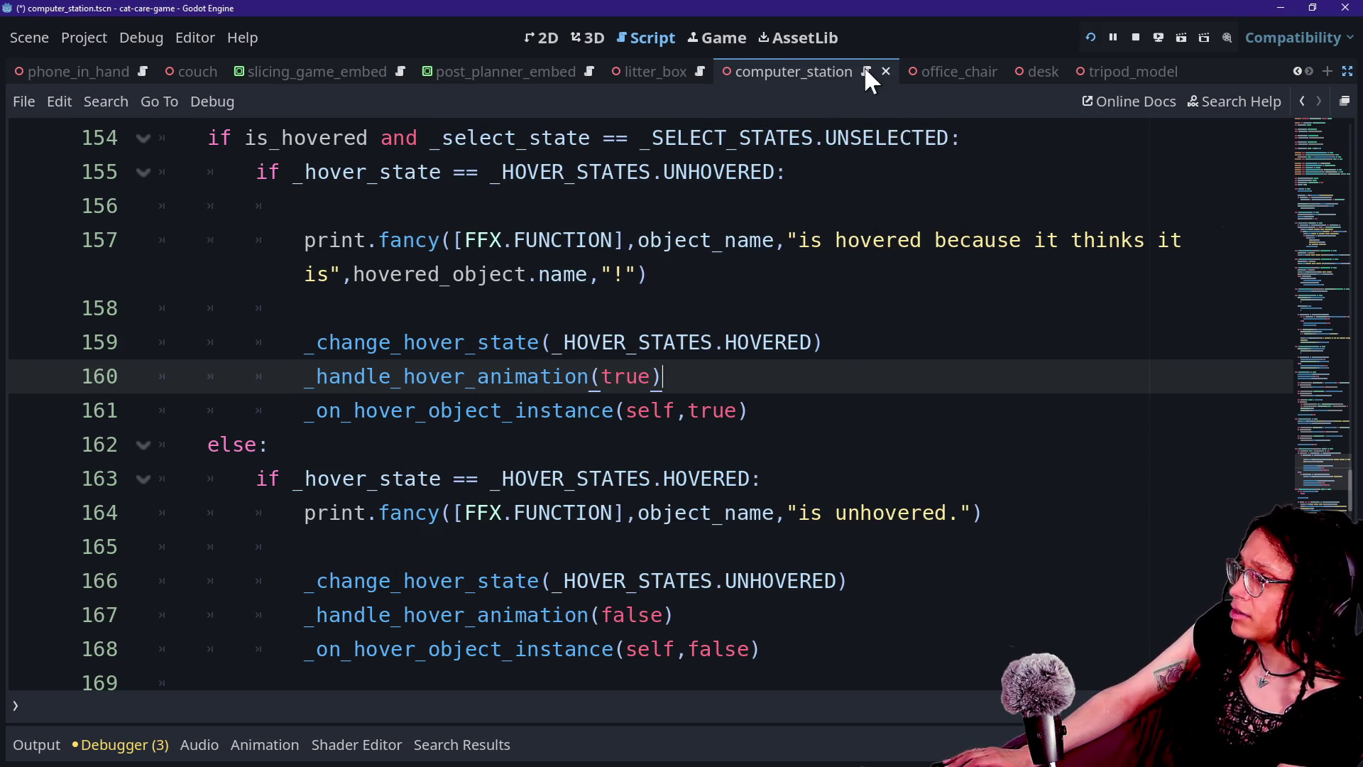
left_click(866, 69)
left_click(543, 238)
left_click(522, 209)
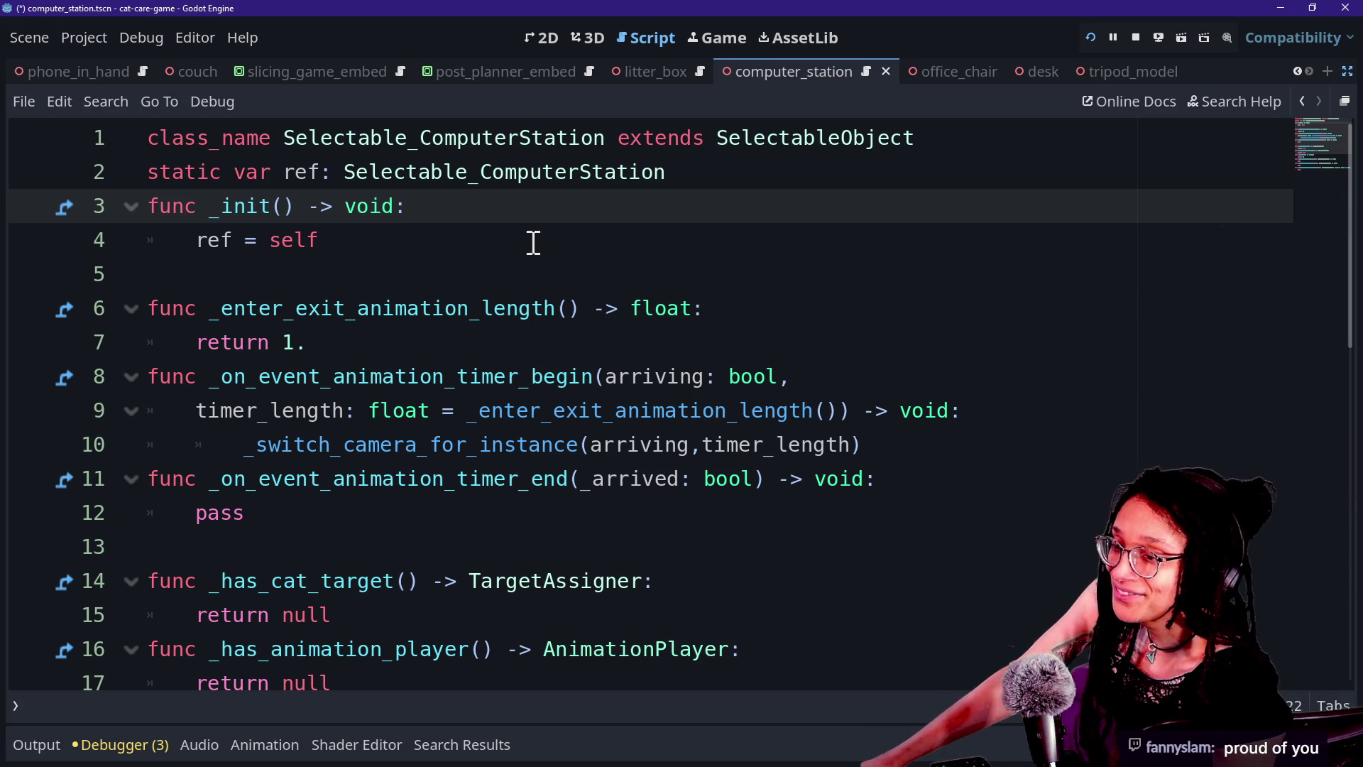
left_click(703, 406)
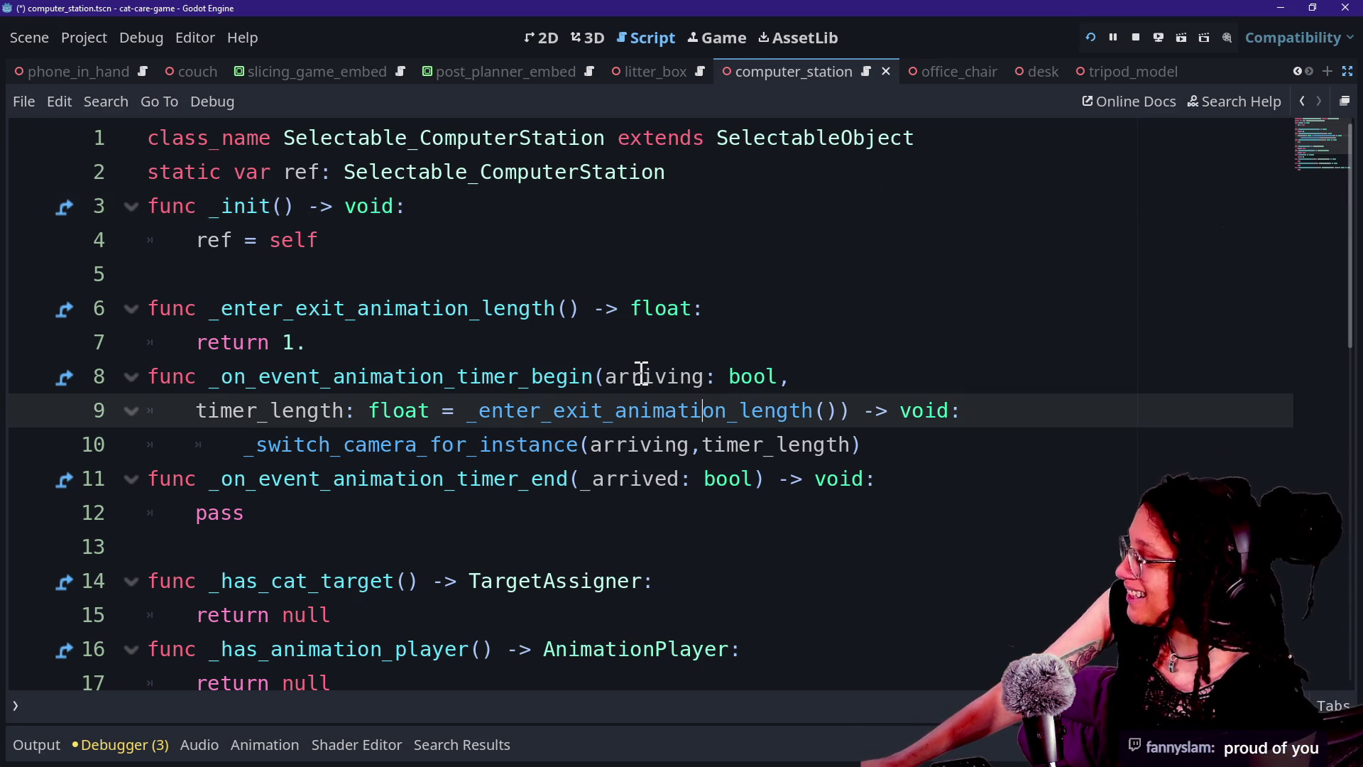
key("Down")
key("Down")
key("Down")
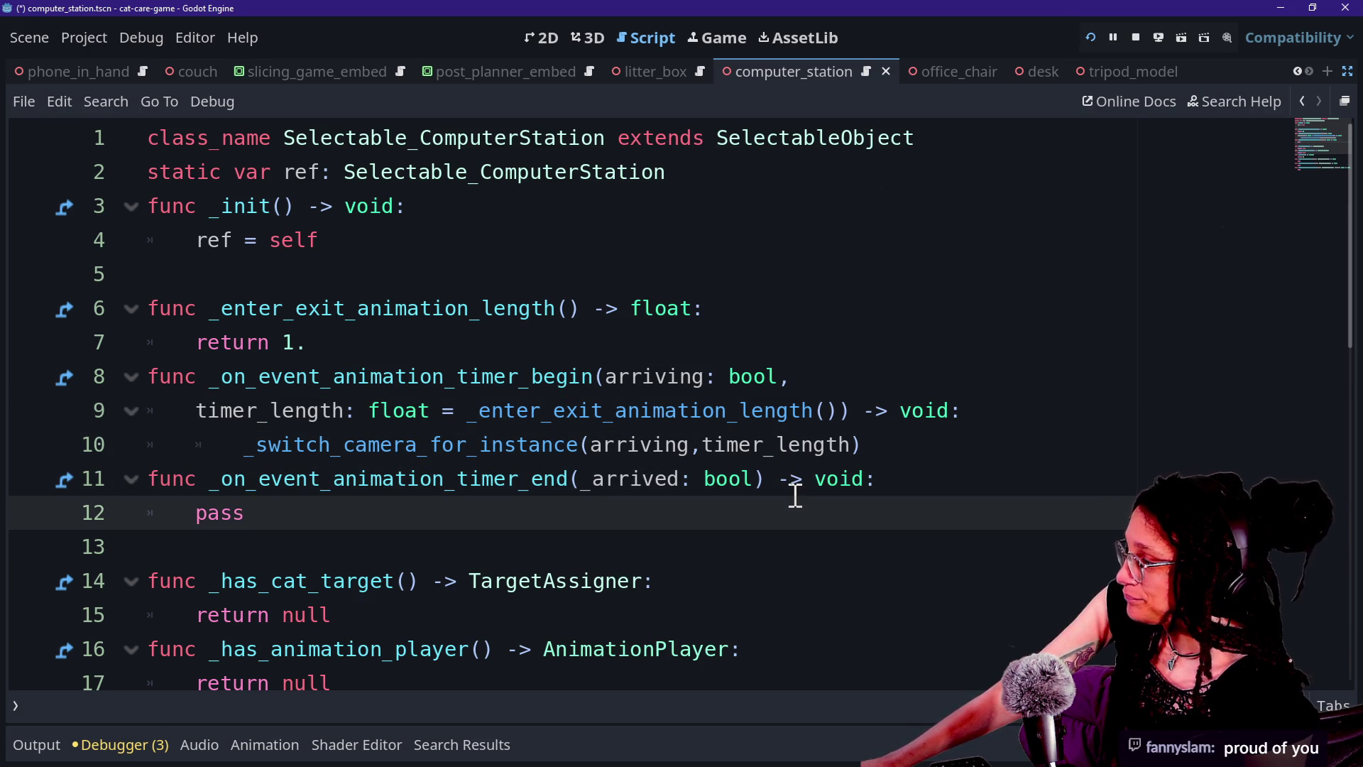
scroll(1347, 357, "down", 1)
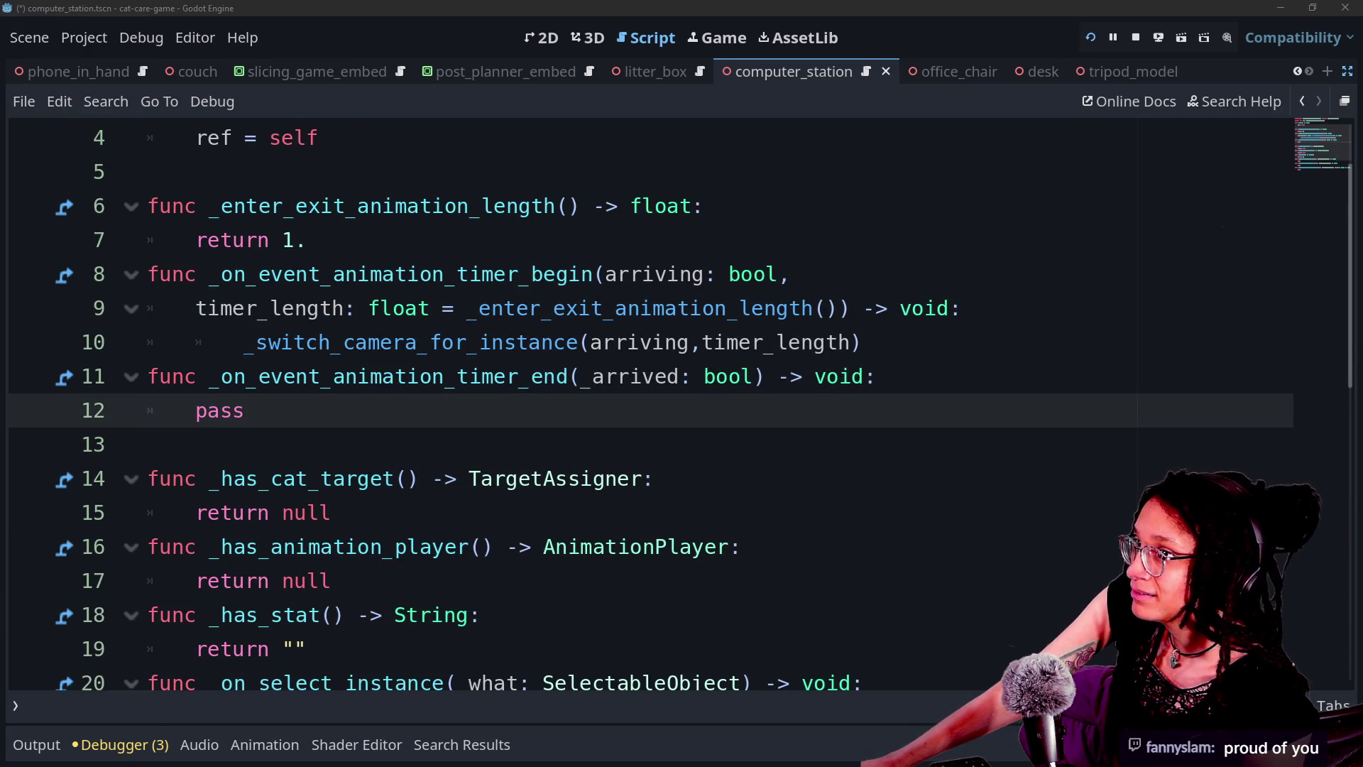
left_click(817, 377)
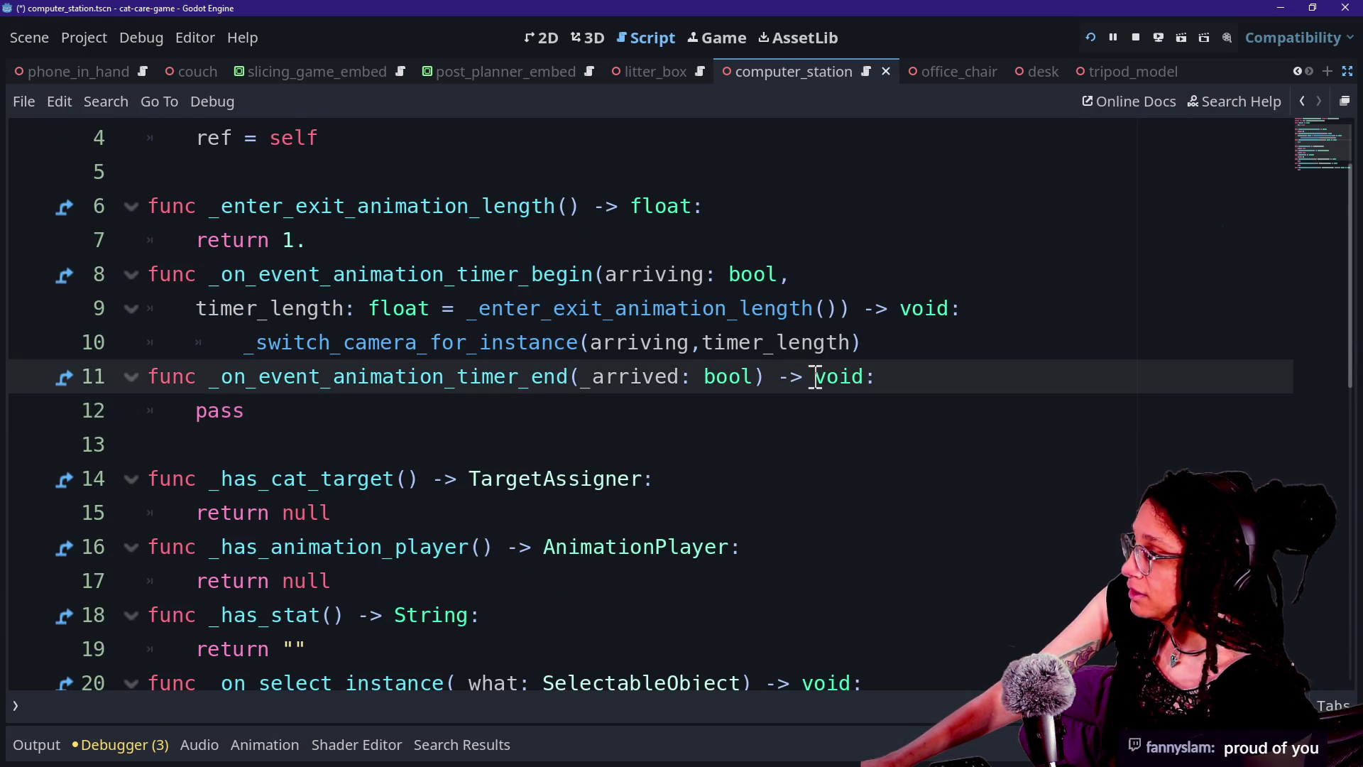
scroll(815, 377, "up", 1)
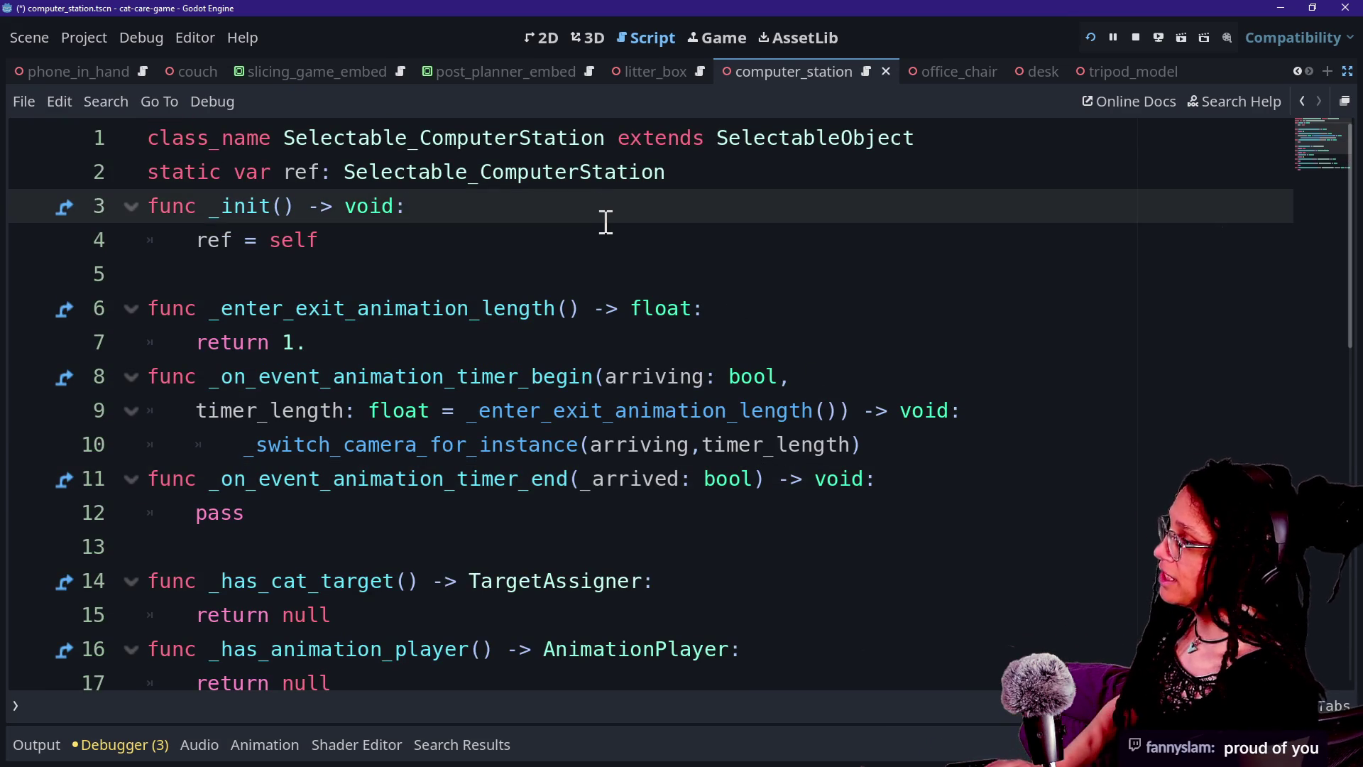
Add a `func _ready() -> void:` function below _init in the computer station script
key("Down")
key("Return")
key("Return")
key("BackSpace")
key("BackSpace")
key("Caps_Lock")
key("BackSpace")
key("BackSpace")
key("BackSpace")
type("y")
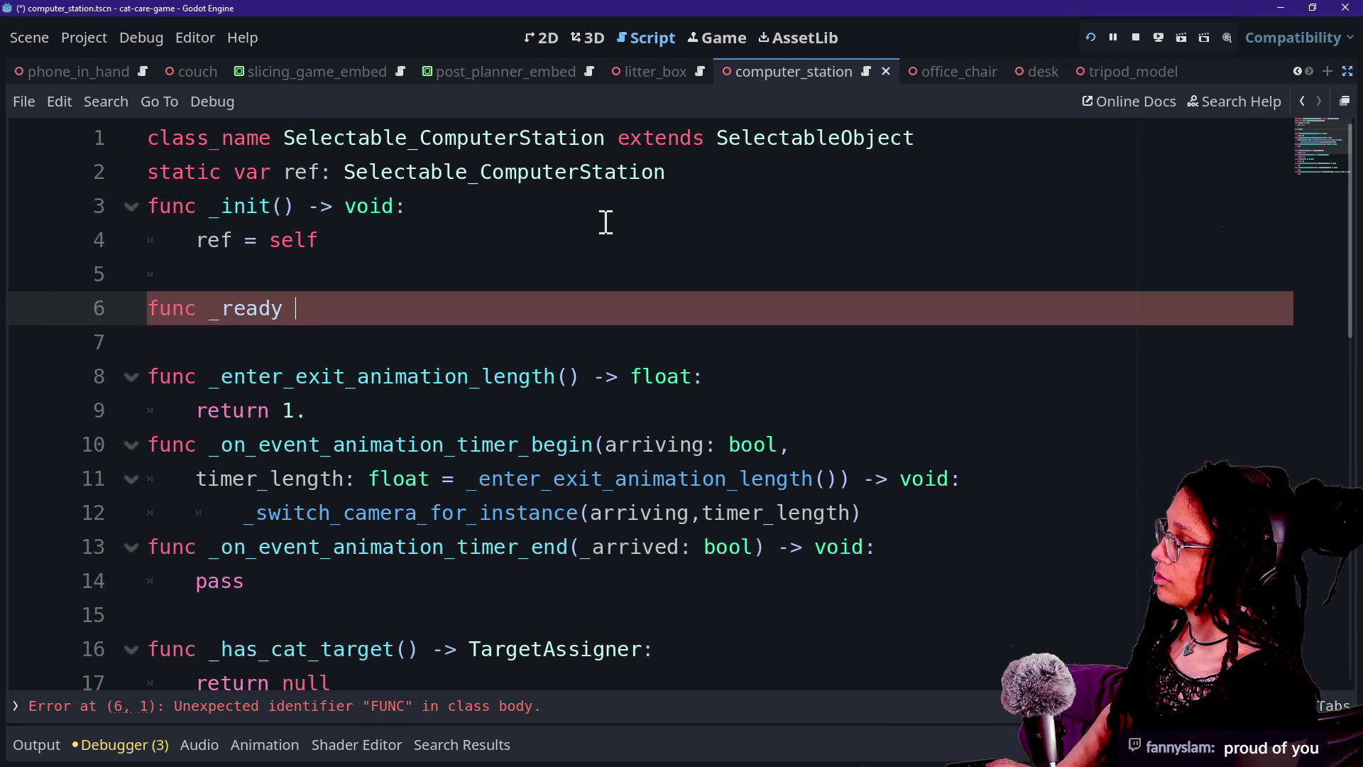
type(":")
key("Return")
Make _ready call _change_hover_state(_HOVER_STATES.HOVERED), save, and launch the game
type("change")
key("Down")
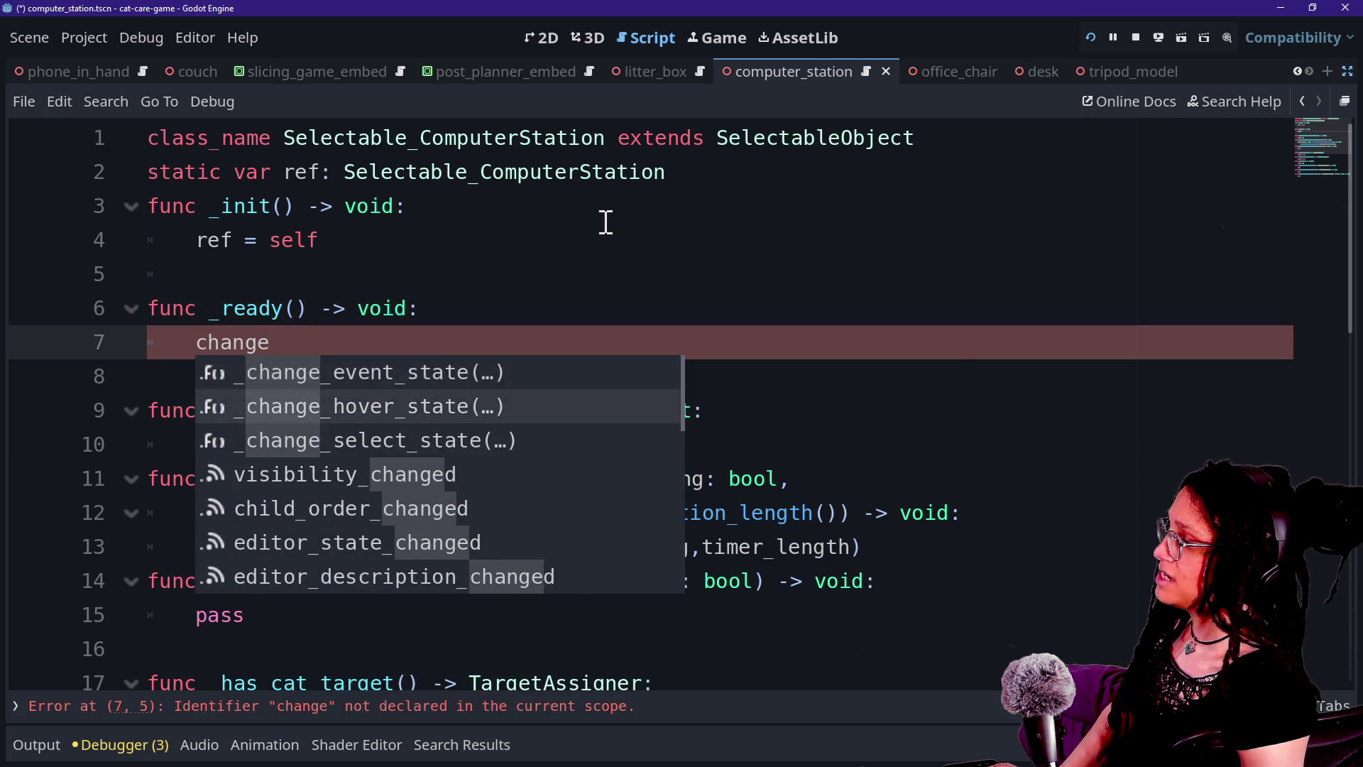
key("Return")
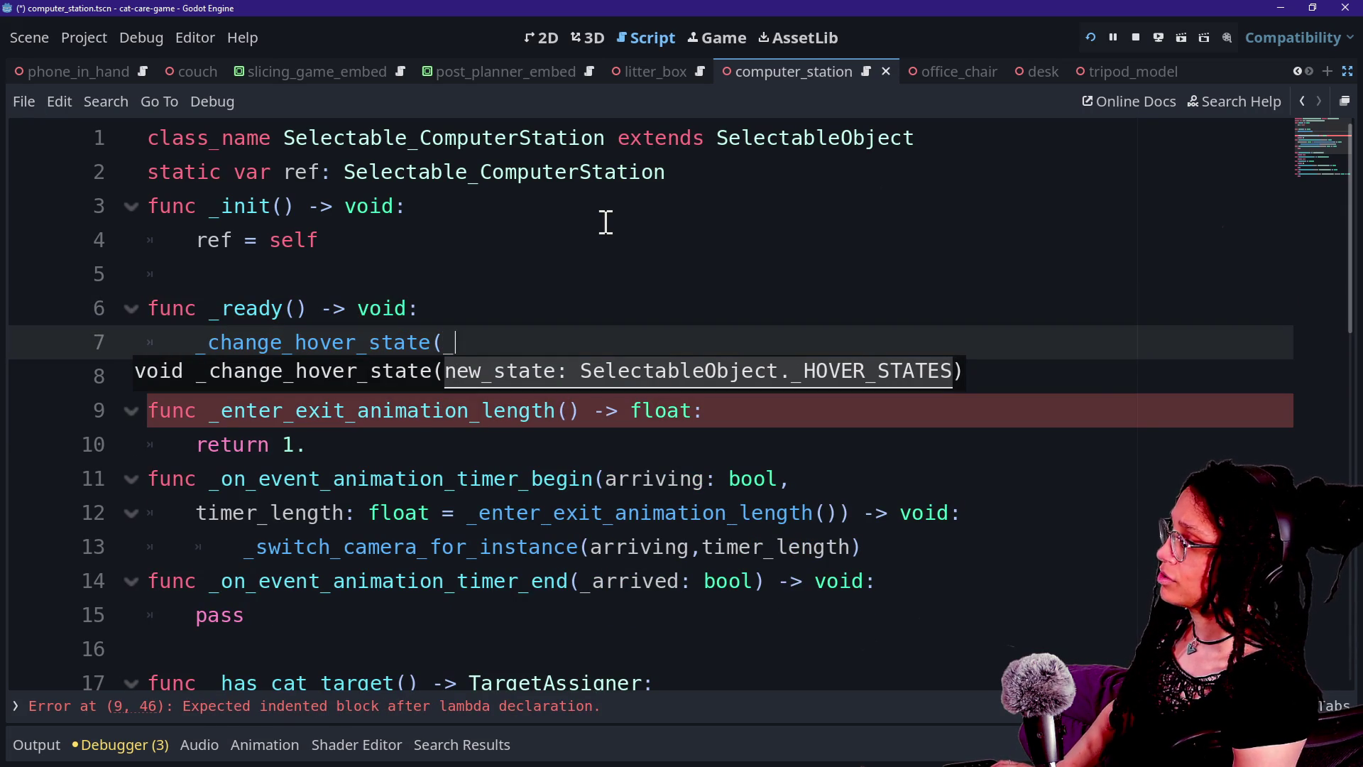
type("HOVER_S")
key("Return")
type(".")
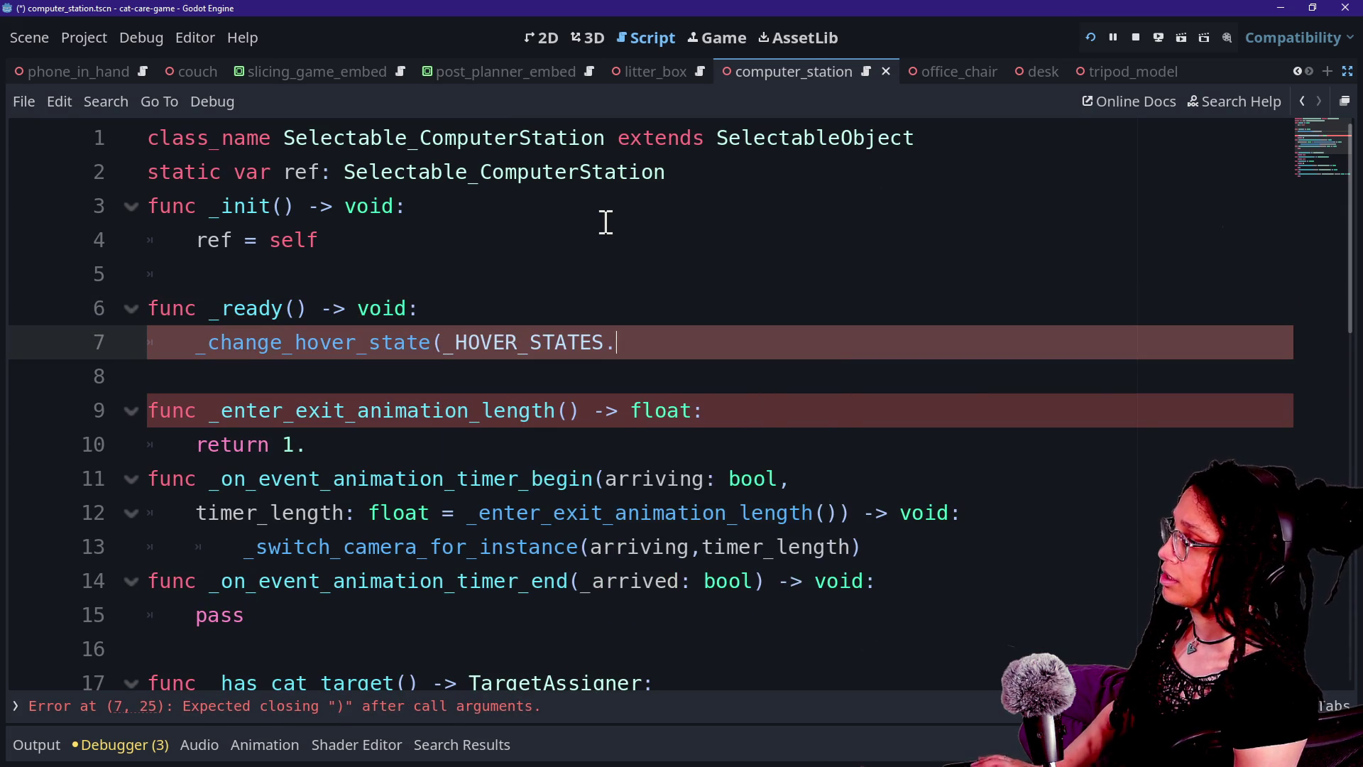
key("Down")
key("Return")
type(")")
key("ctrl+s")
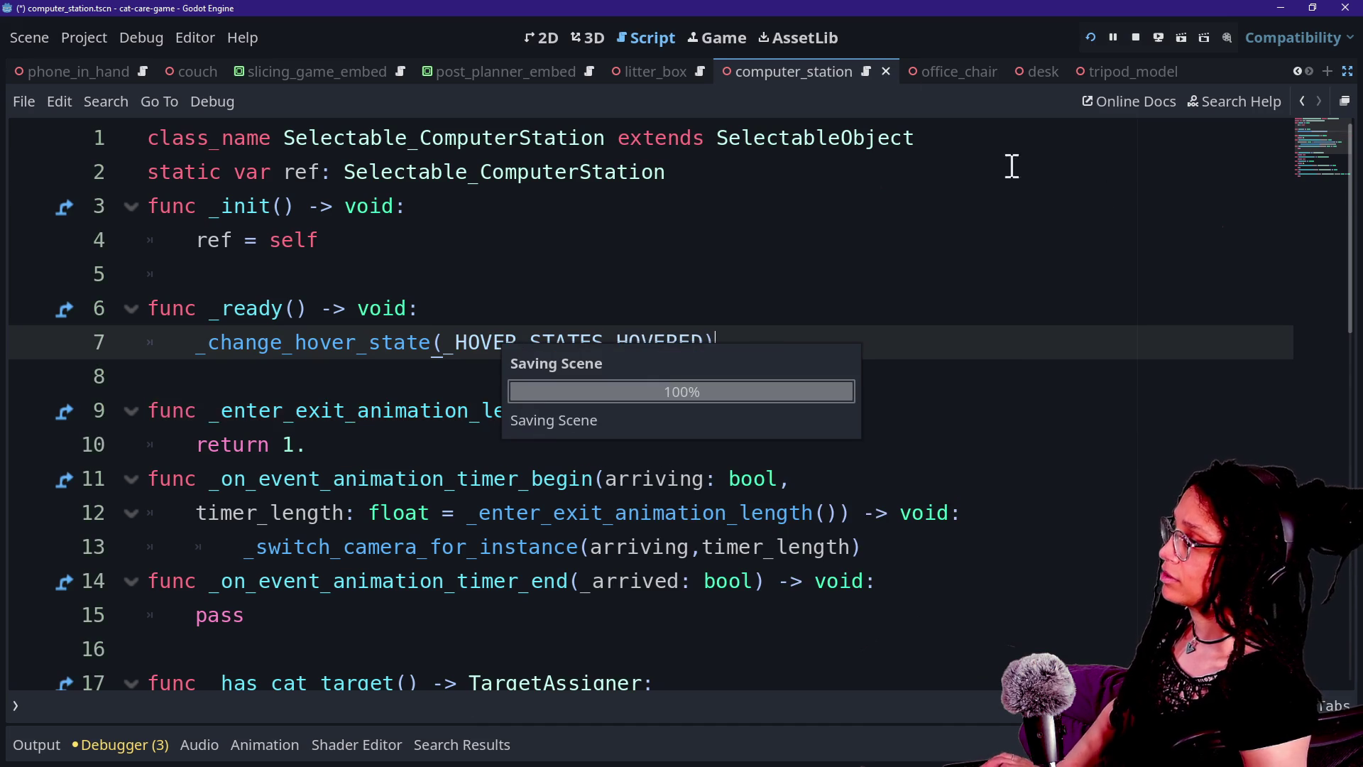
left_click(743, 36)
Restart the game and show computer_station's outline shader parameters in the Inspector
left_click(1092, 39)
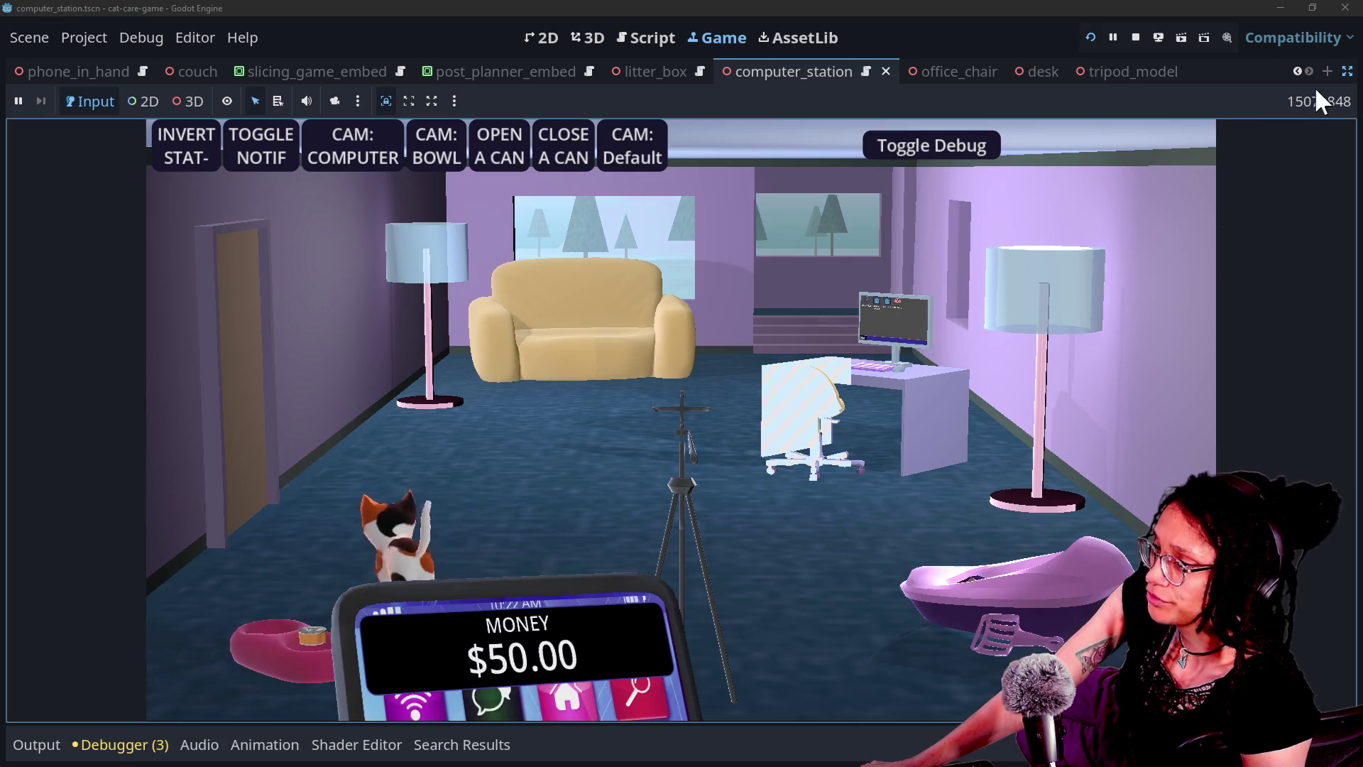
left_click(1347, 71)
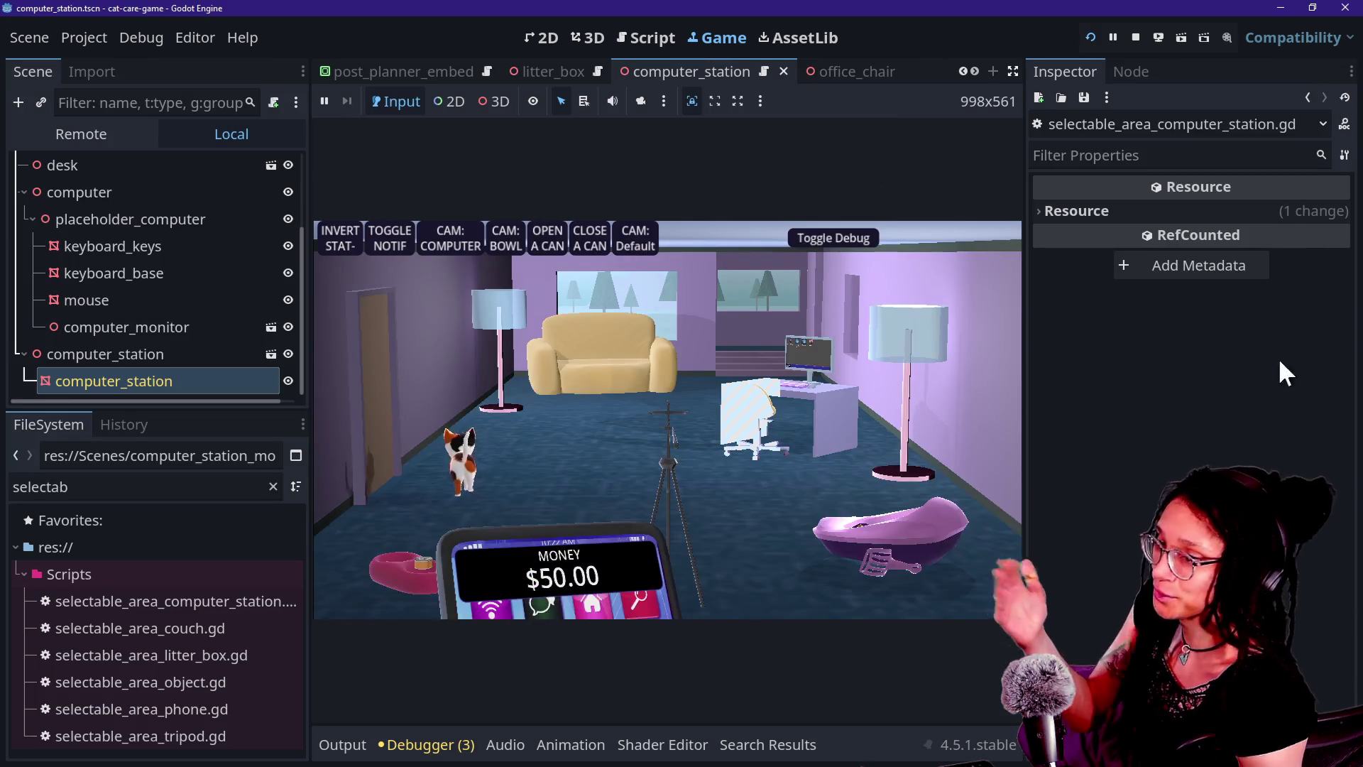
left_click(108, 387)
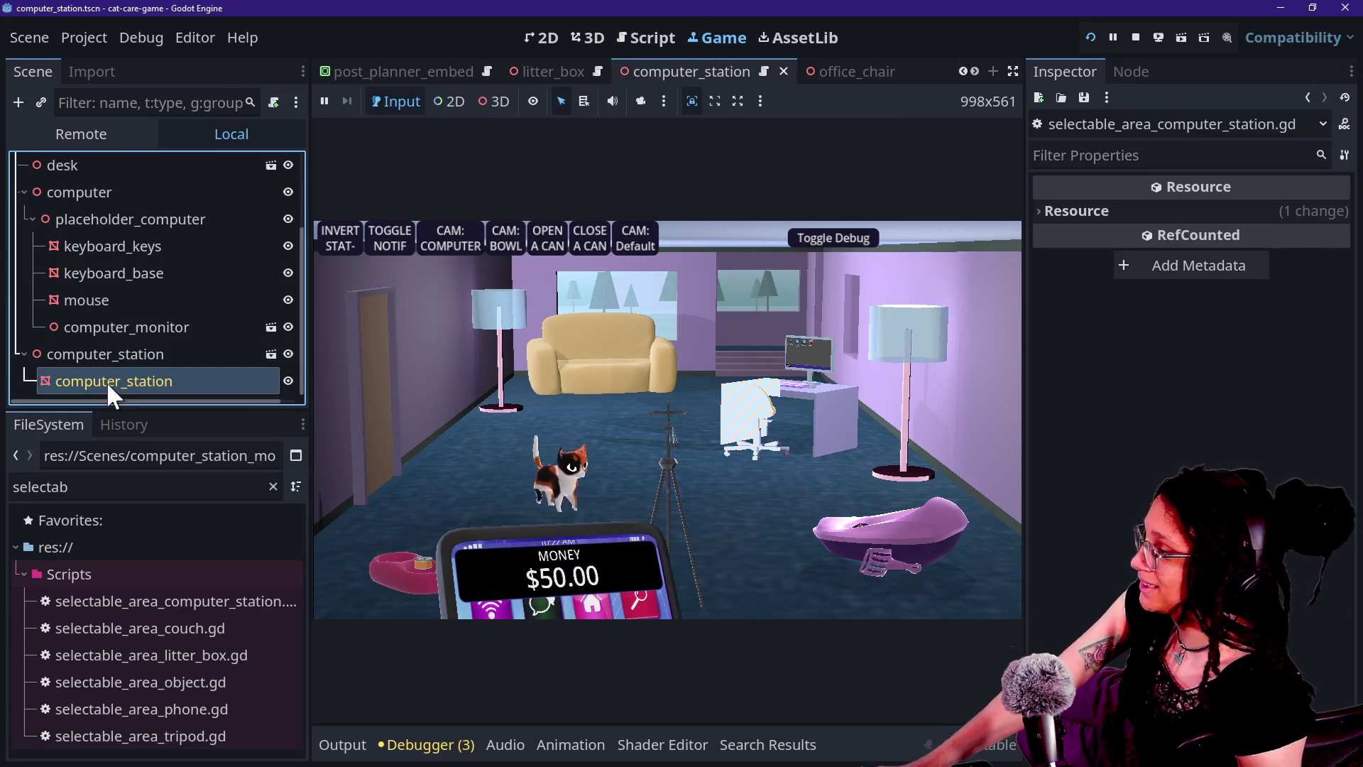
left_click(110, 364)
left_click(110, 375)
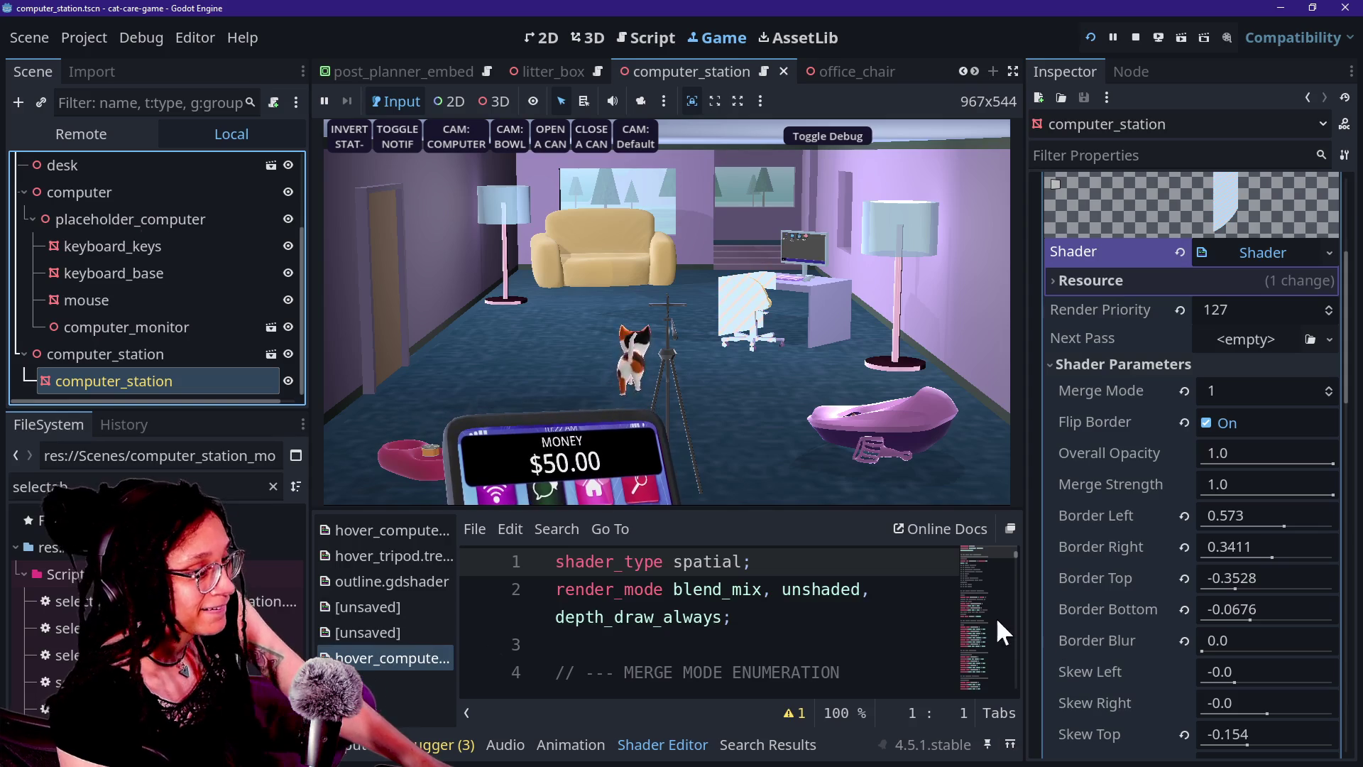
Lower the outline's Border Left to 0.2081 and Border Right to 0.206
mouse_move(1227, 540)
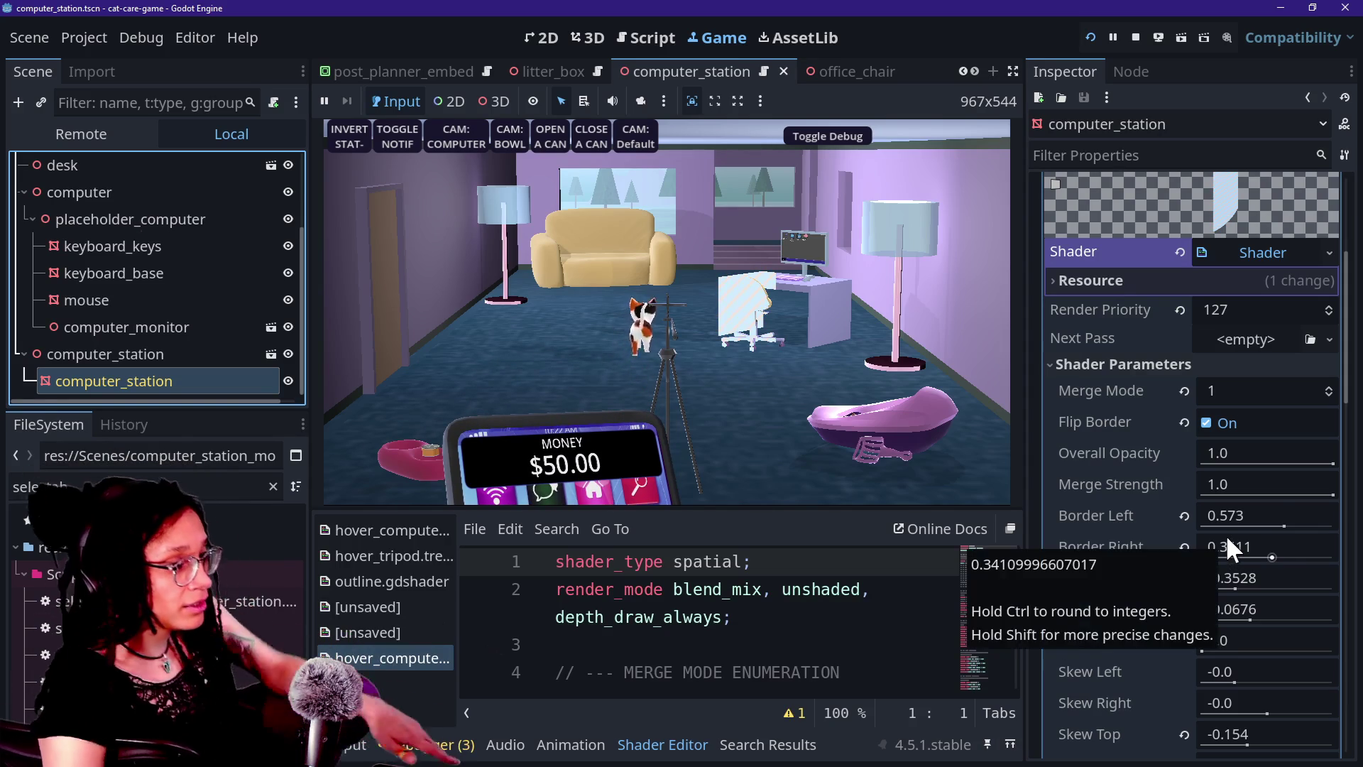
mouse_move(1278, 526)
left_mouse_down()
mouse_move(1264, 524)
mouse_move(1292, 540)
mouse_move(1258, 537)
mouse_move(1317, 552)
mouse_move(1264, 542)
mouse_move(1284, 542)
mouse_move(1268, 554)
left_mouse_up()
type("0.206")
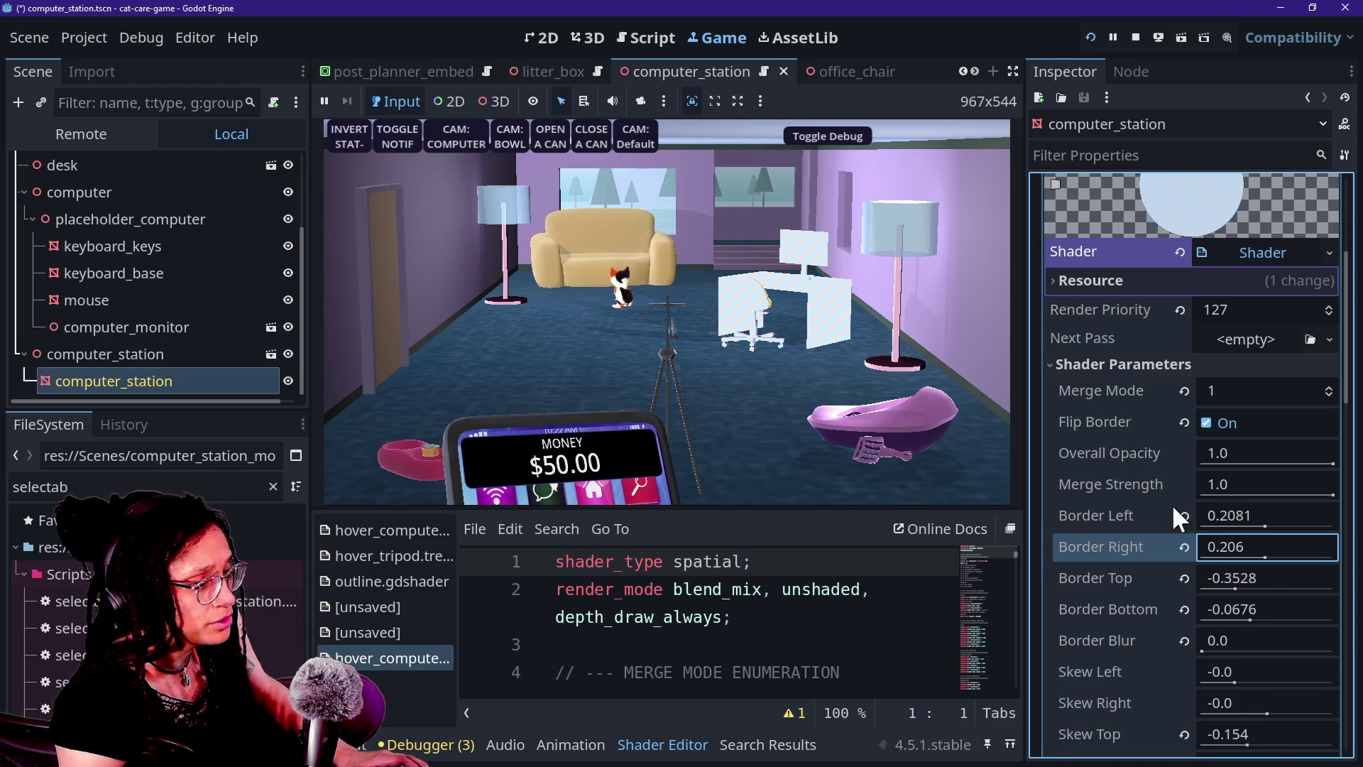
mouse_move(1209, 645)
left_mouse_down()
mouse_move(1254, 641)
mouse_move(1200, 640)
left_mouse_up()
Check the debugger and output logs for hover messages, then collapse the bottom panel
left_click(895, 450)
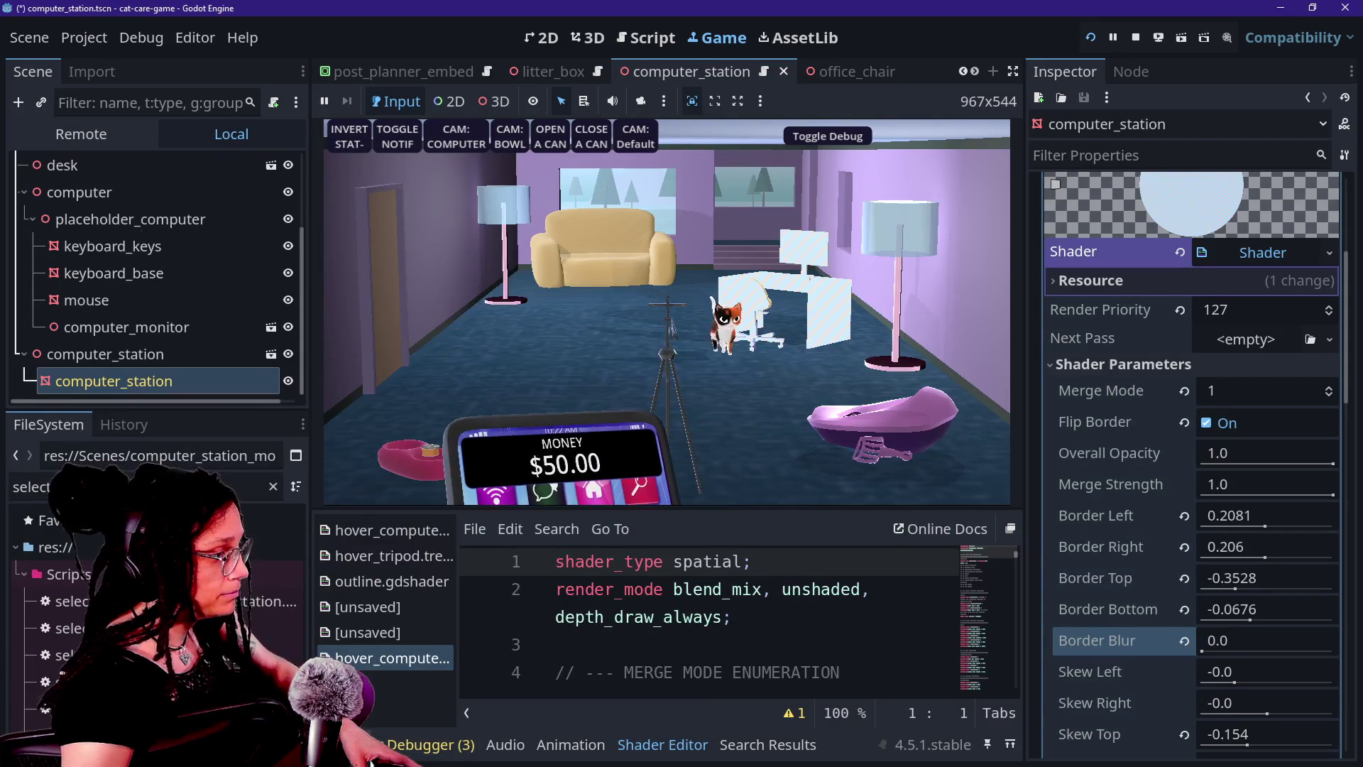
left_click(419, 746)
left_click(412, 746)
left_click(355, 745)
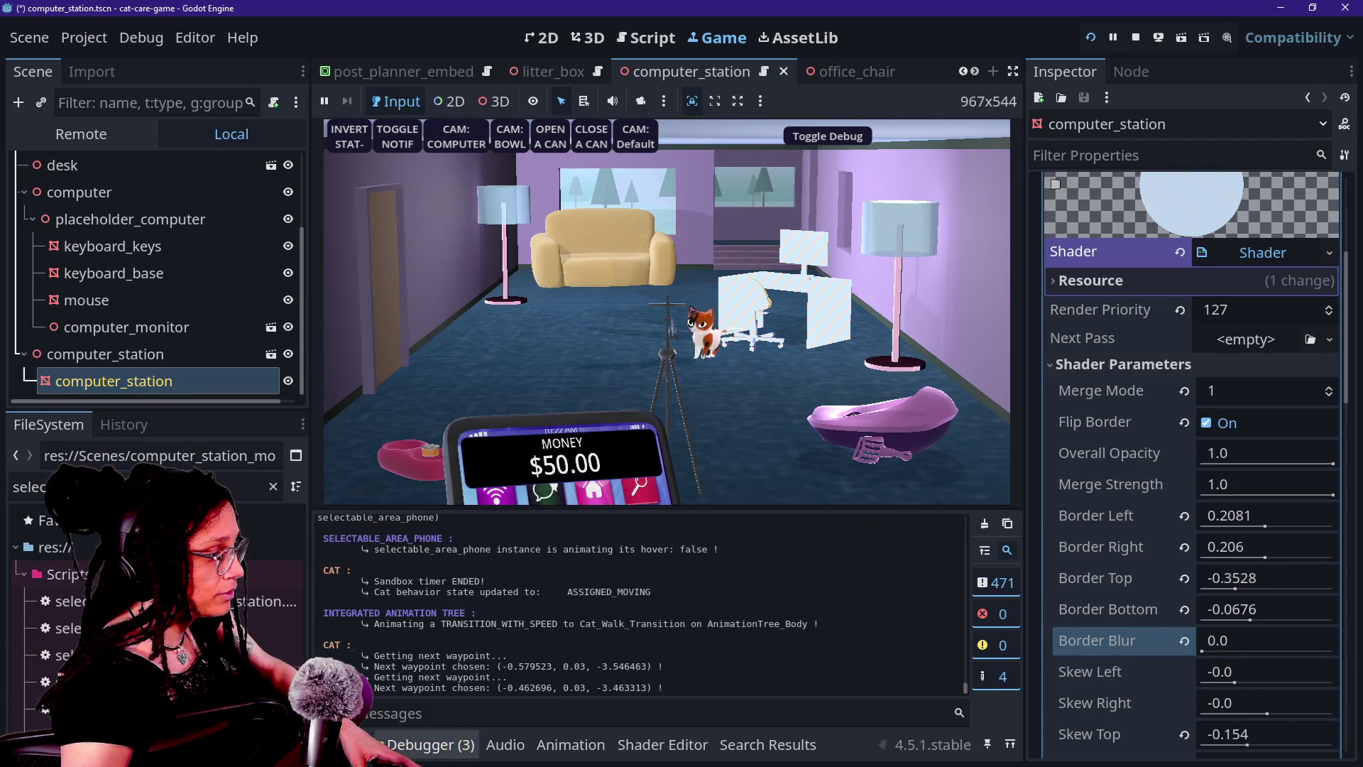
key("ctrl+j")
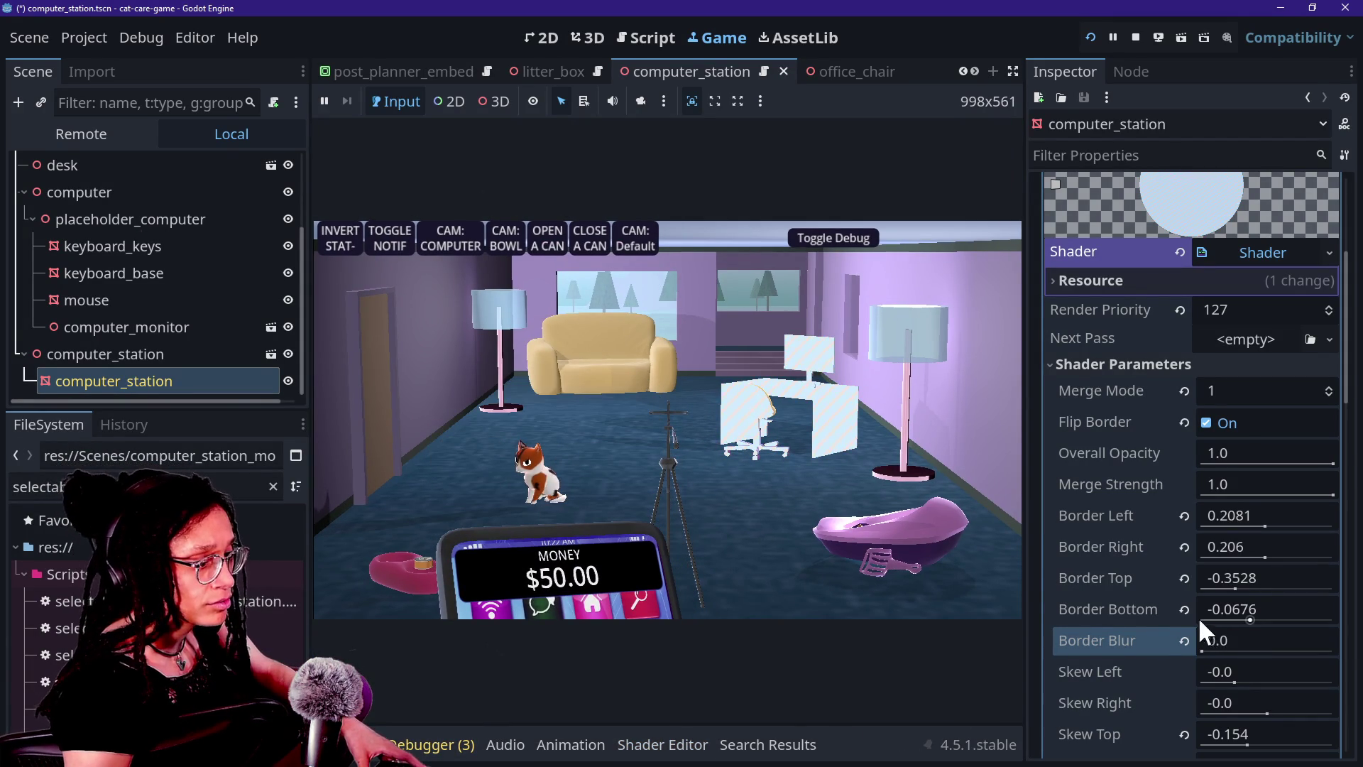
Set Border Bottom -0.3076, Border Right 0.3276, Skew Left 0.4973 and Skew Bottom 0.0216
mouse_move(1243, 612)
left_mouse_down()
mouse_move(1278, 612)
mouse_move(1200, 612)
left_mouse_up()
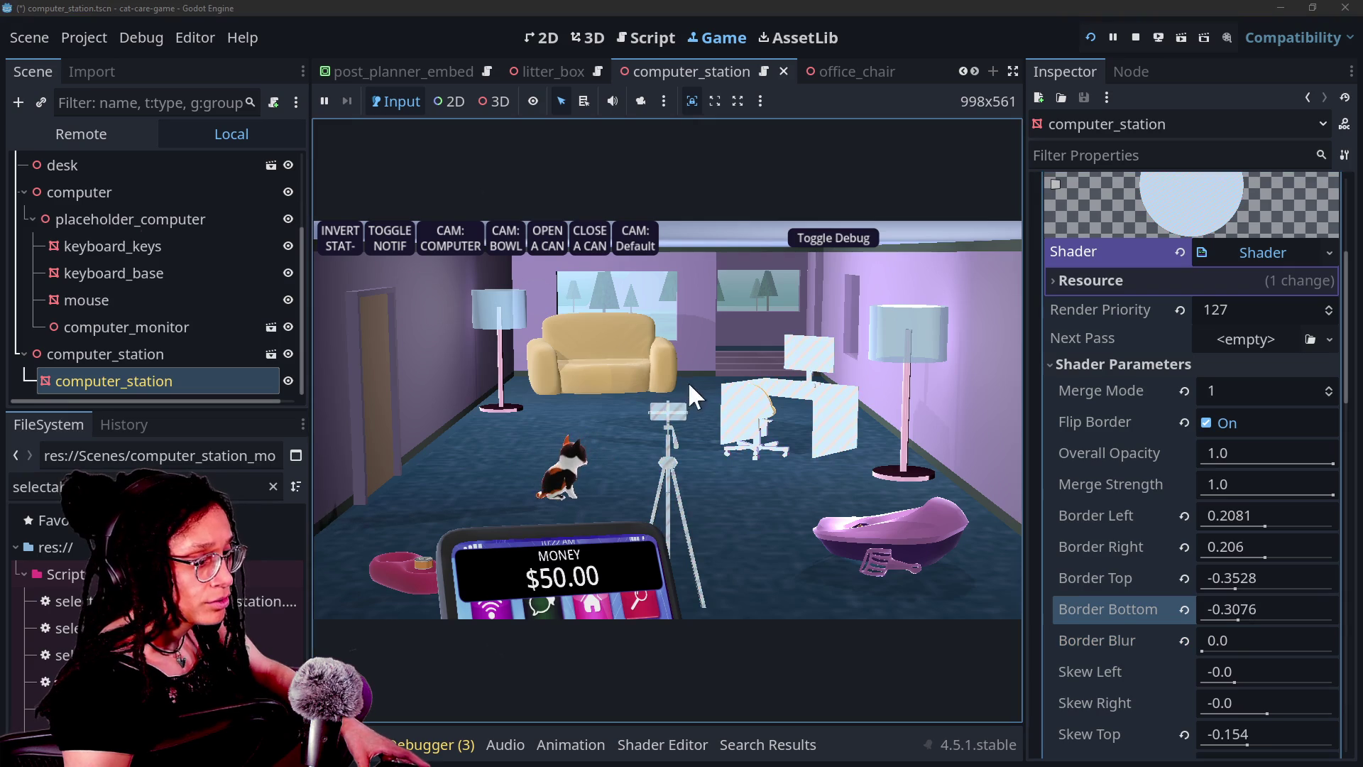
mouse_move(1260, 561)
left_mouse_down()
mouse_move(1293, 552)
mouse_move(1254, 585)
mouse_move(1335, 590)
mouse_move(1238, 591)
mouse_move(1288, 603)
mouse_move(1275, 612)
left_mouse_up()
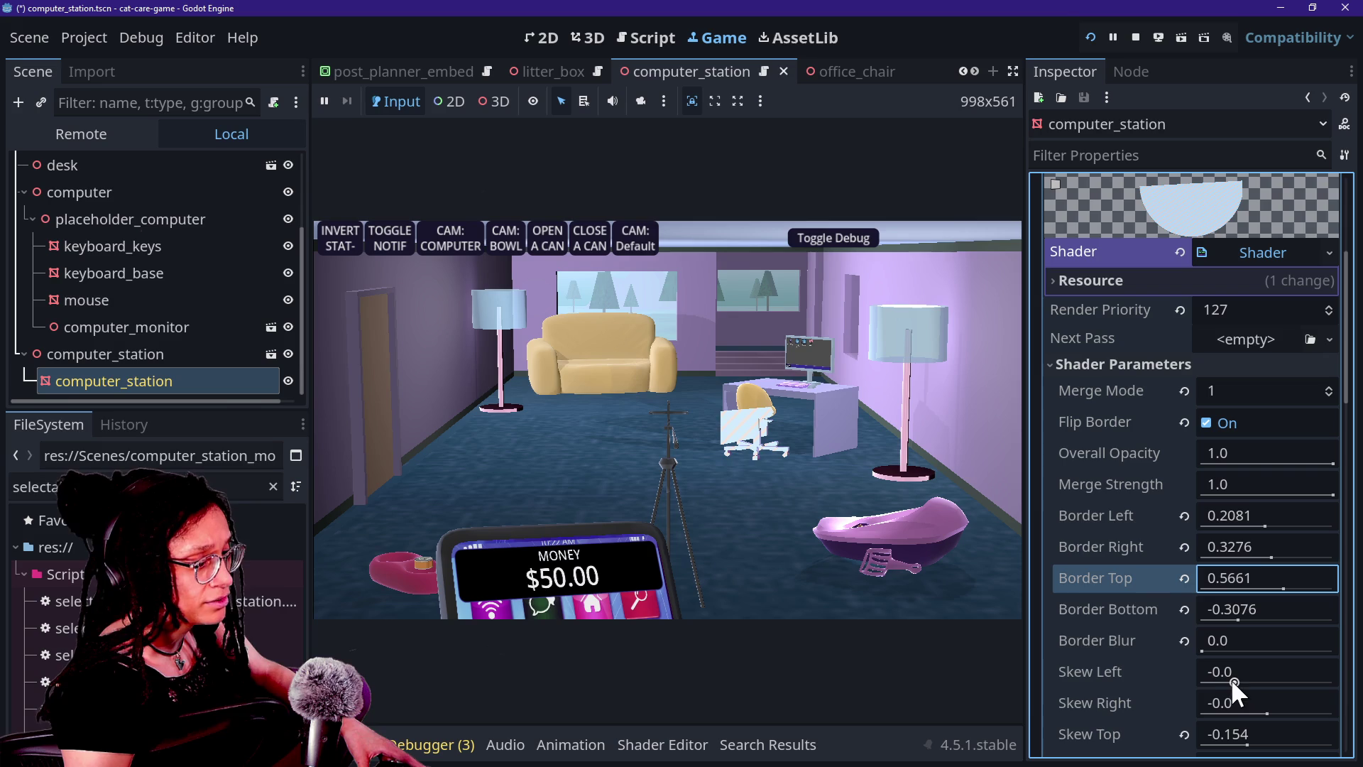
mouse_move(1233, 680)
left_mouse_down()
mouse_move(1284, 676)
mouse_move(1249, 676)
left_mouse_up()
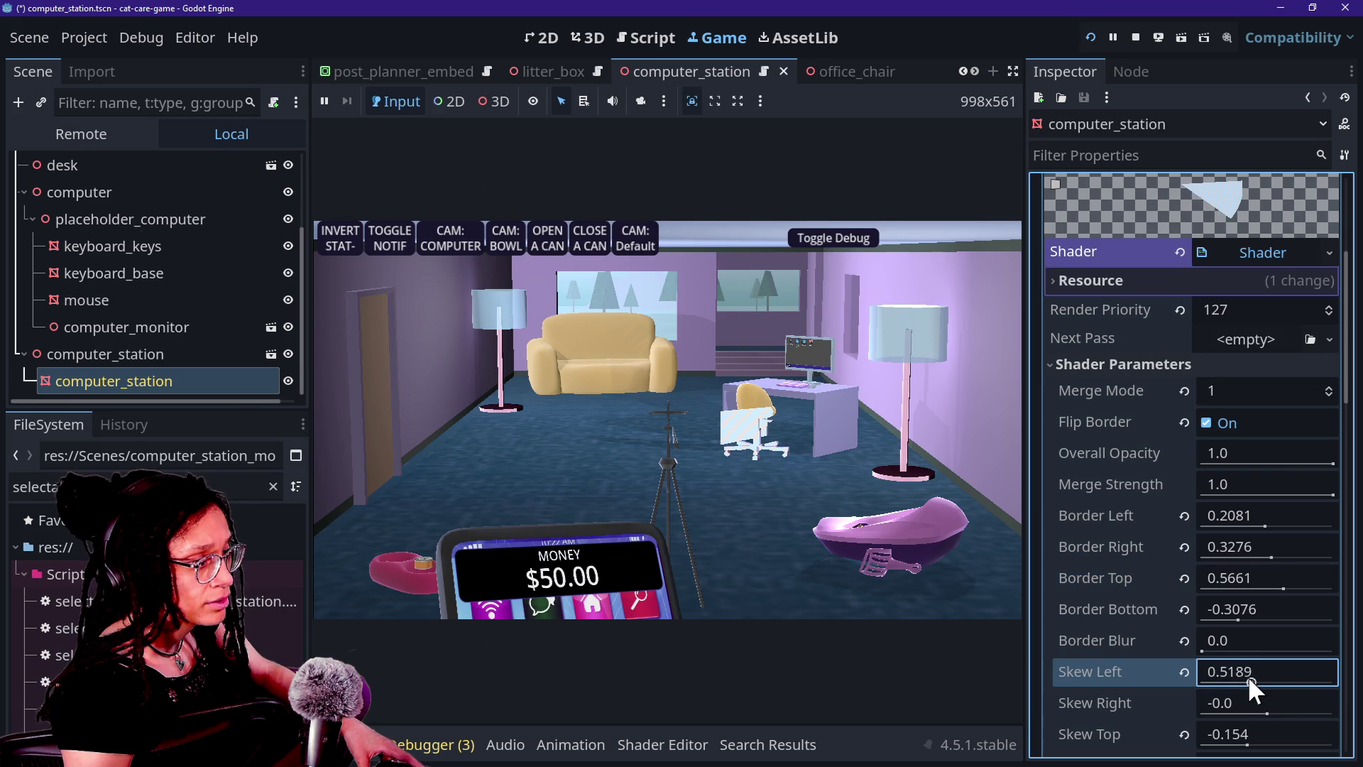
scroll(1140, 612, "down", 5)
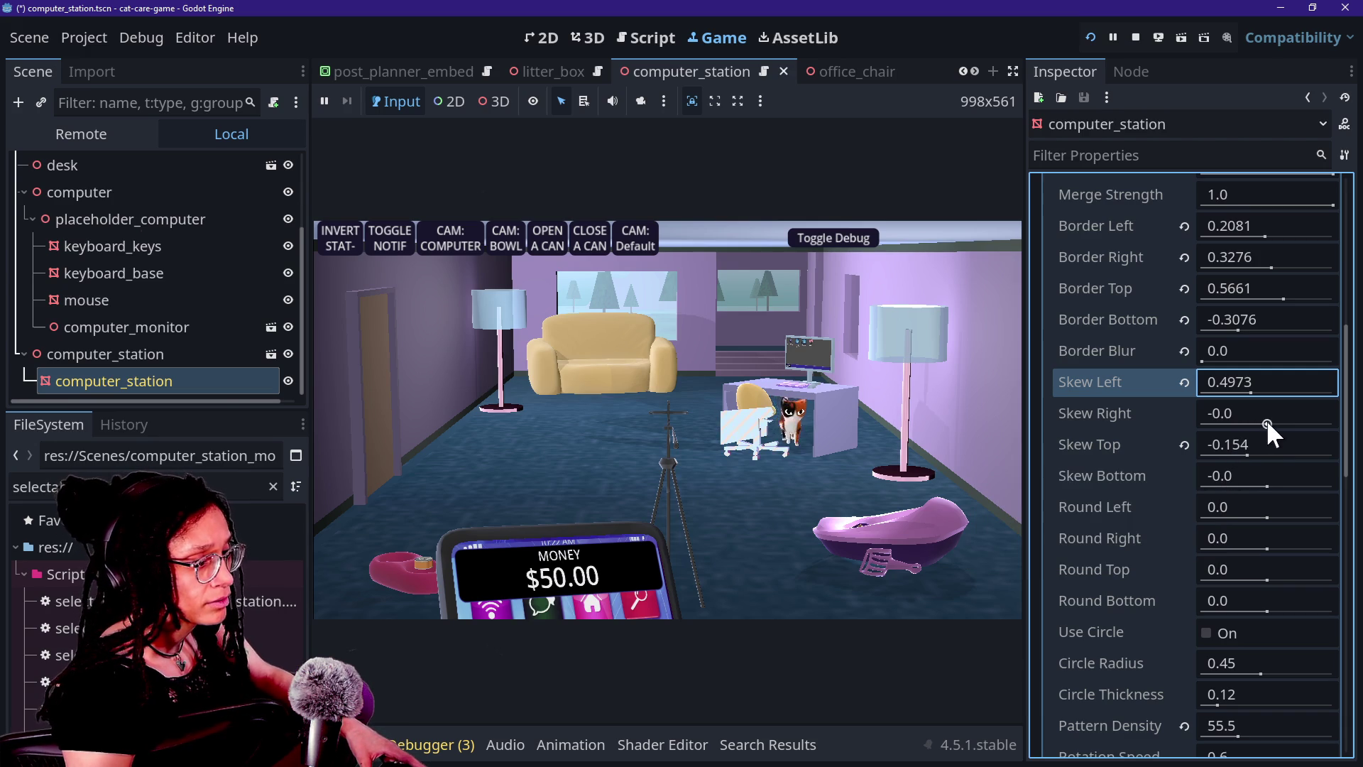
mouse_move(1261, 483)
left_mouse_down()
mouse_move(1210, 475)
mouse_move(1308, 493)
mouse_move(1267, 484)
left_mouse_up()
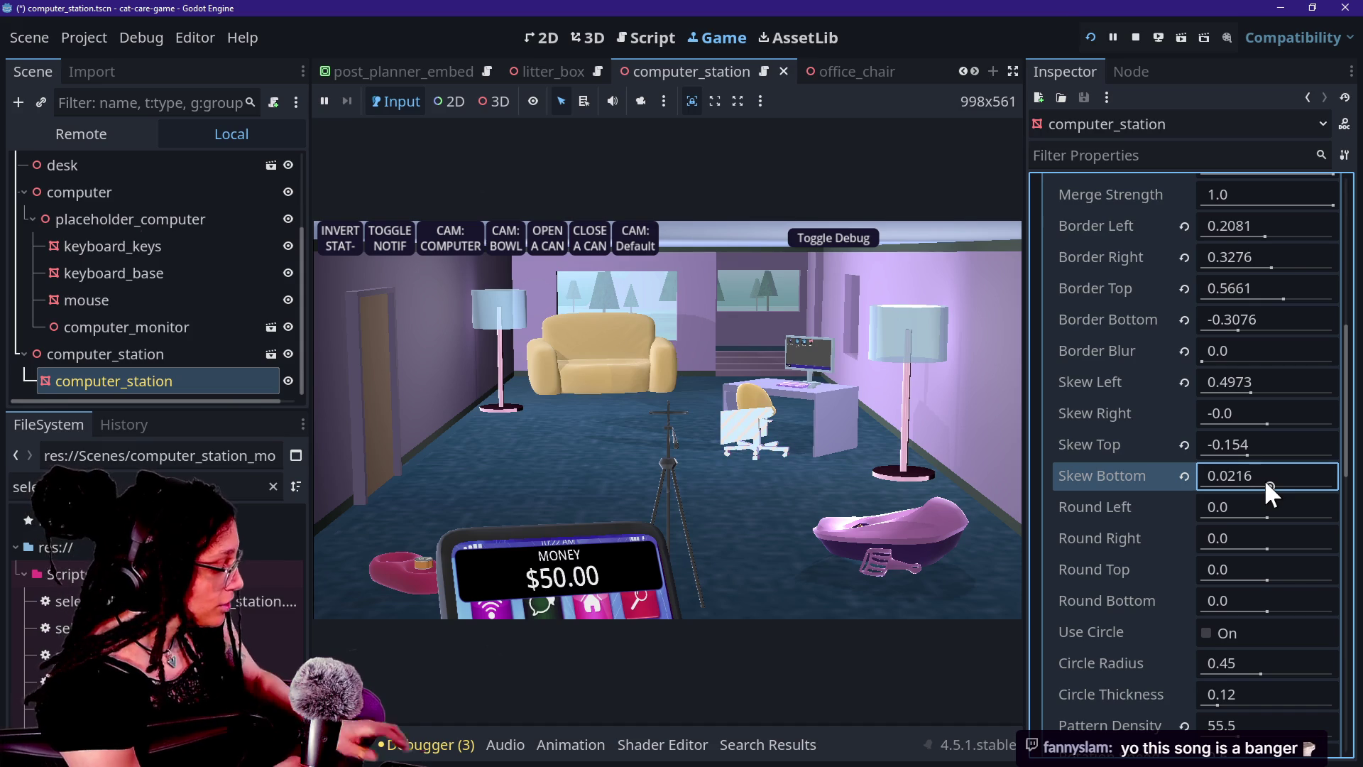
Switch to the main browser window and close its last tab, leaving a new tab page
key("alt+Tab")
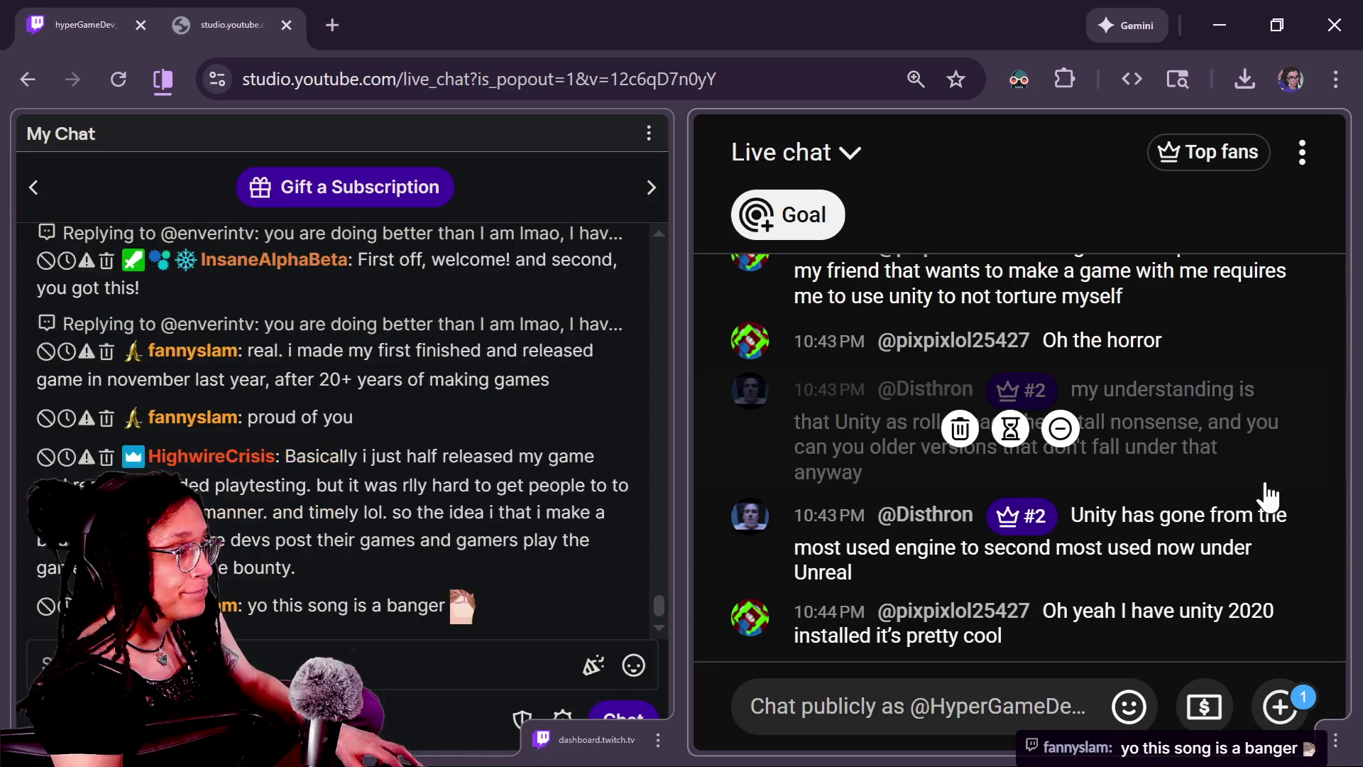
key("alt+Tab")
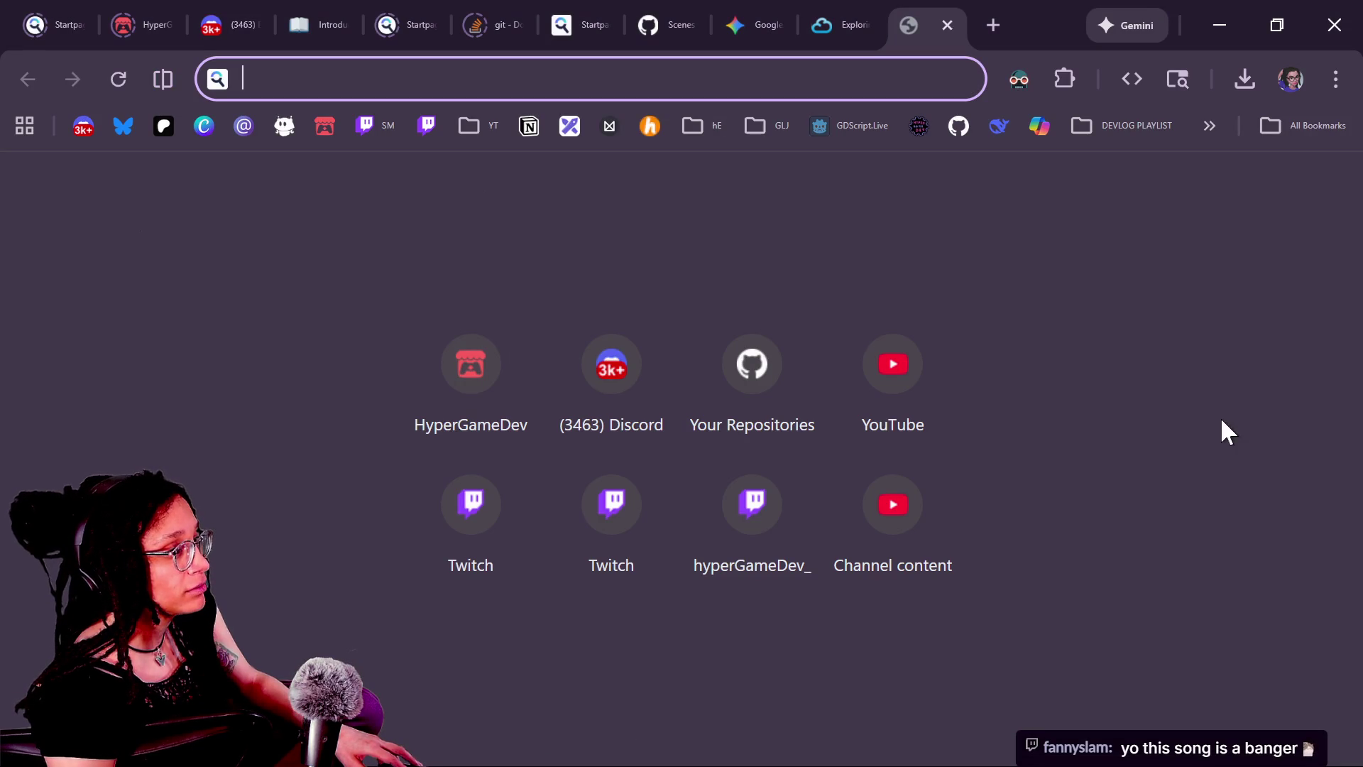
left_click(855, 14)
left_click(869, 25)
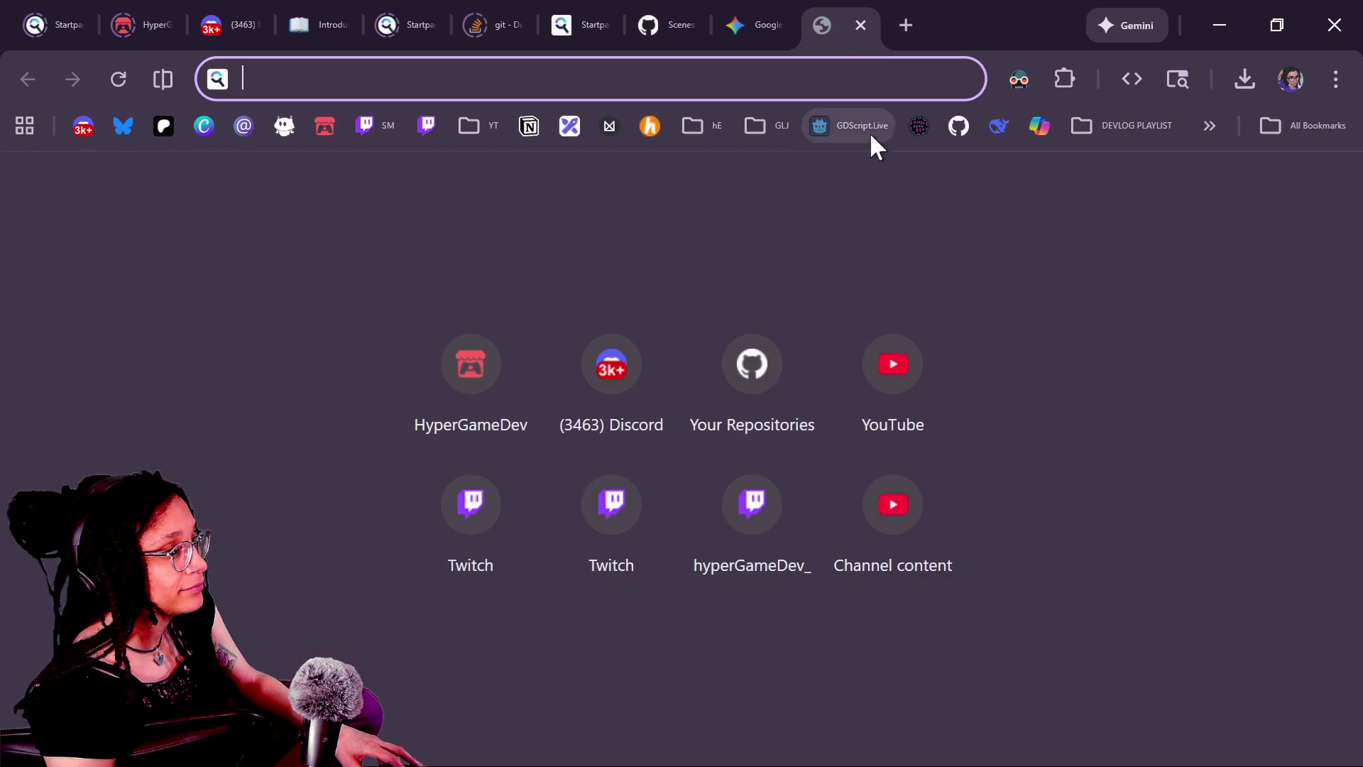
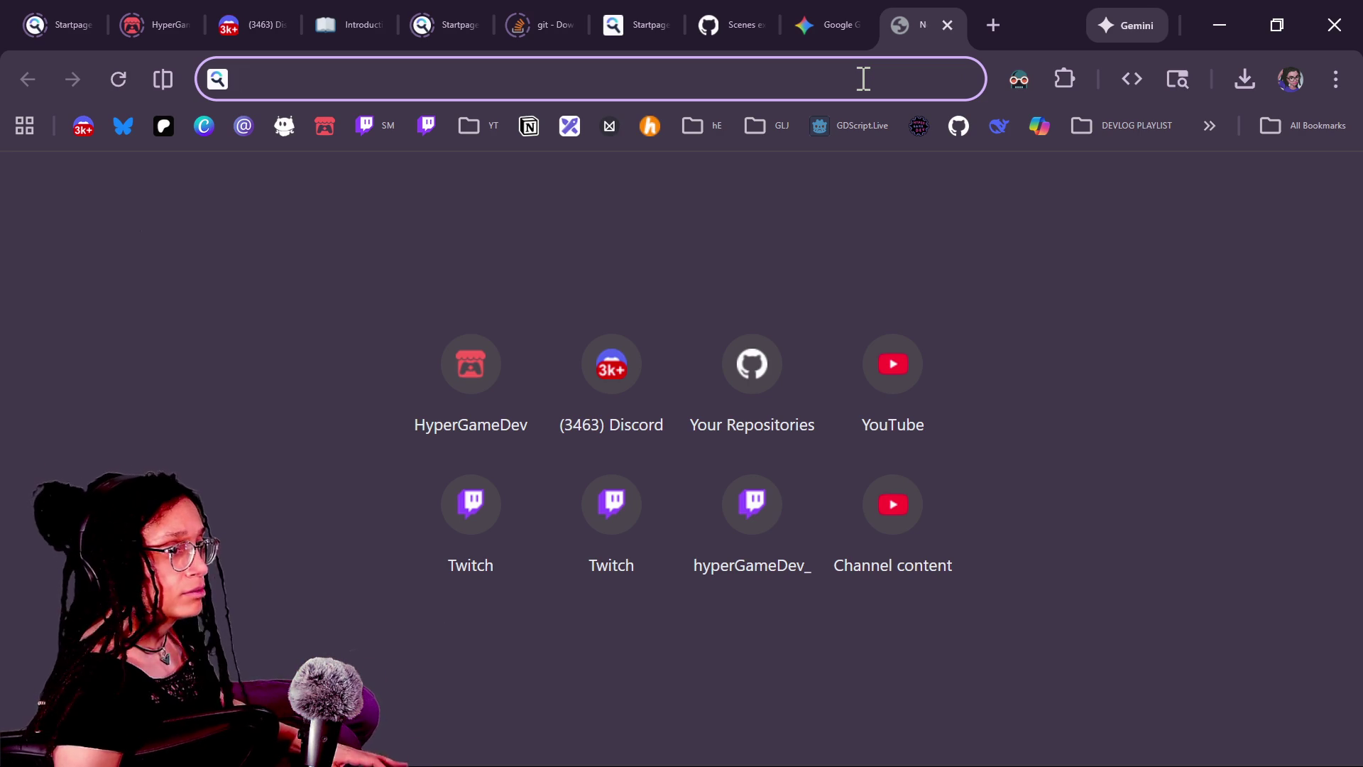
Search Startpage for 'play games earn money' in a new Firefox tab
key("alt+Tab")
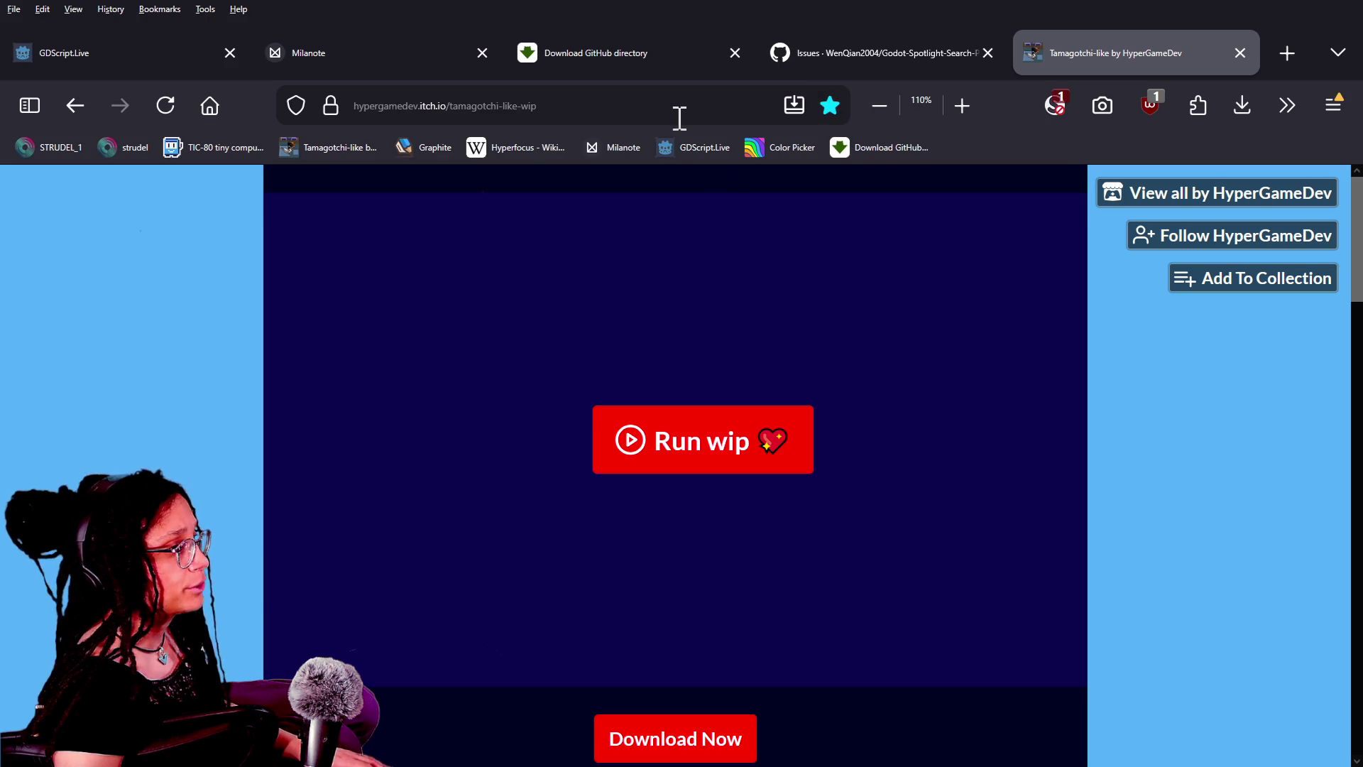
left_click(682, 111)
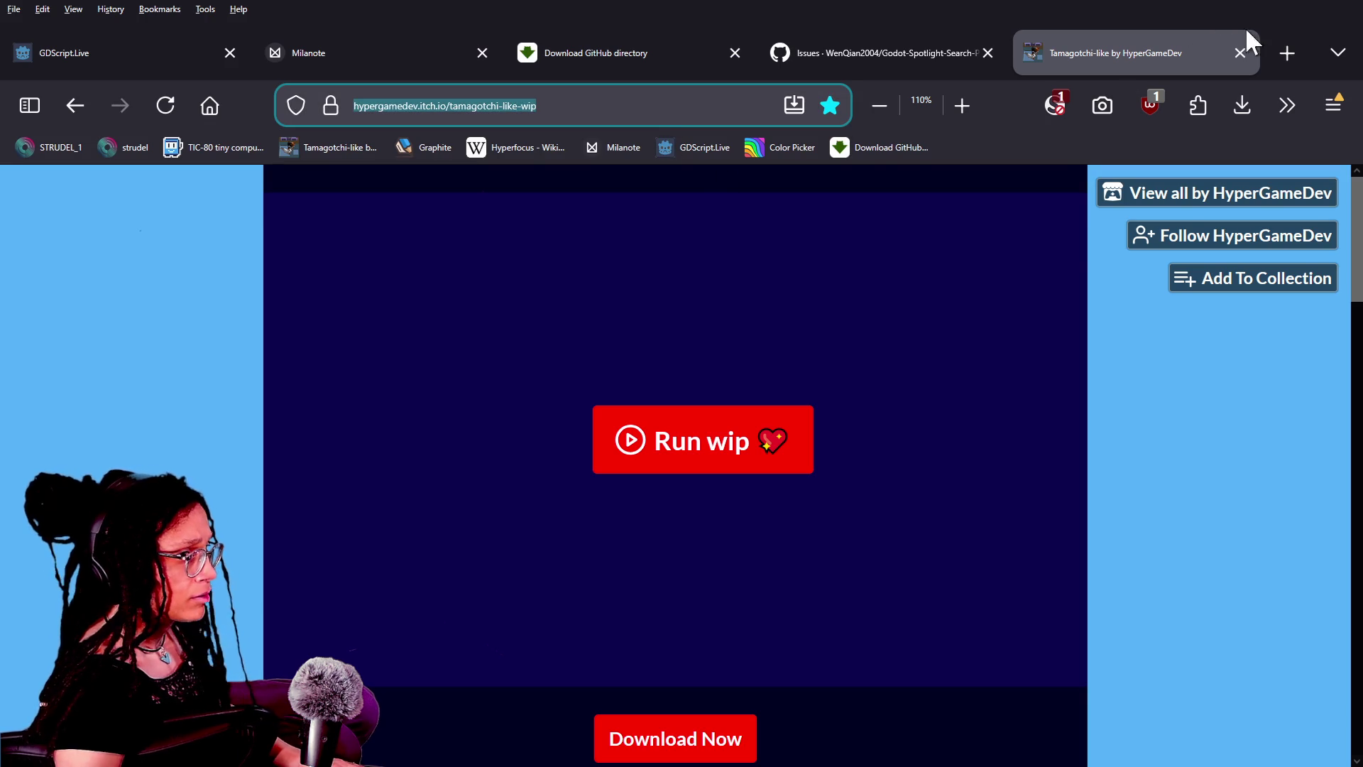
left_click(1303, 57)
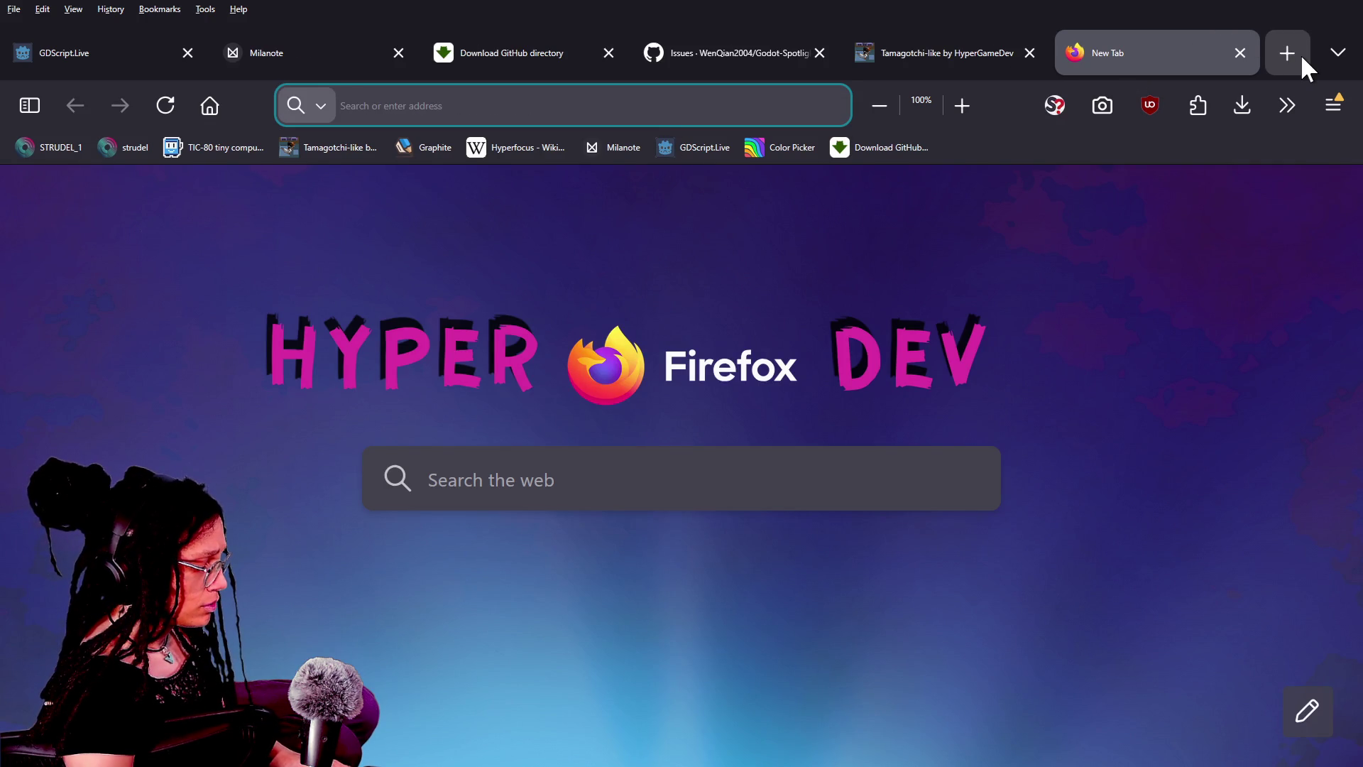
type("play games earn money")
key("Return")
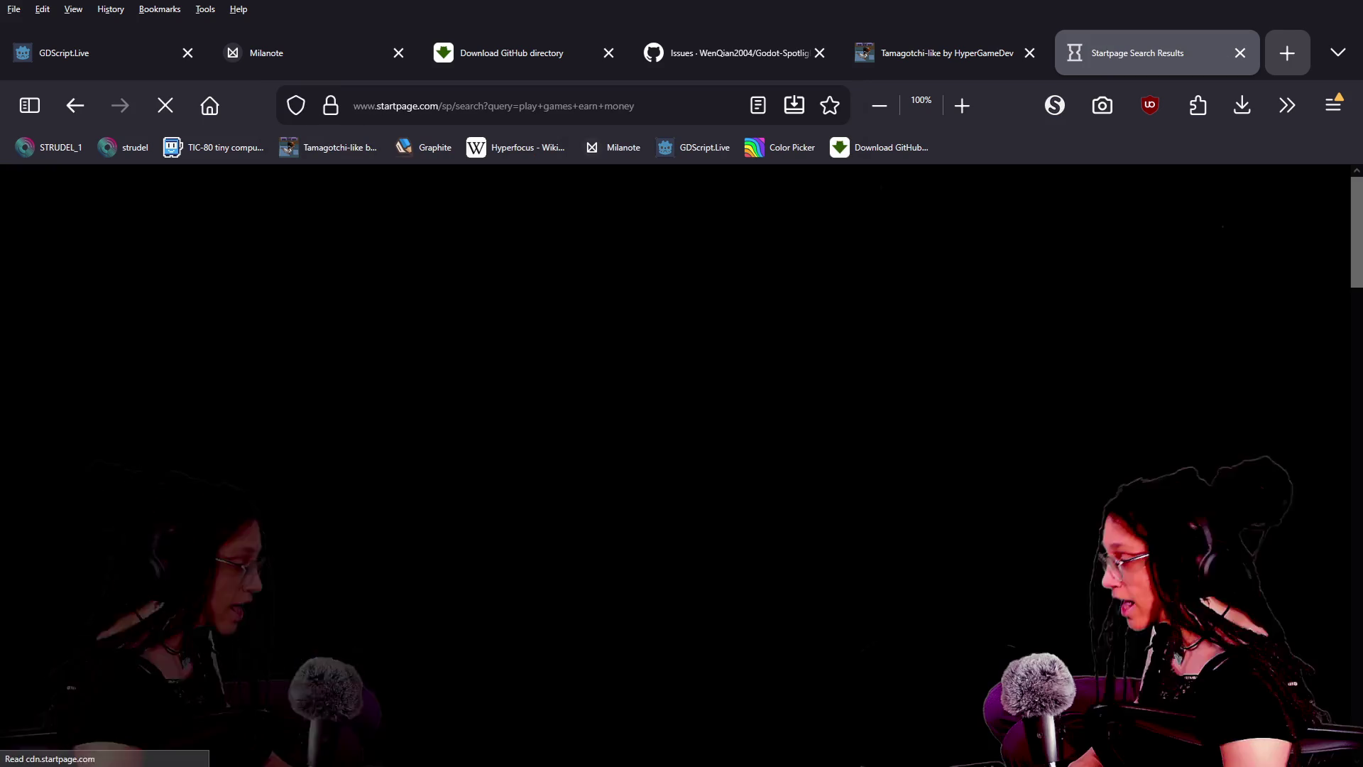
Scroll through the results listing JustPlay, Reddit, InboxDollars, Players' Lounge and NerdWallet
scroll(561, 532, "down", 5)
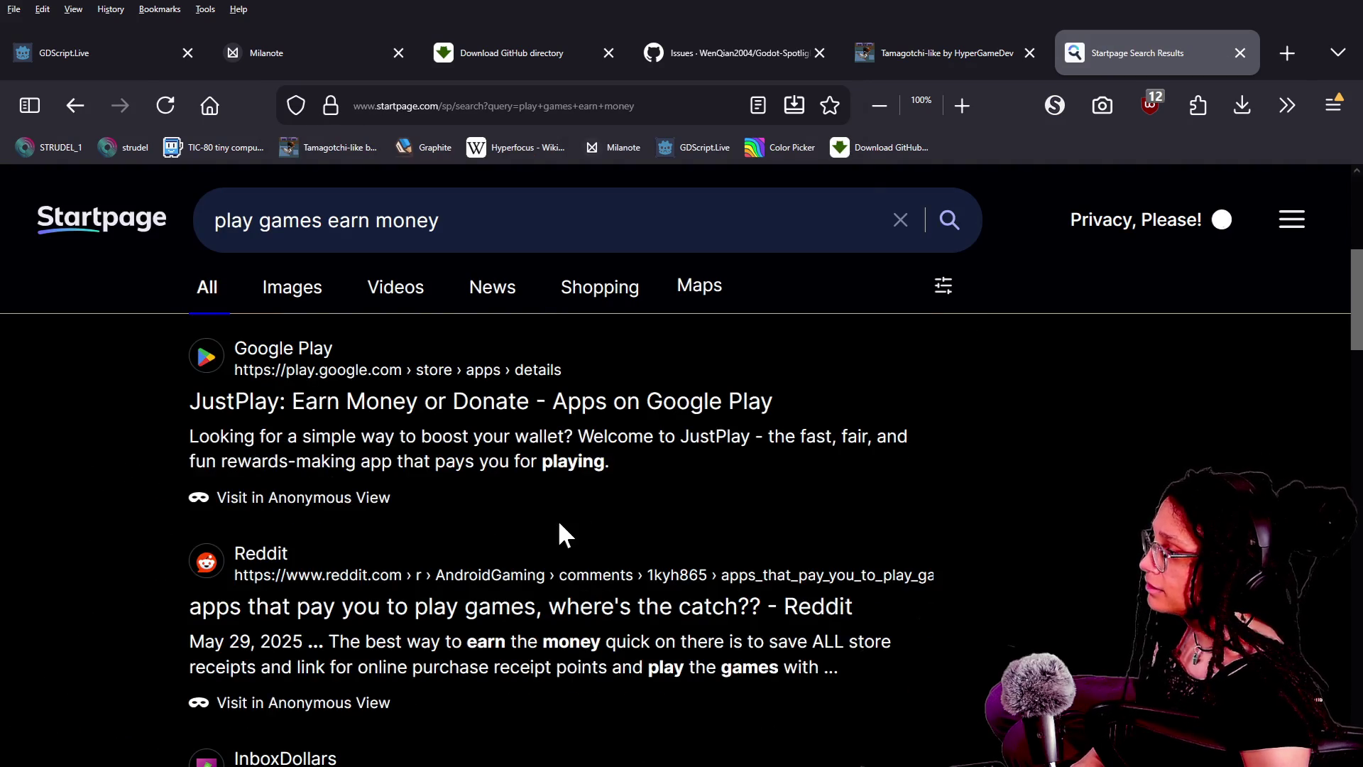
scroll(466, 514, "down", 3)
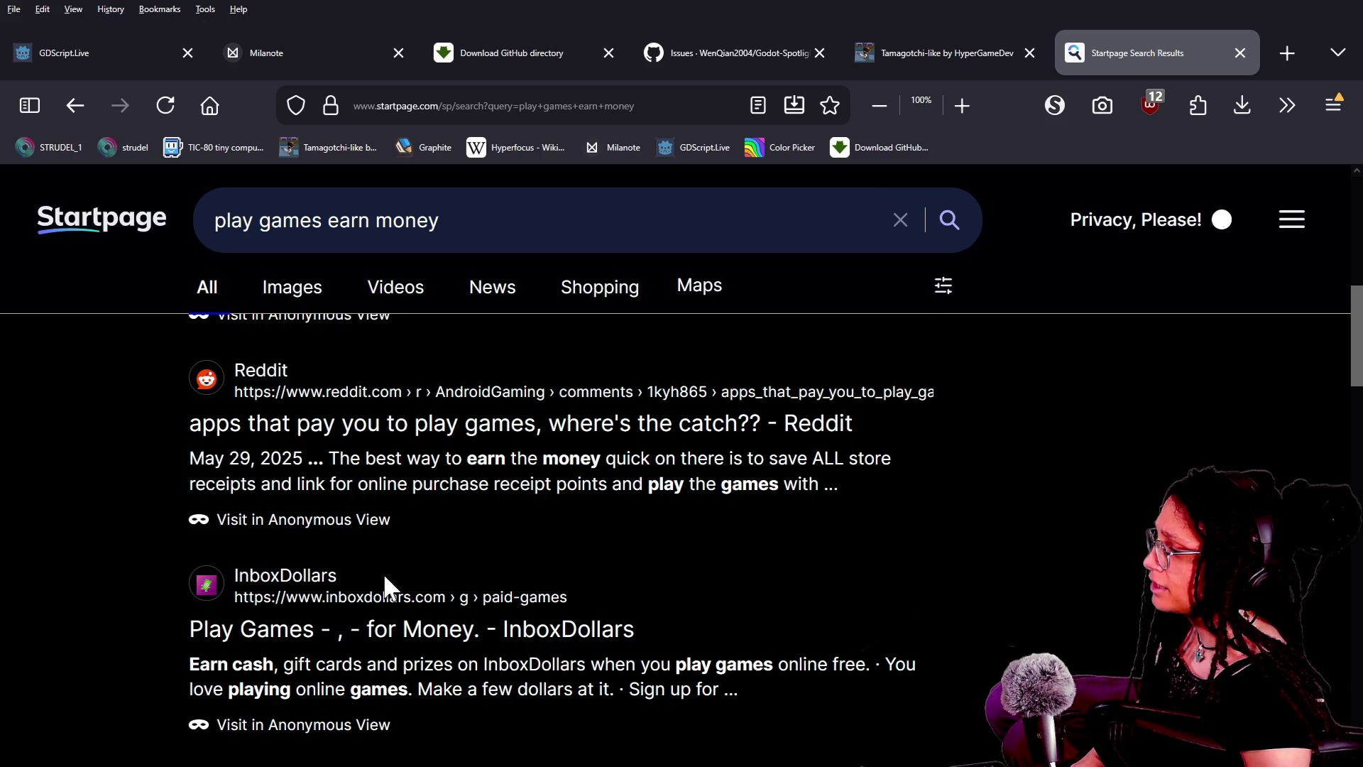
scroll(389, 587, "down", 3)
scroll(470, 497, "down", 3)
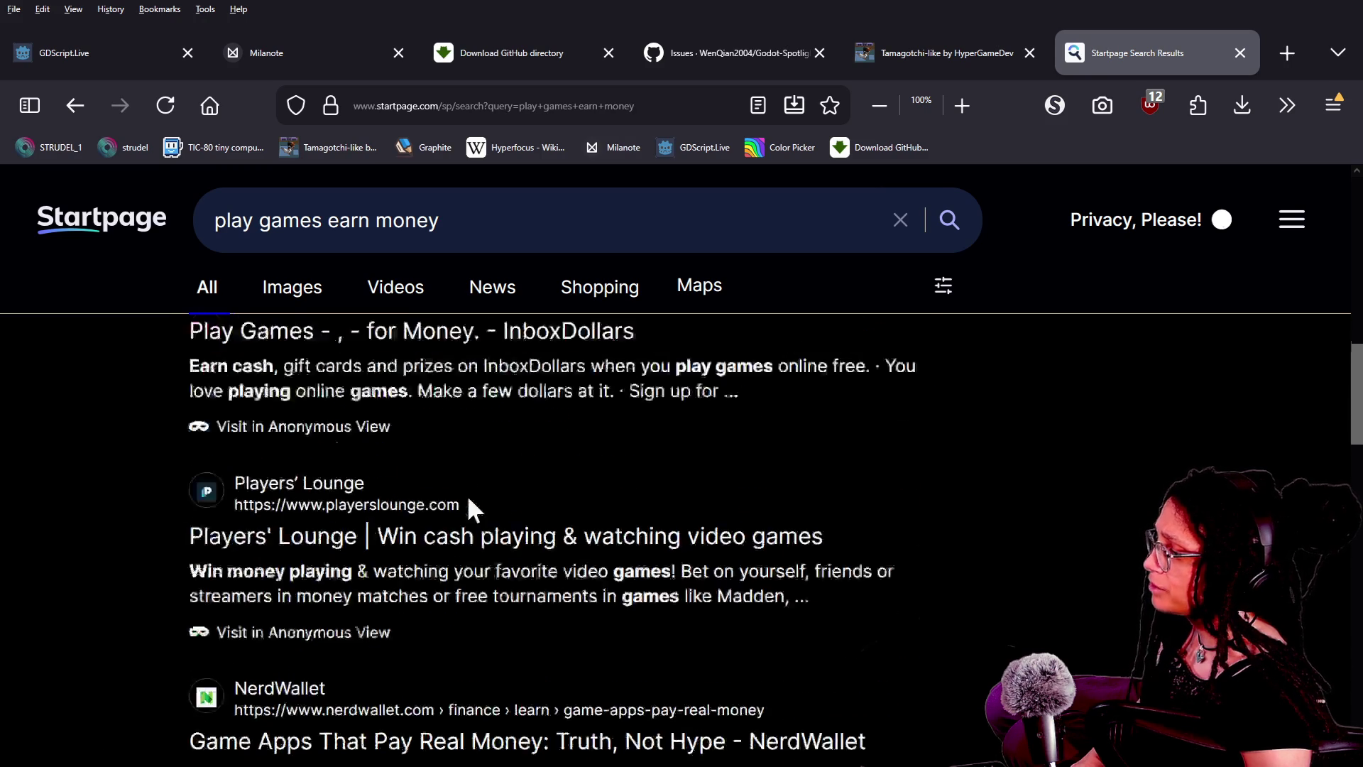
scroll(470, 497, "up", 3)
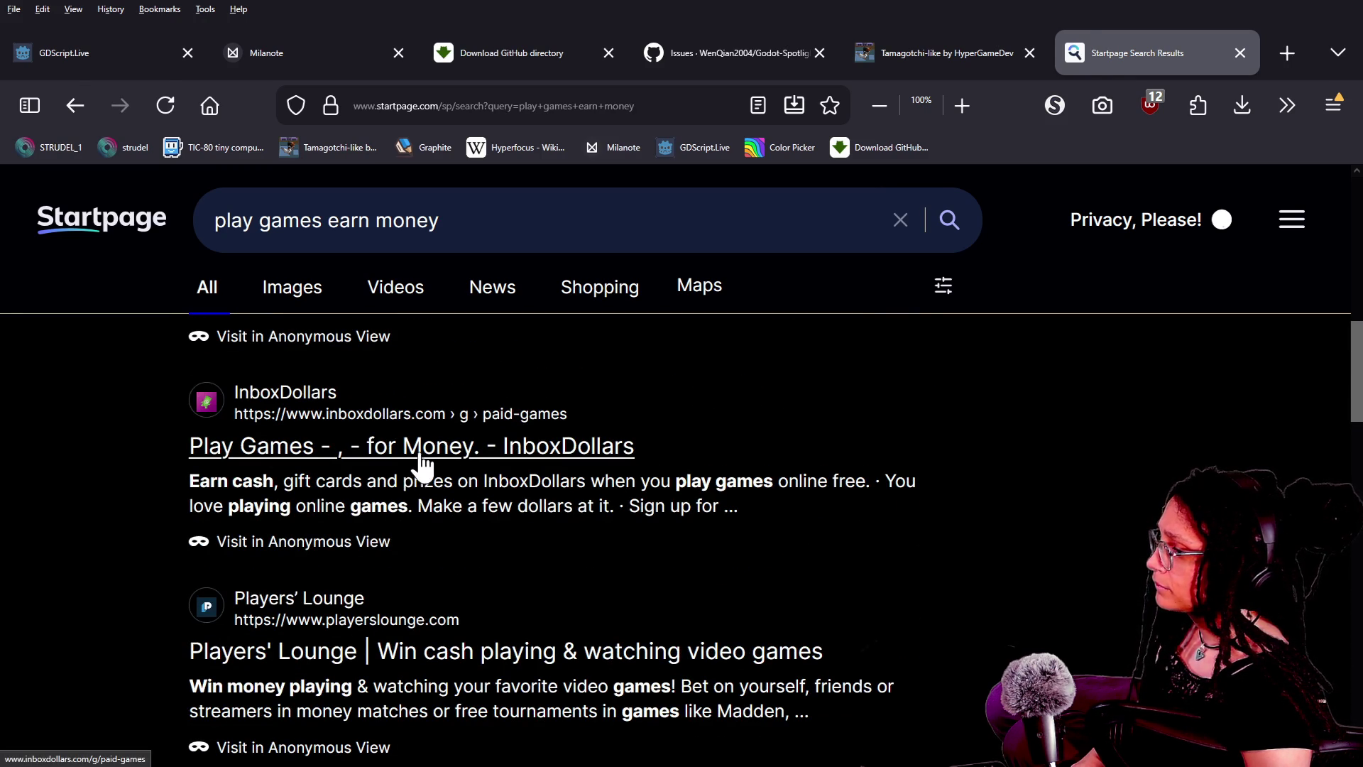
left_click(413, 458)
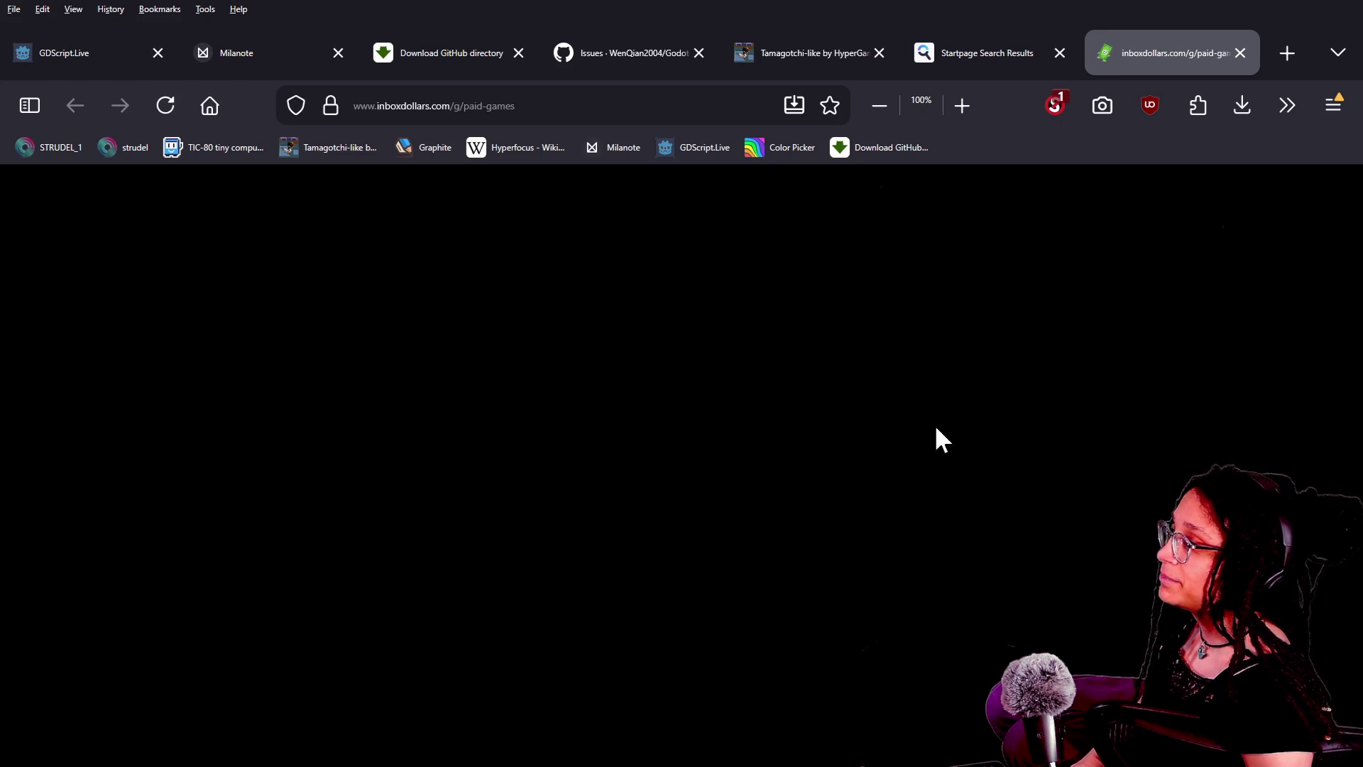
left_click(1041, 114)
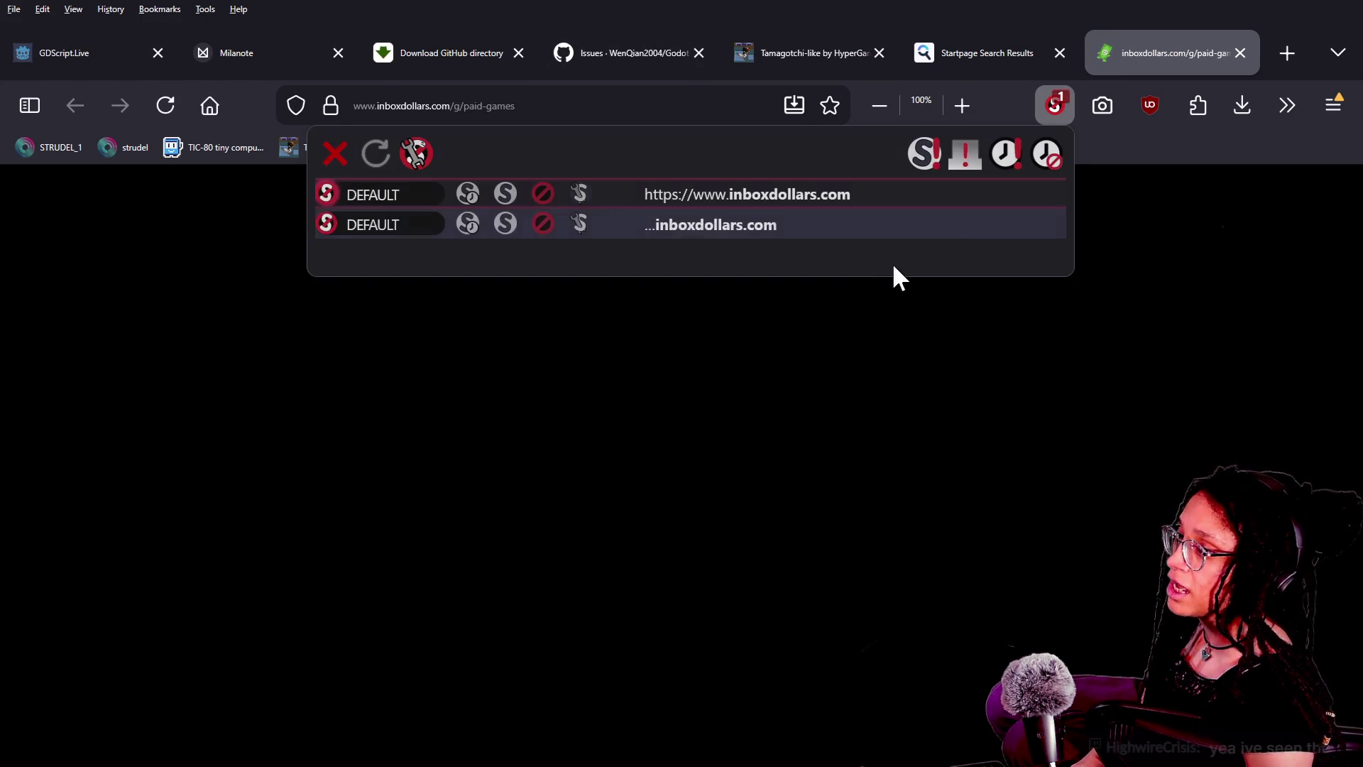
left_click(480, 189)
left_click(467, 225)
left_click(702, 409)
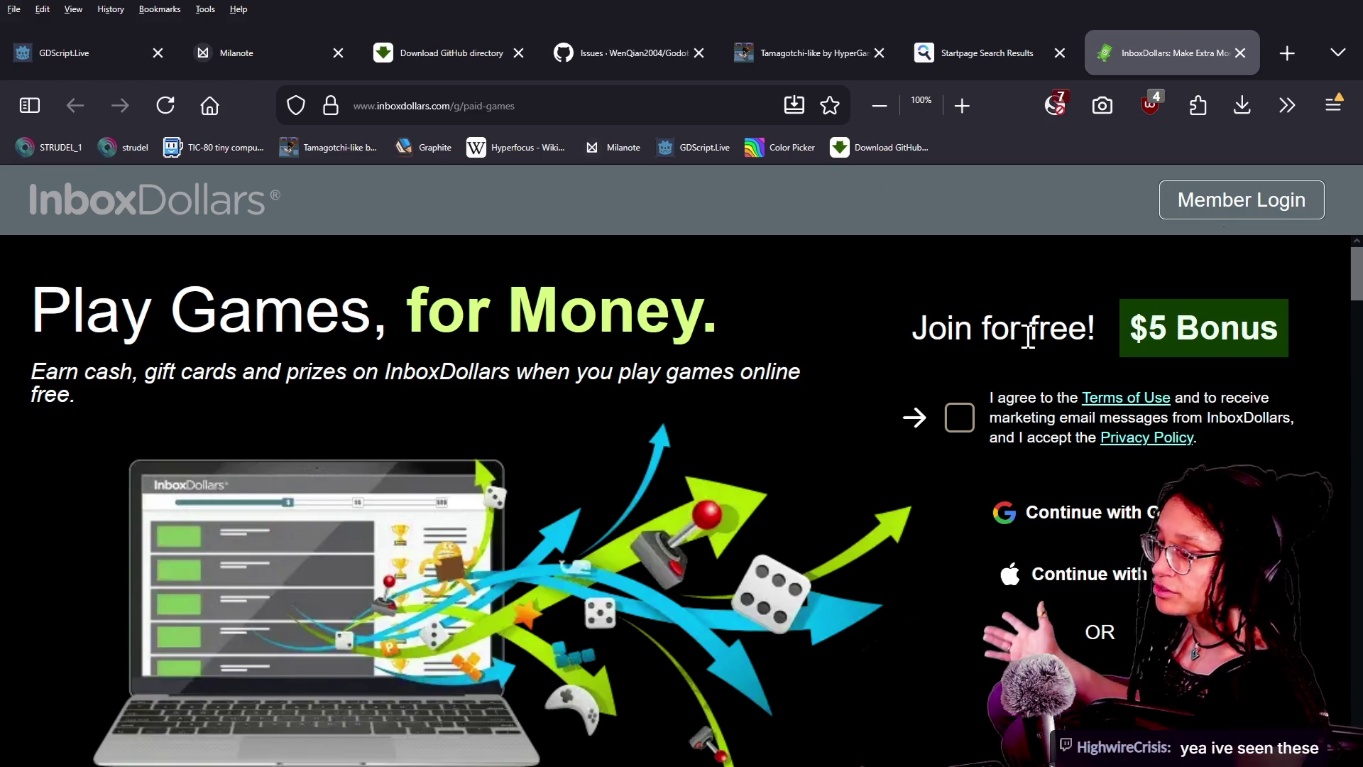
scroll(867, 416, "down", 5)
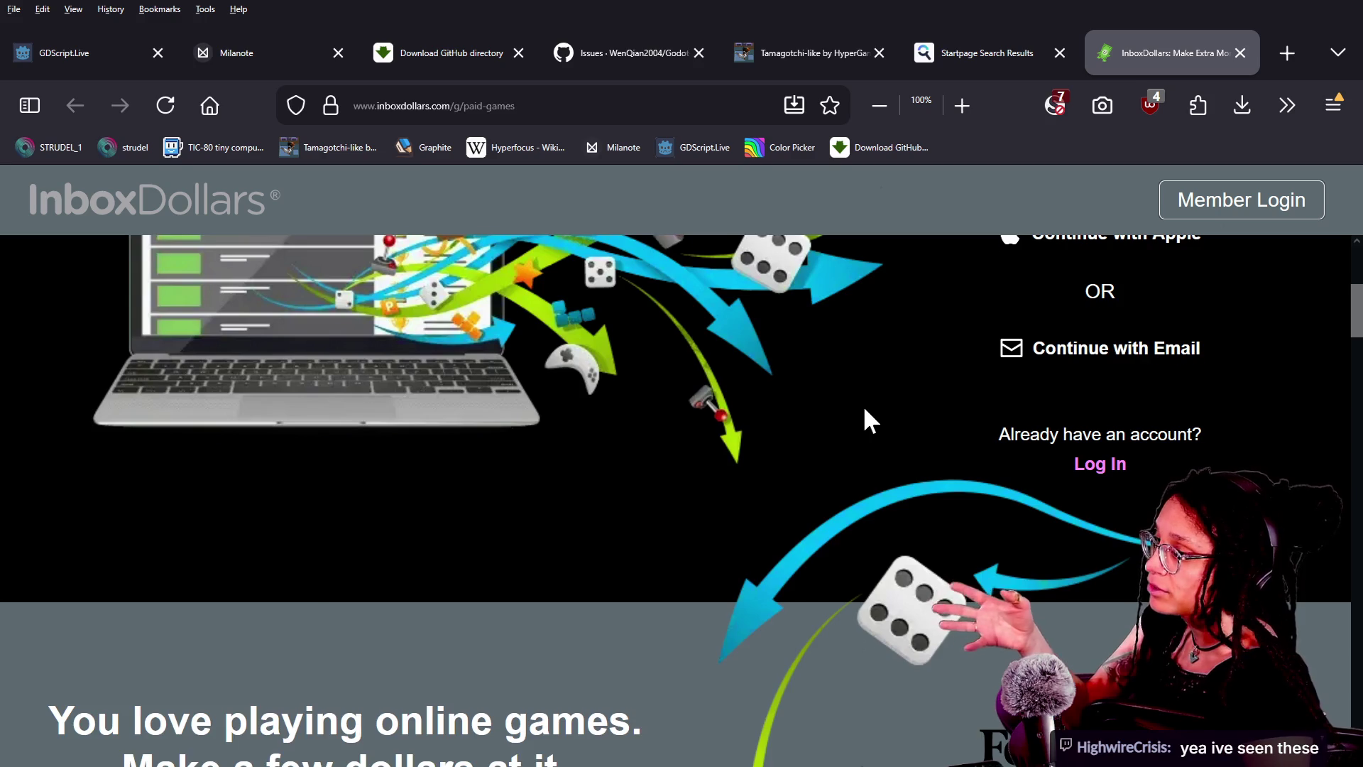
scroll(863, 405, "up", 5)
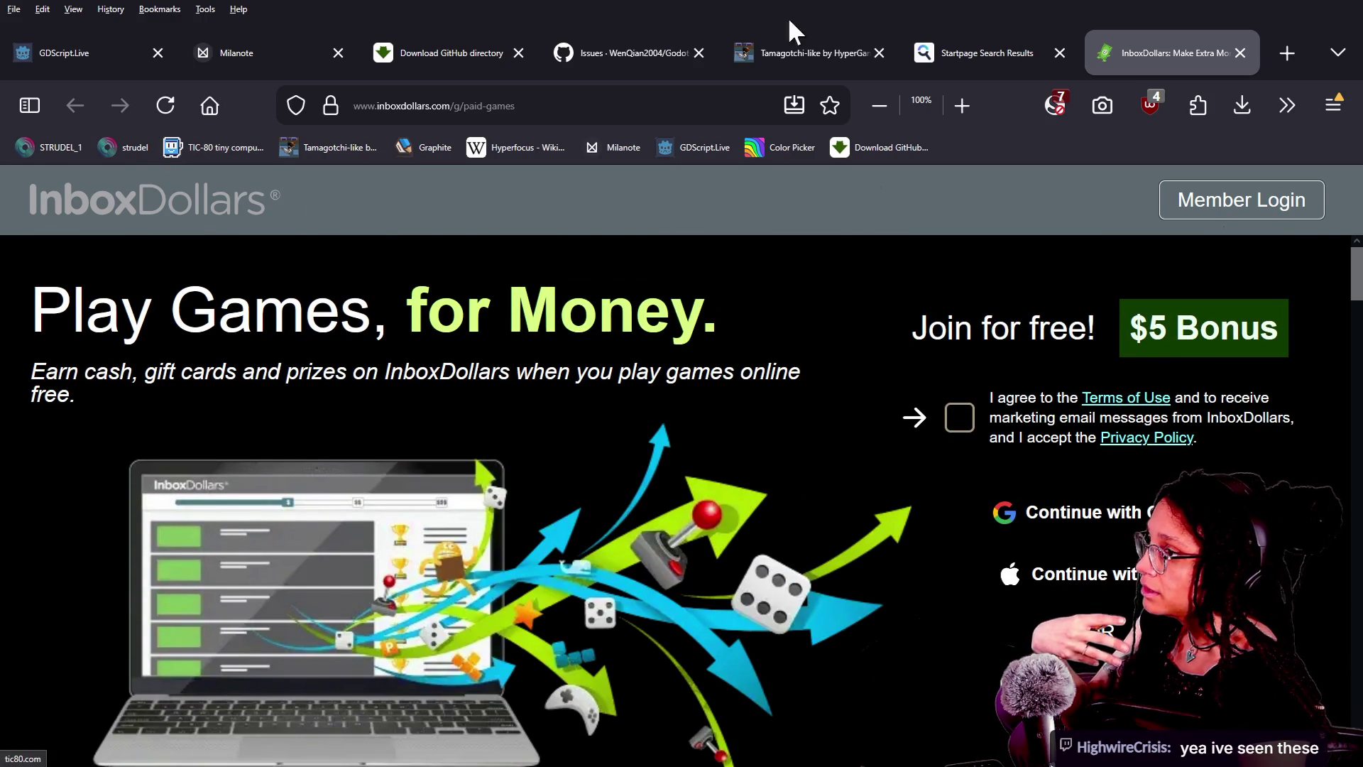
left_click(1239, 53)
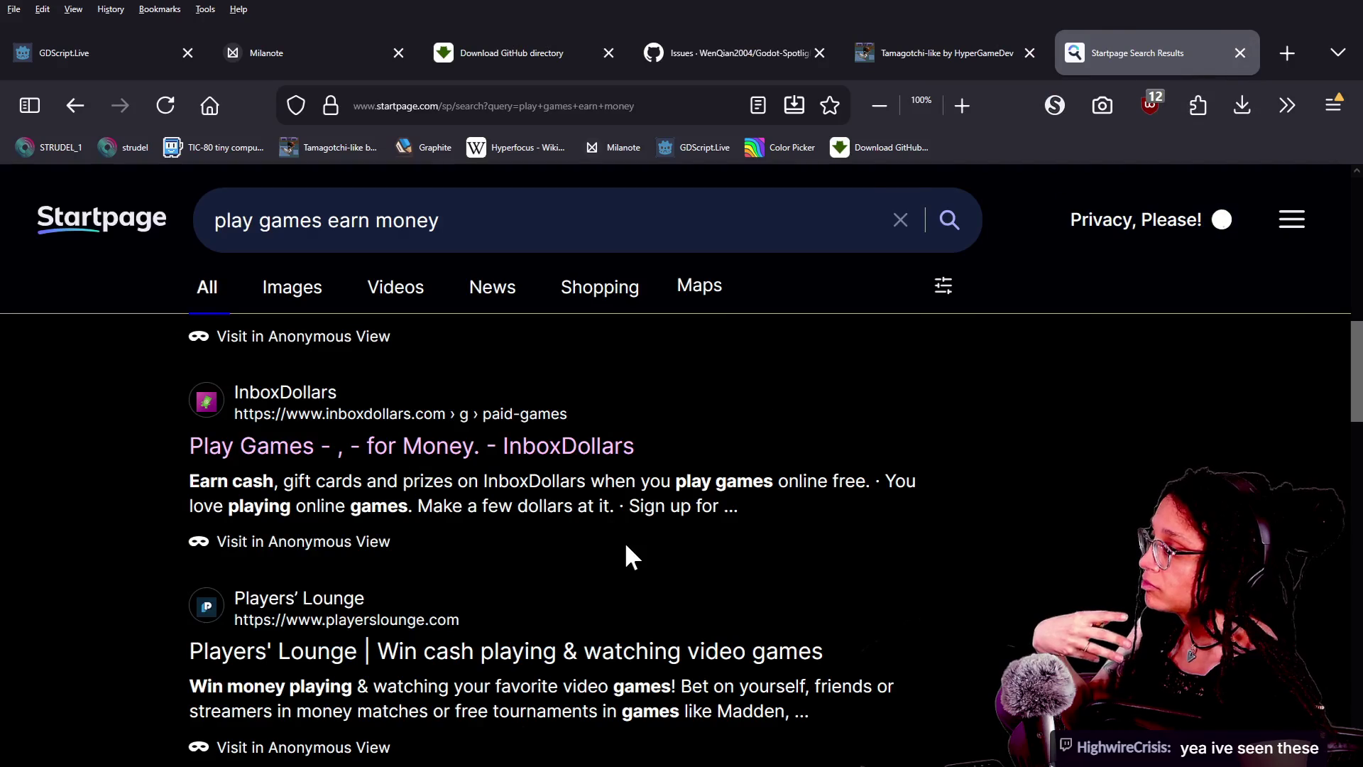
Open the Freecash result from the search list and browse its page
scroll(626, 546, "down", 5)
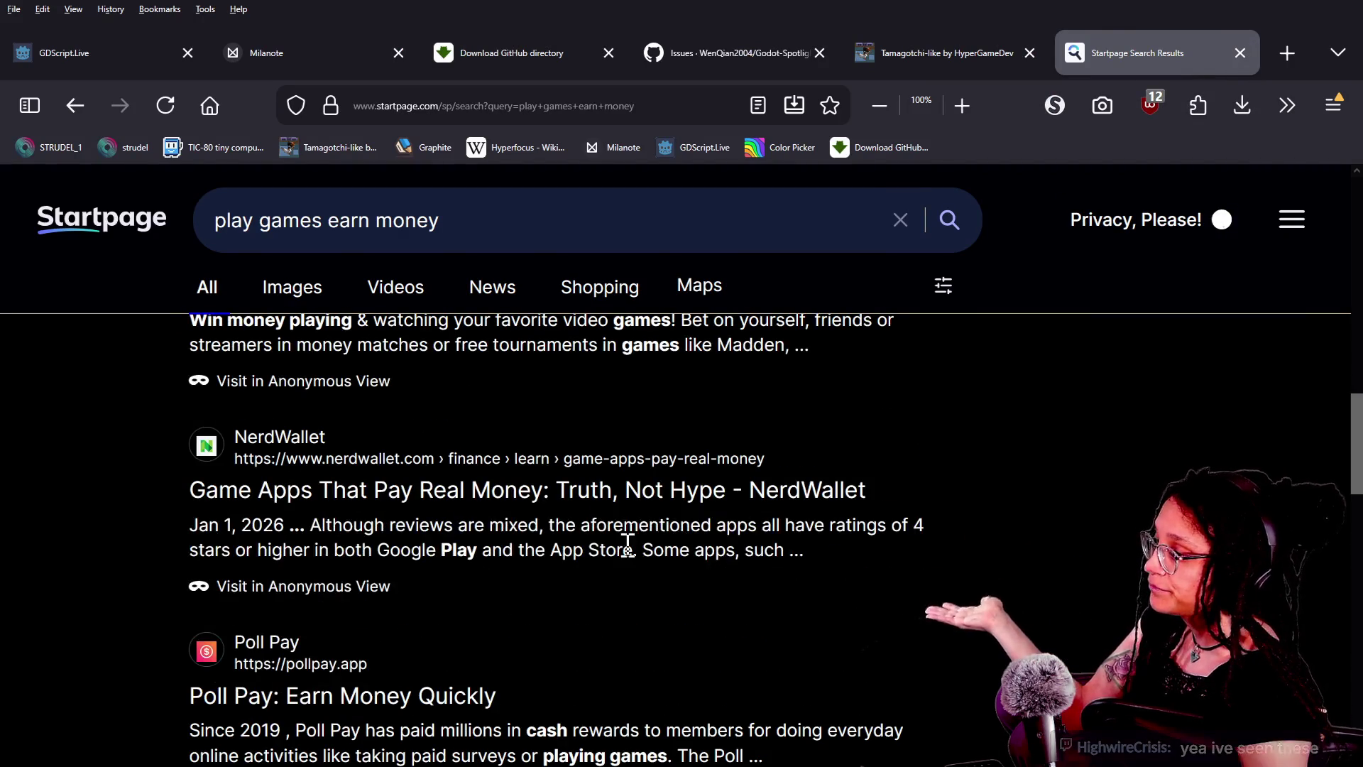
scroll(545, 591, "down", 7)
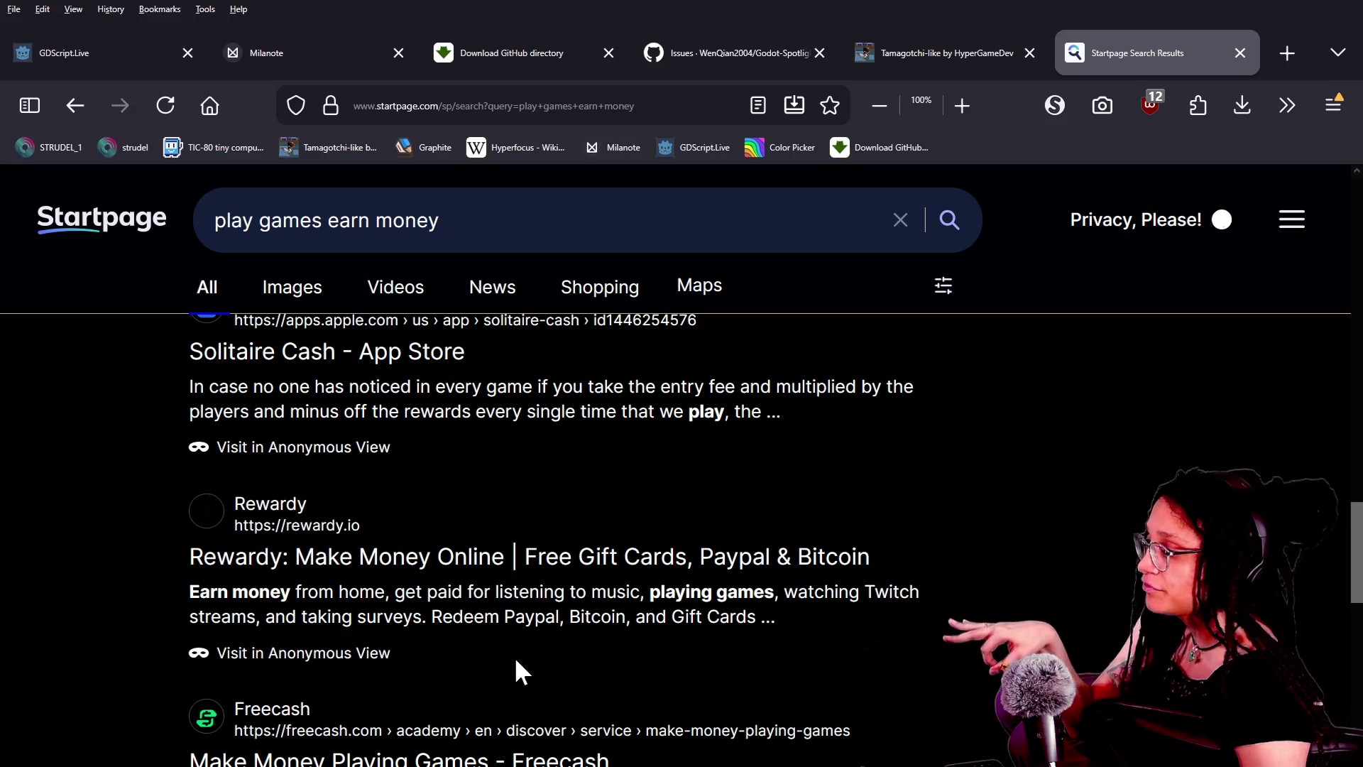
scroll(518, 661, "down", 5)
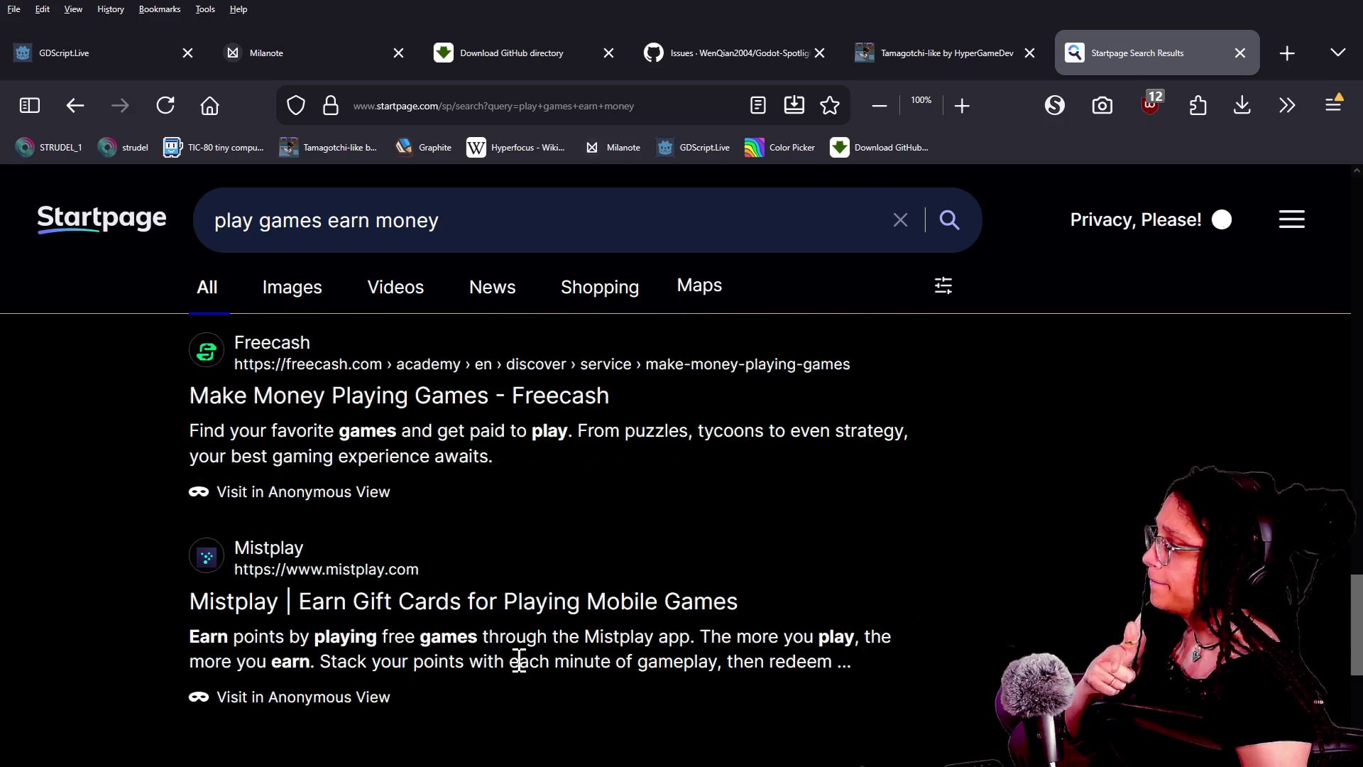
left_click(398, 415)
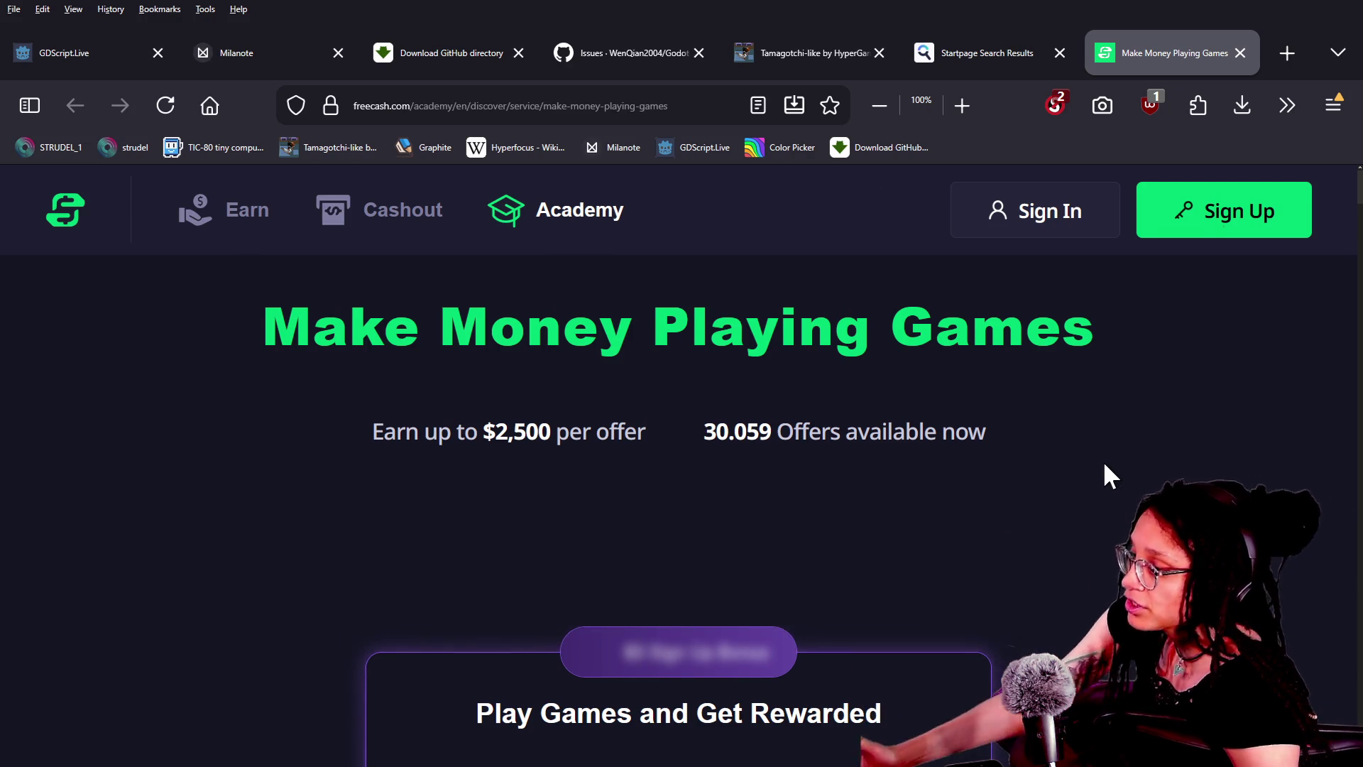
scroll(1106, 465, "down", 1)
scroll(595, 483, "down", 4)
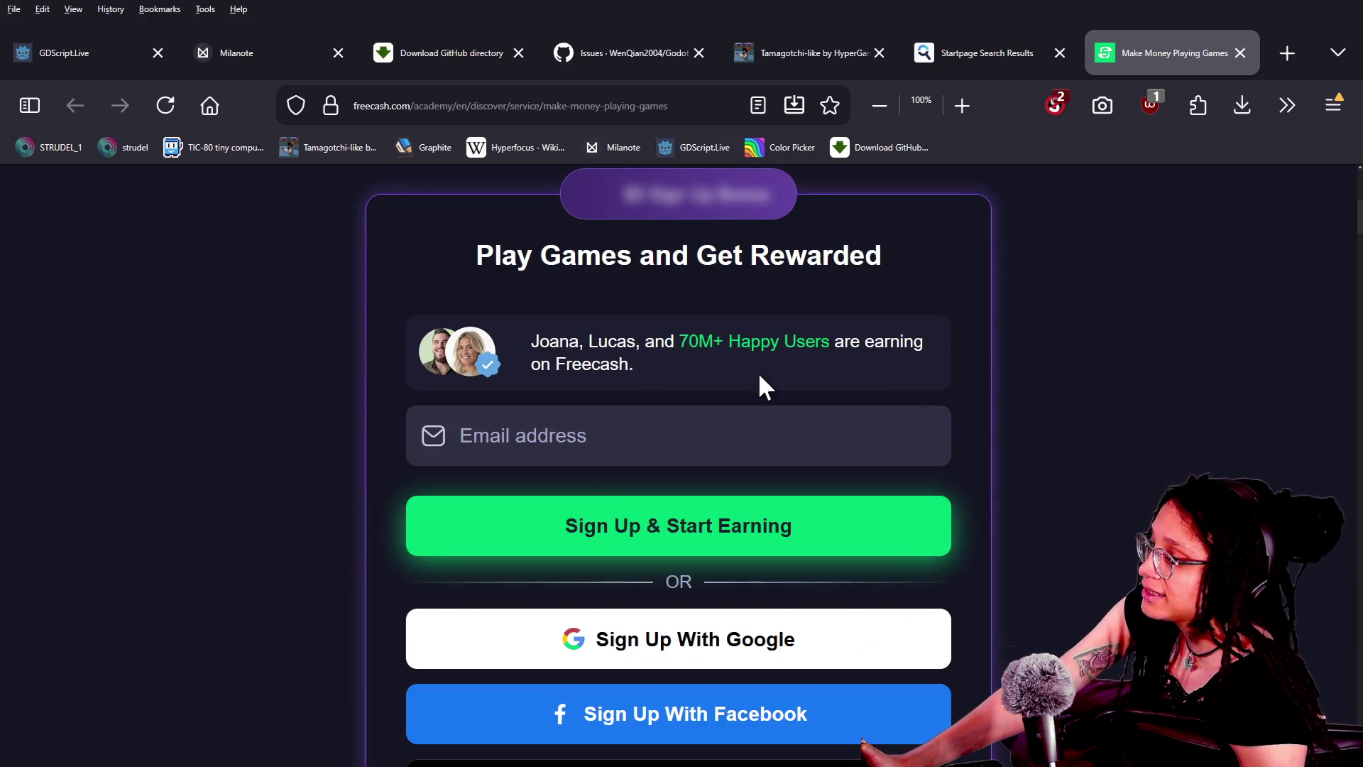
scroll(1033, 399, "up", 5)
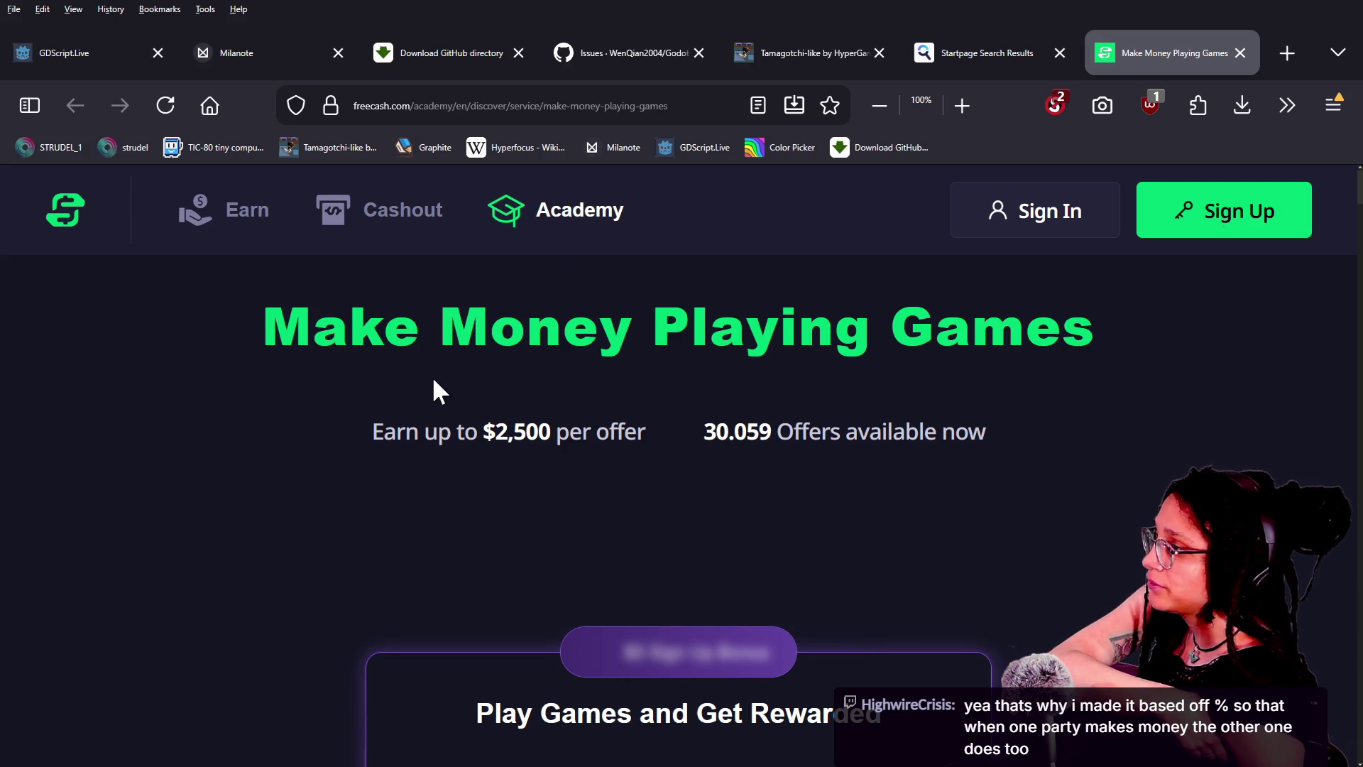
Close the Freecash tab and open the Mistplay result in a new tab
left_click(1240, 53)
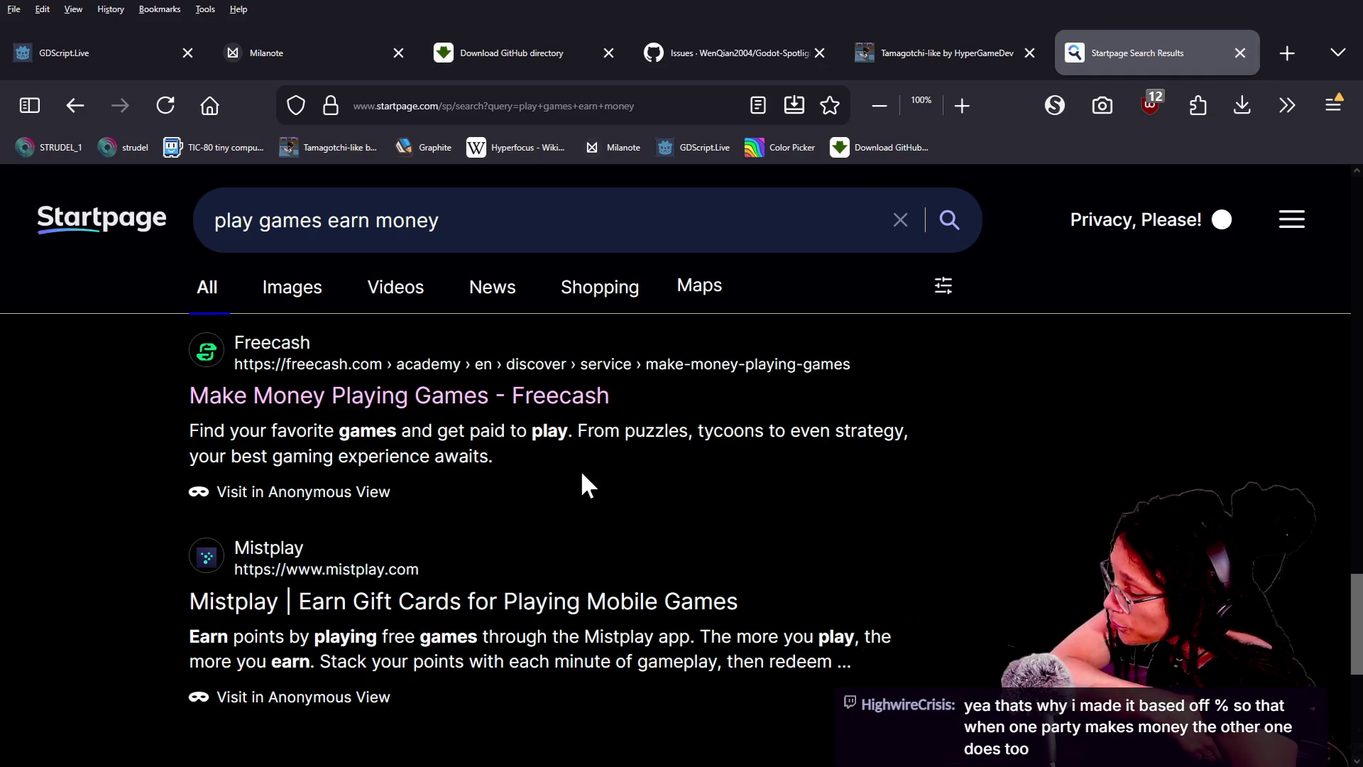
scroll(778, 510, "down", 3)
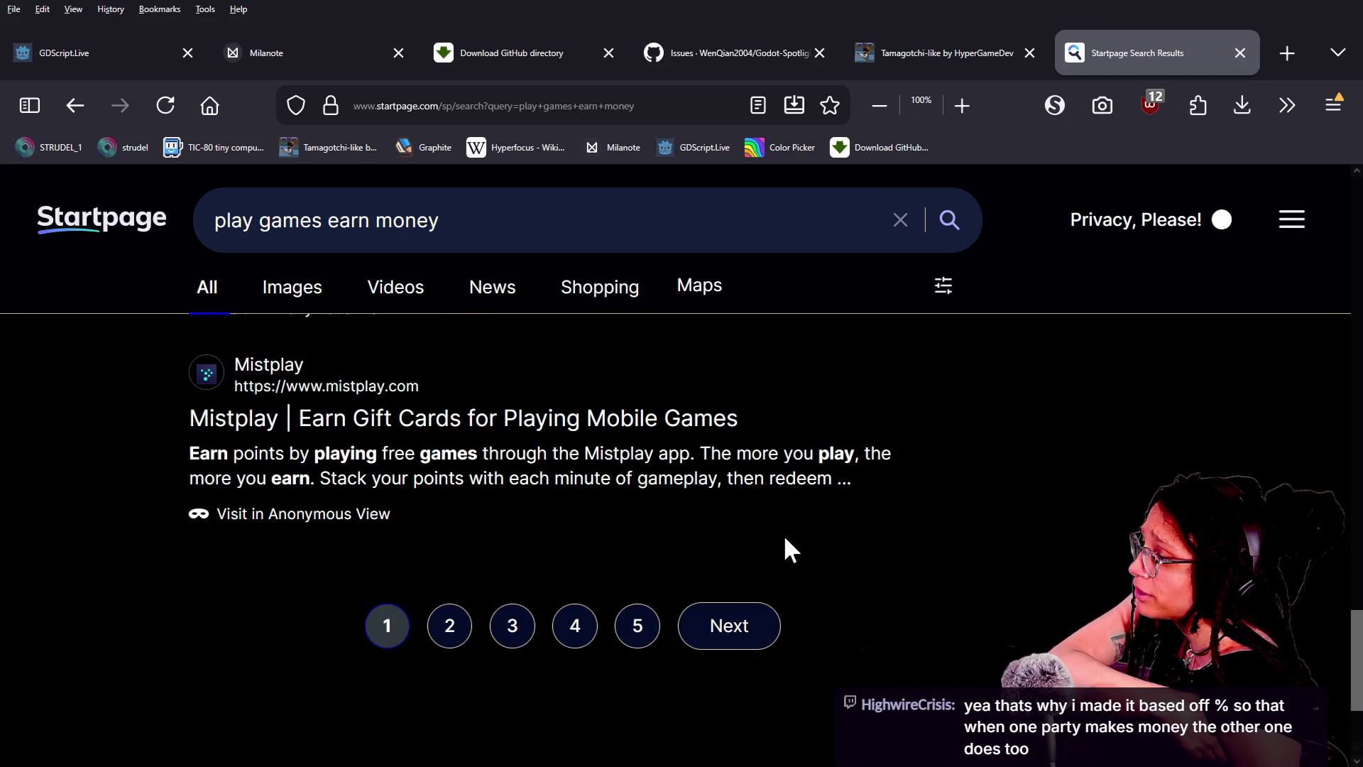
left_click(648, 424)
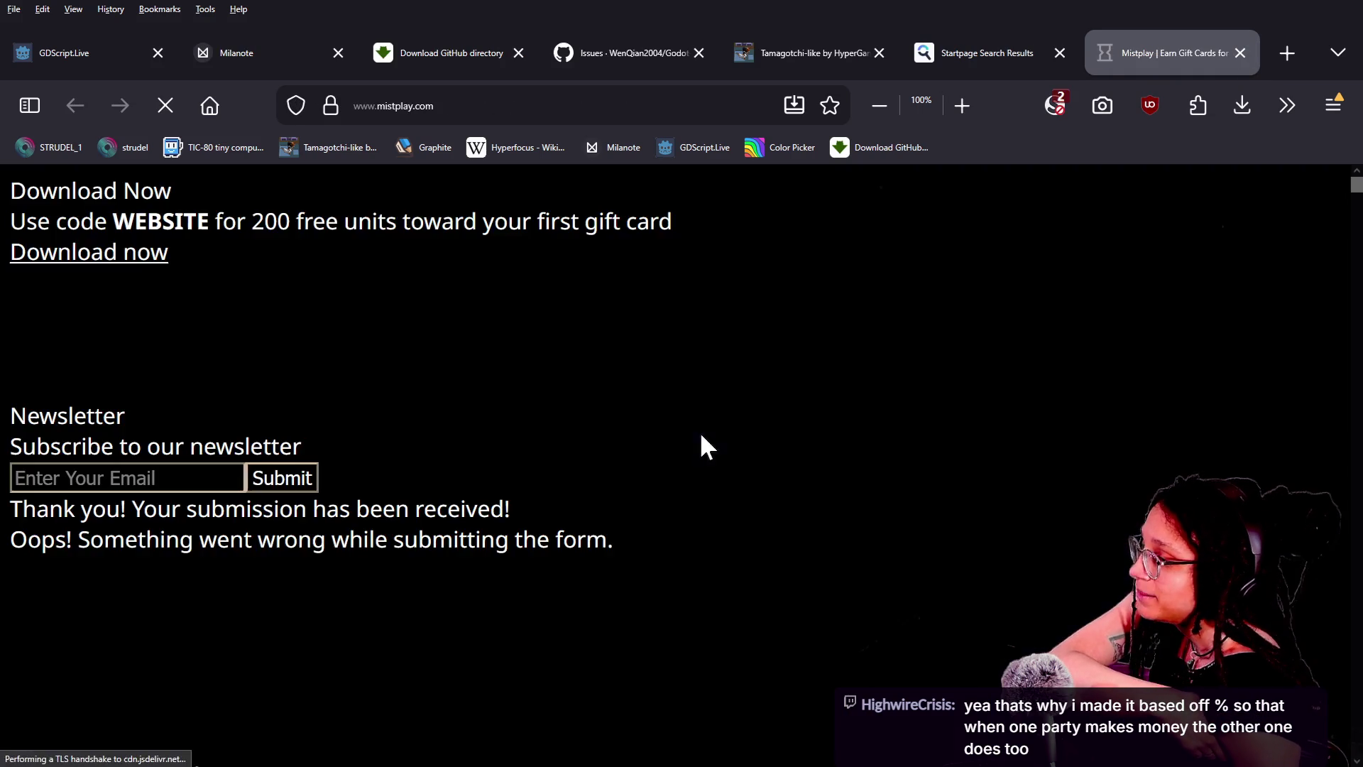
Look over the Mistplay 'Play free games' page, close it, and return to the Godot editor
left_click_drag(272, 358, 952, 506)
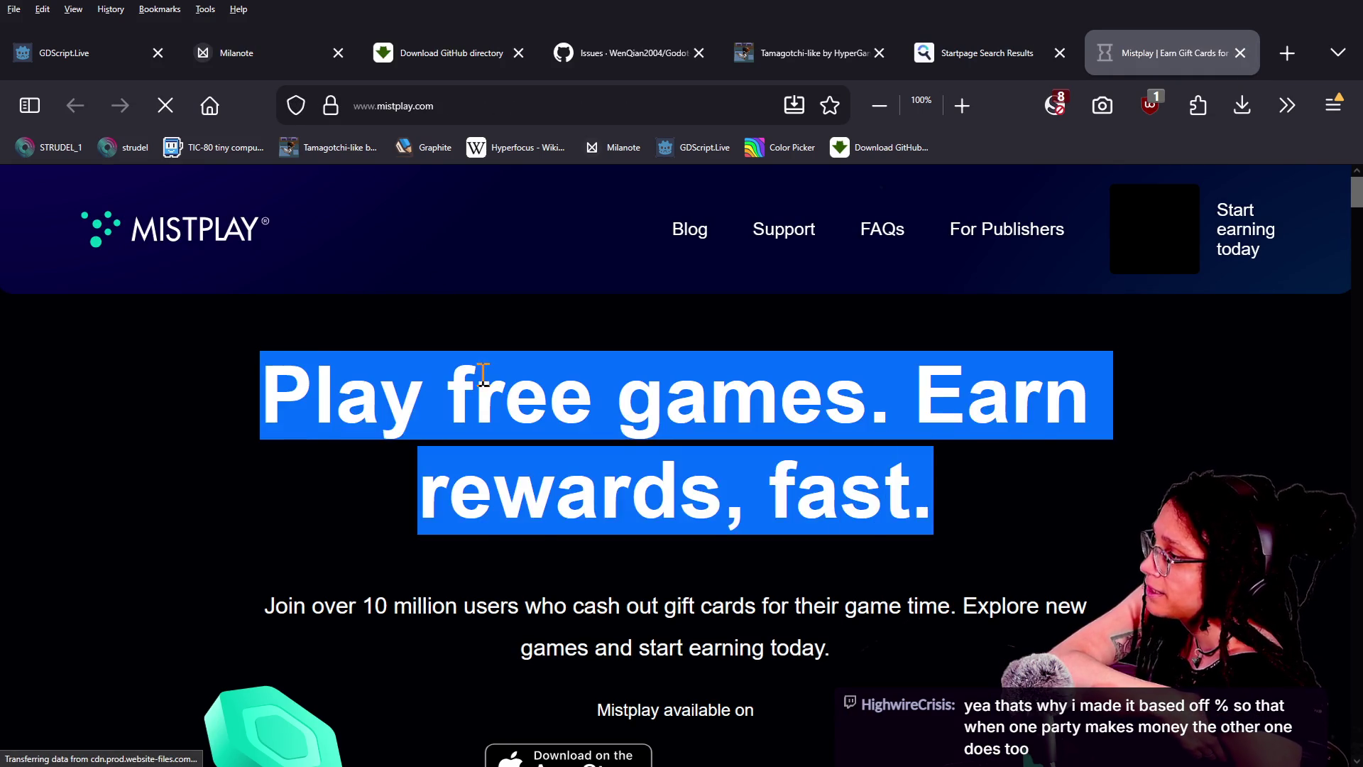
left_click(484, 374)
scroll(900, 507, "down", 10)
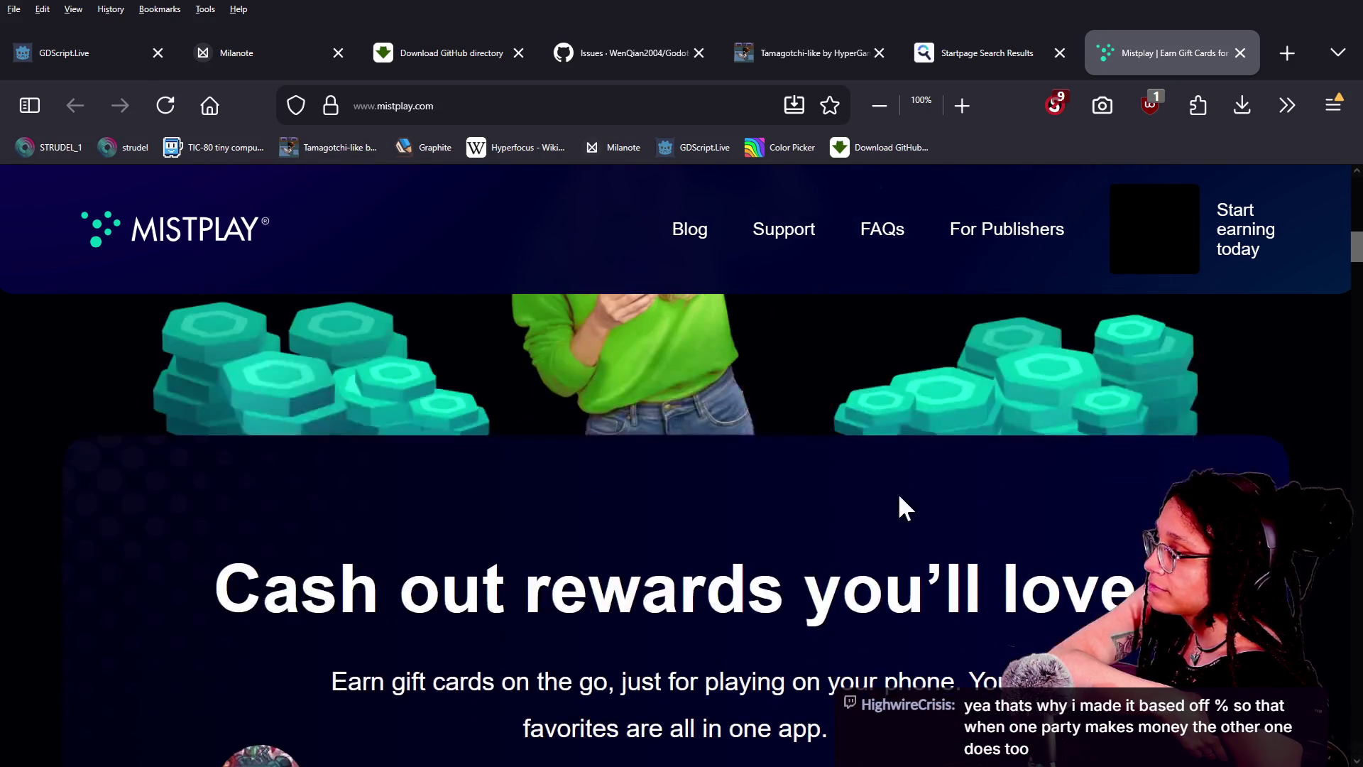
scroll(901, 507, "up", 3)
scroll(900, 497, "up", 2)
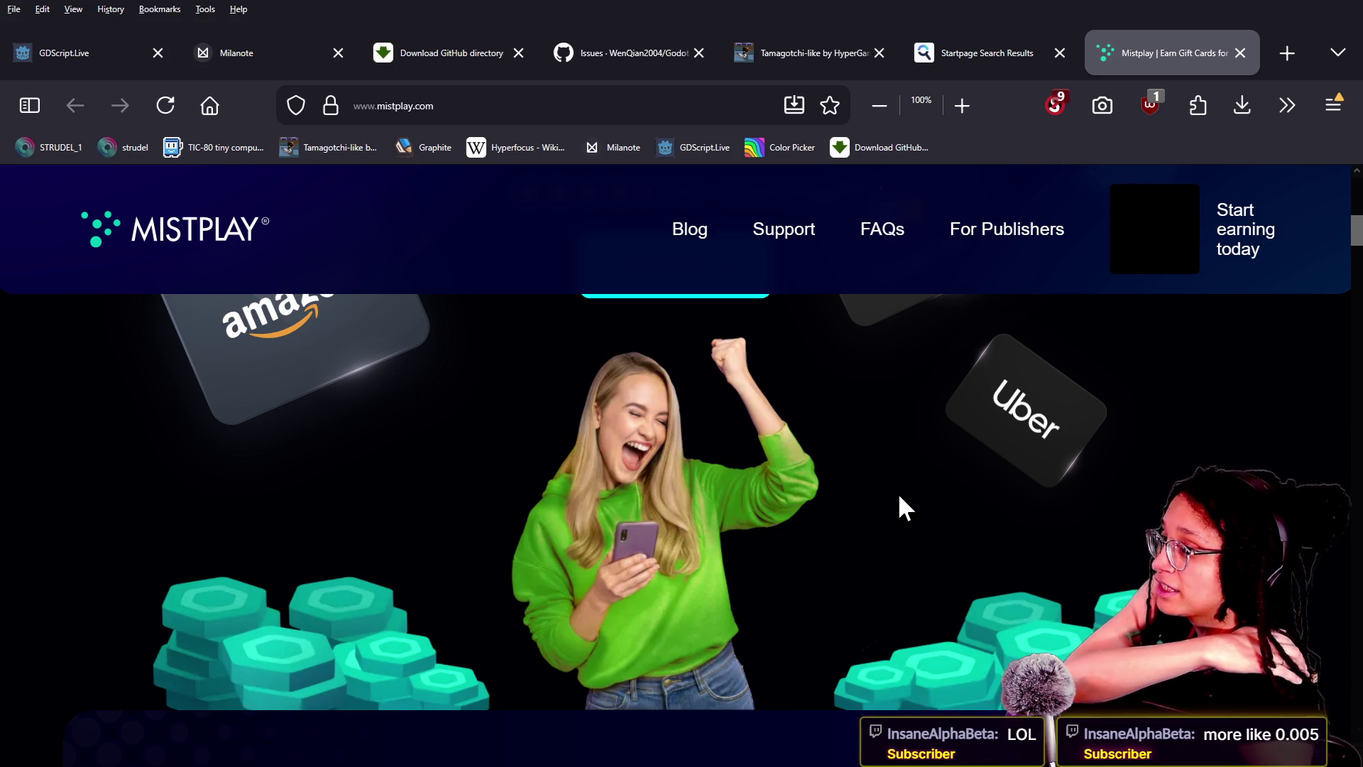
left_click(1238, 53)
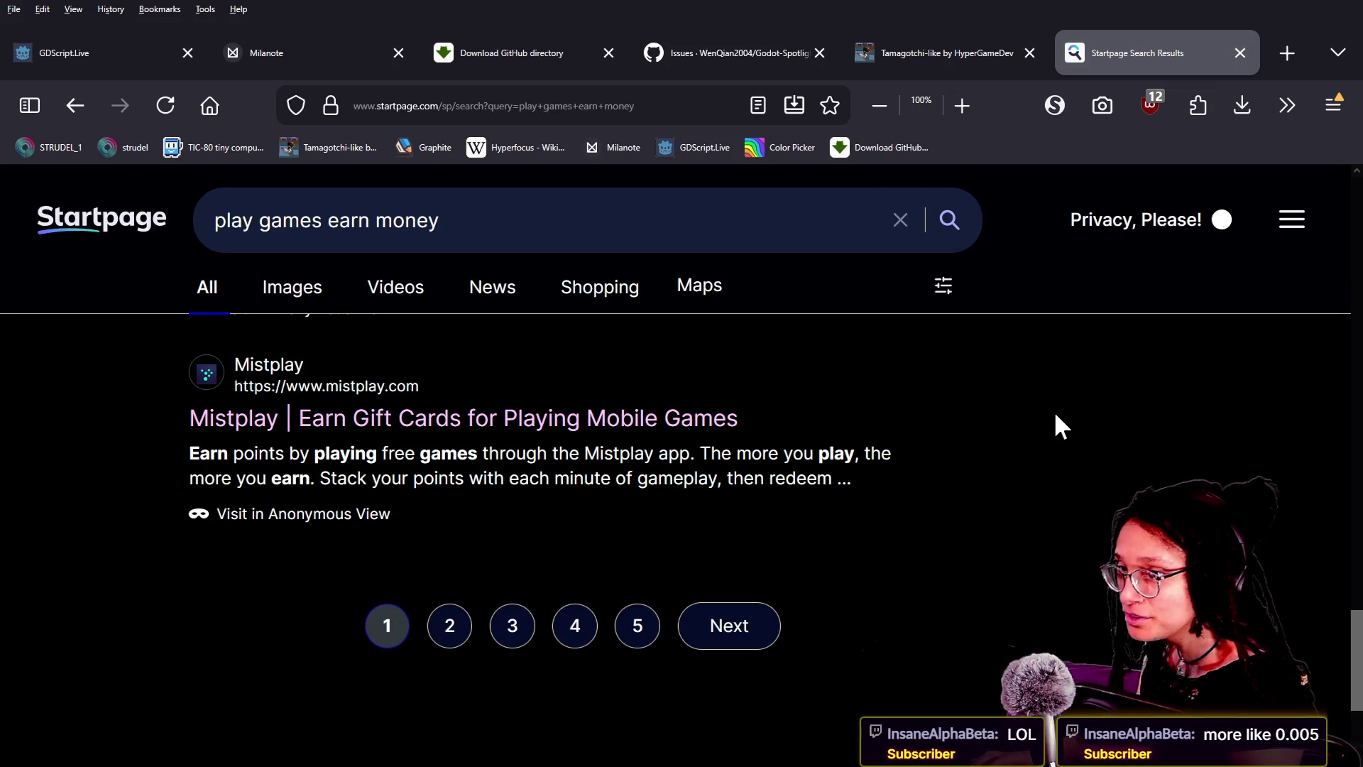
key("alt+Tab")
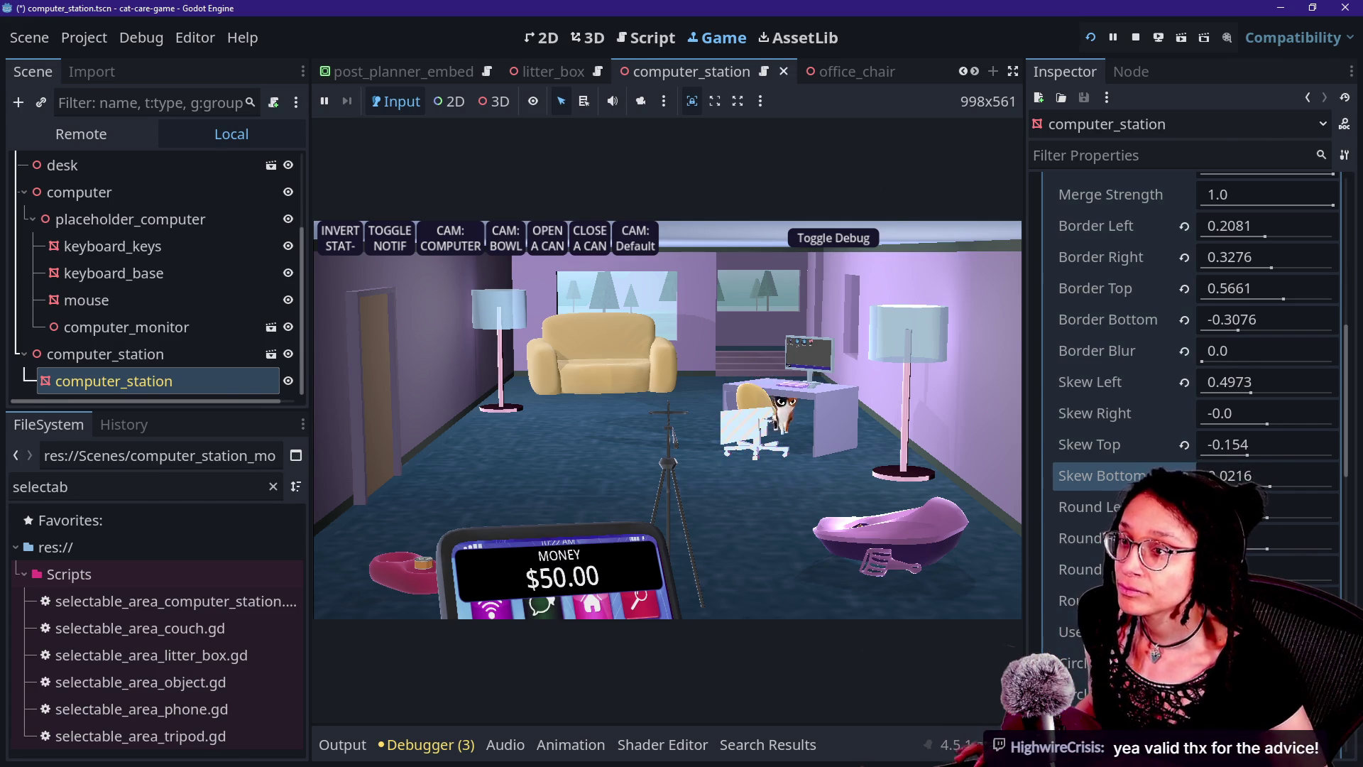
Switch from Godot to the Chrome window showing the Twitch and YouTube live chats
key("alt+Tab")
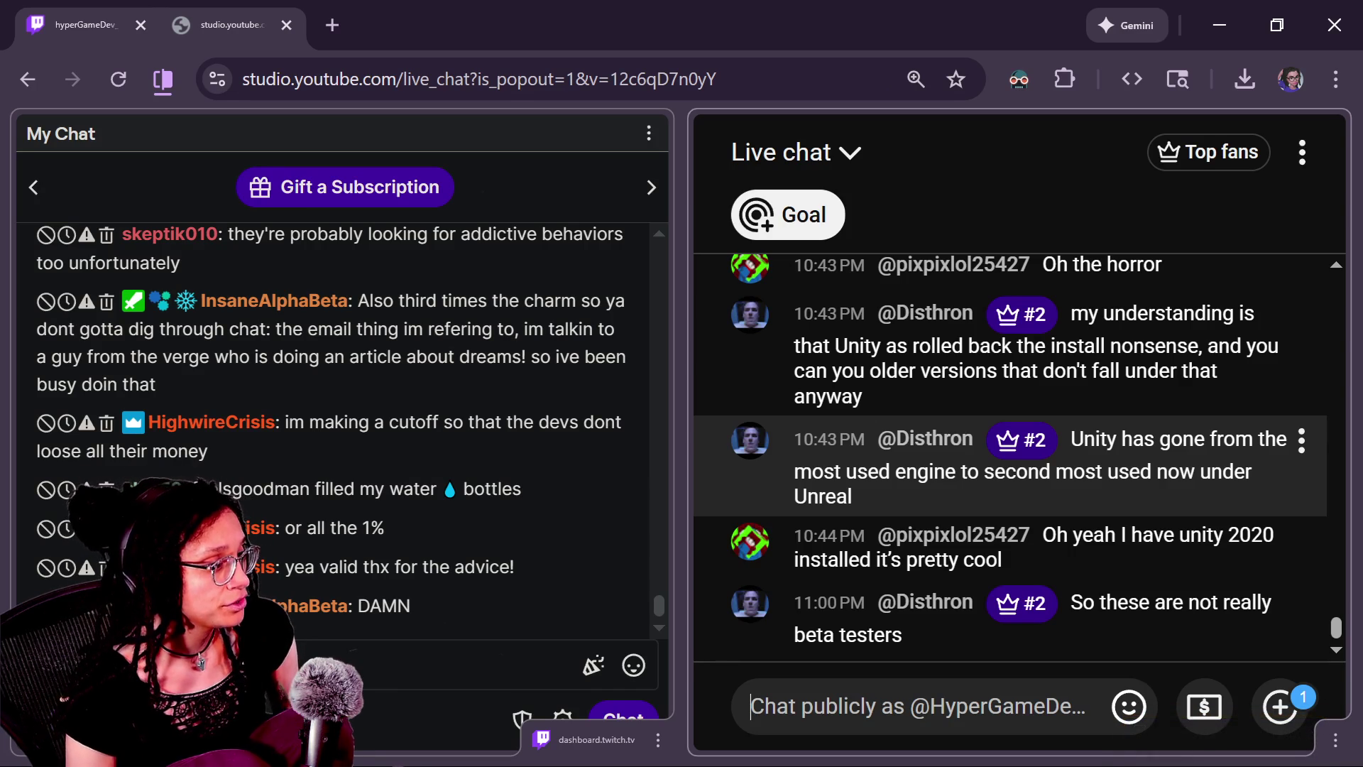
Scroll back through the YouTube Studio live chat, then go back to the Godot editor
scroll(1254, 544, "up", 3)
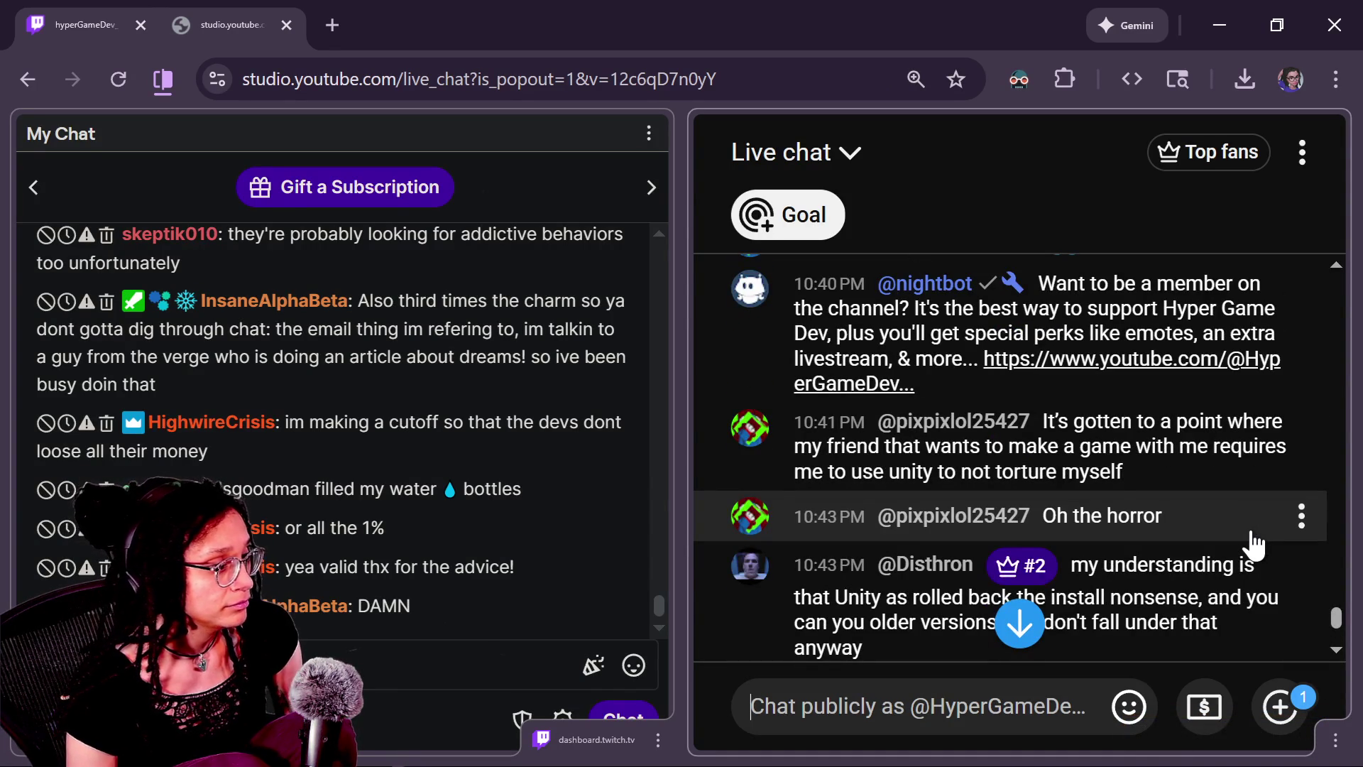
scroll(1254, 544, "down", 3)
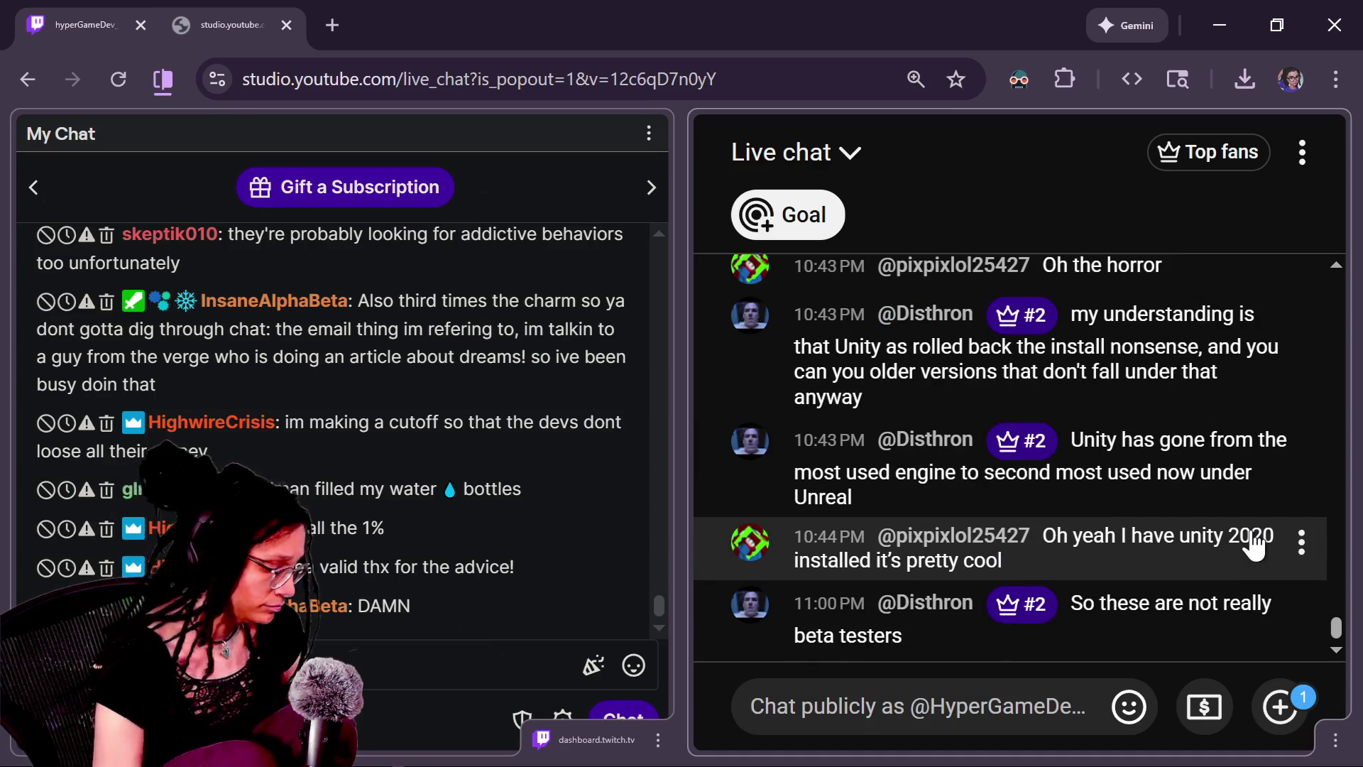
key("alt+Tab")
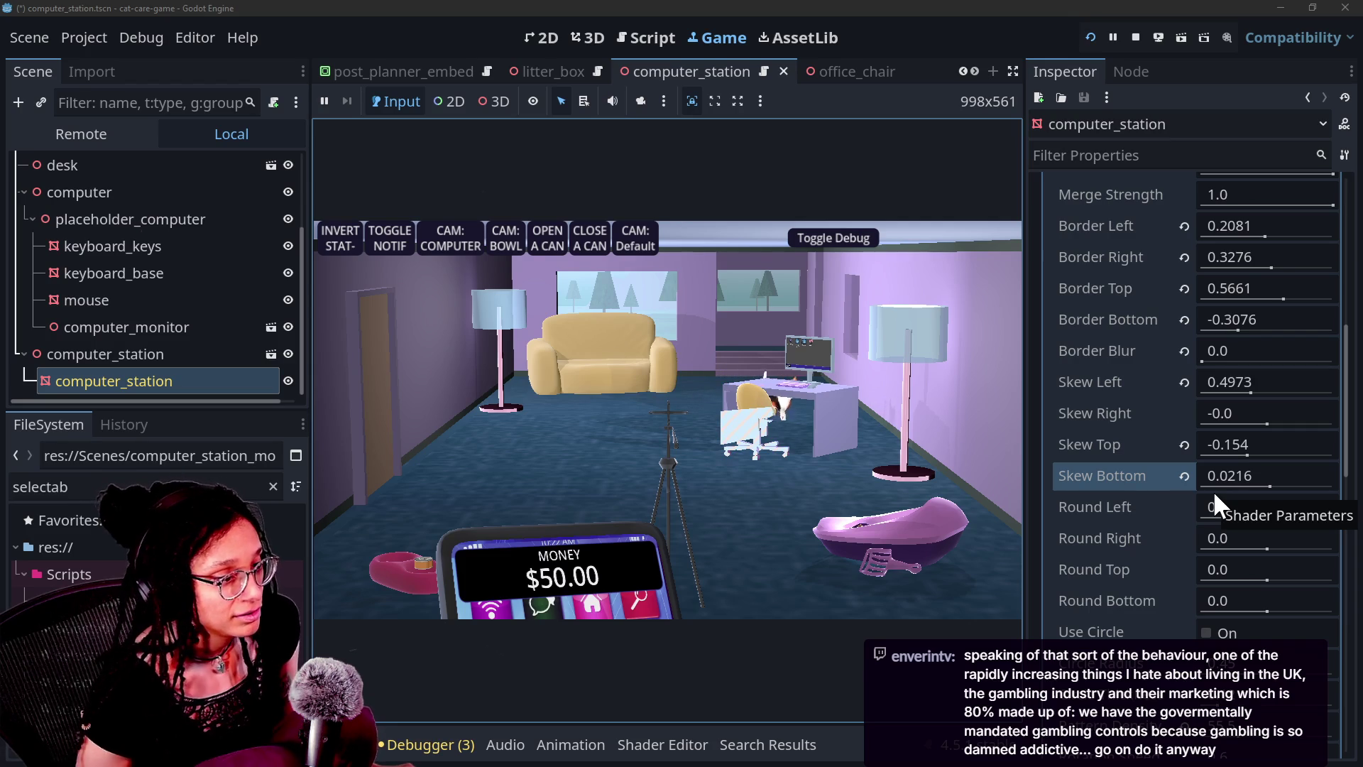
Change Skew Top and Bottom, reset Round Bottom, and raise Border Bottom and Border Blur to 0.2546
mouse_move(1263, 483)
left_mouse_down()
mouse_move(1236, 482)
mouse_move(1314, 482)
left_mouse_up()
mouse_move(1202, 451)
left_mouse_down()
mouse_move(1292, 423)
mouse_move(1257, 423)
left_mouse_up()
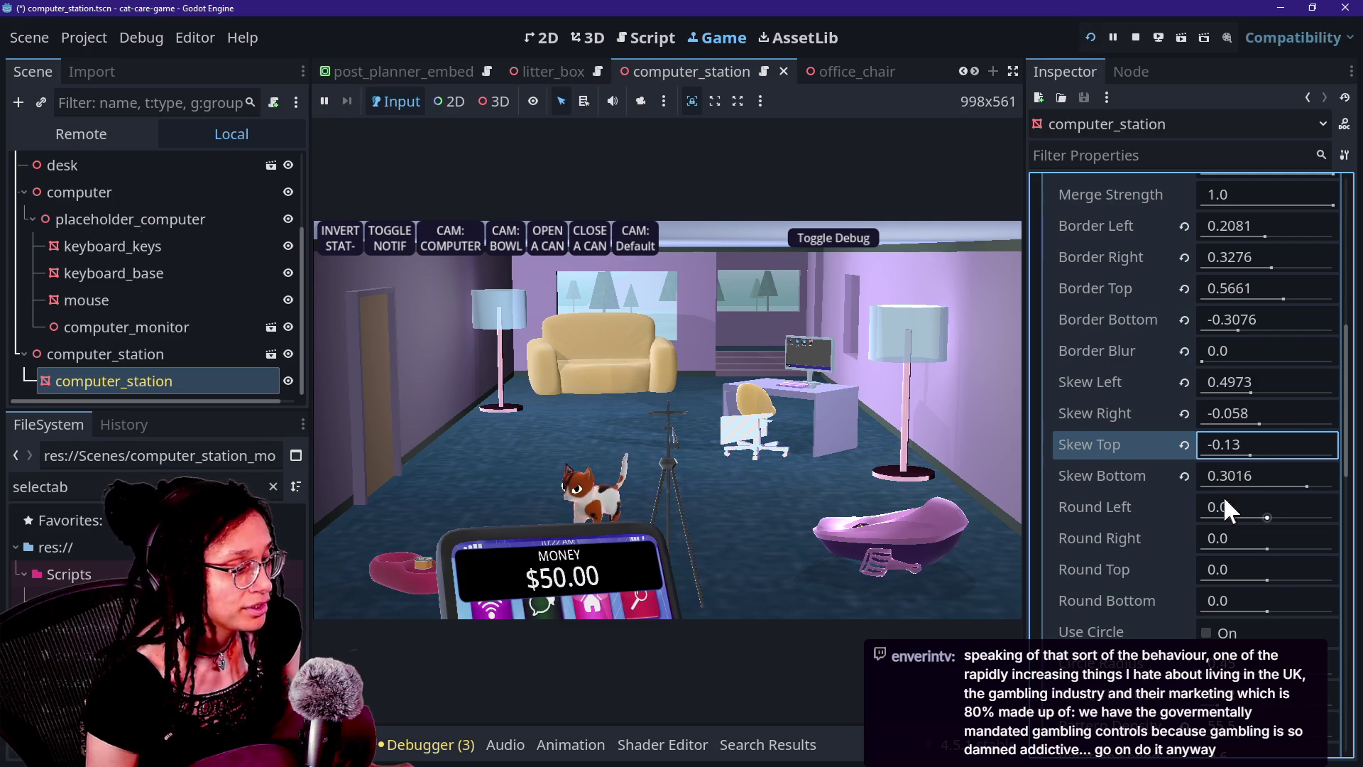
mouse_move(1267, 610)
left_mouse_down()
mouse_move(1315, 603)
mouse_move(1298, 601)
left_mouse_up()
left_click(1180, 600)
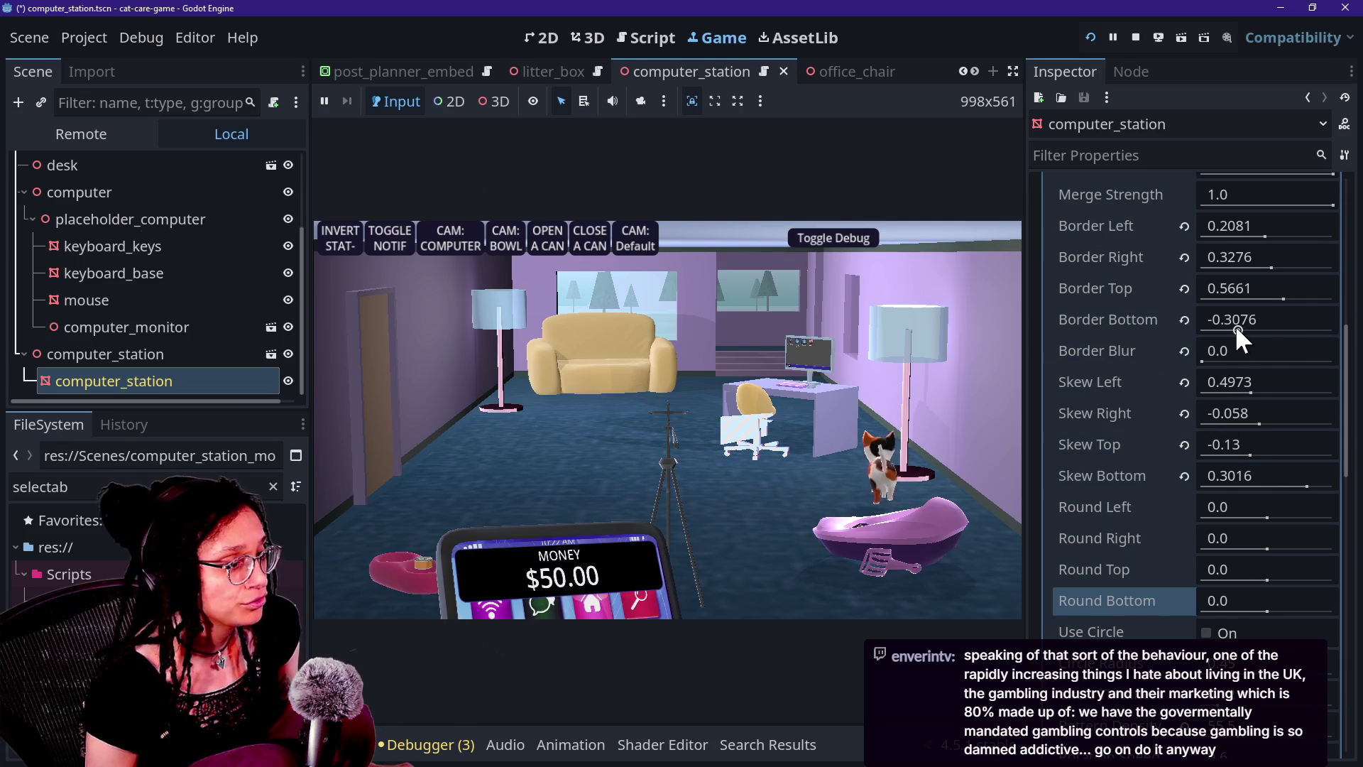
mouse_move(1235, 325)
left_mouse_down()
mouse_move(1269, 328)
mouse_move(1234, 327)
mouse_move(1247, 292)
mouse_move(1277, 300)
mouse_move(1280, 267)
mouse_move(1258, 270)
left_mouse_up()
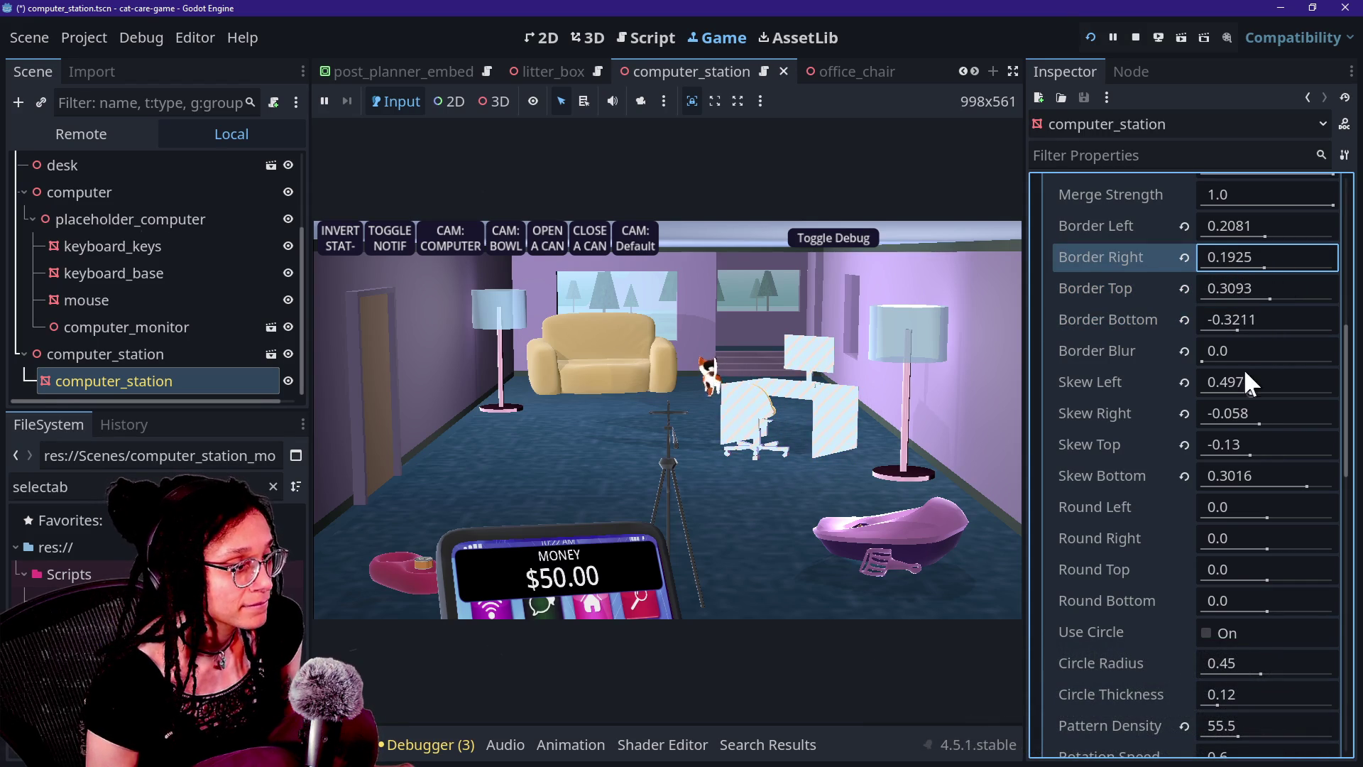
mouse_move(1211, 360)
left_mouse_down()
mouse_move(1340, 380)
mouse_move(1312, 369)
left_mouse_up()
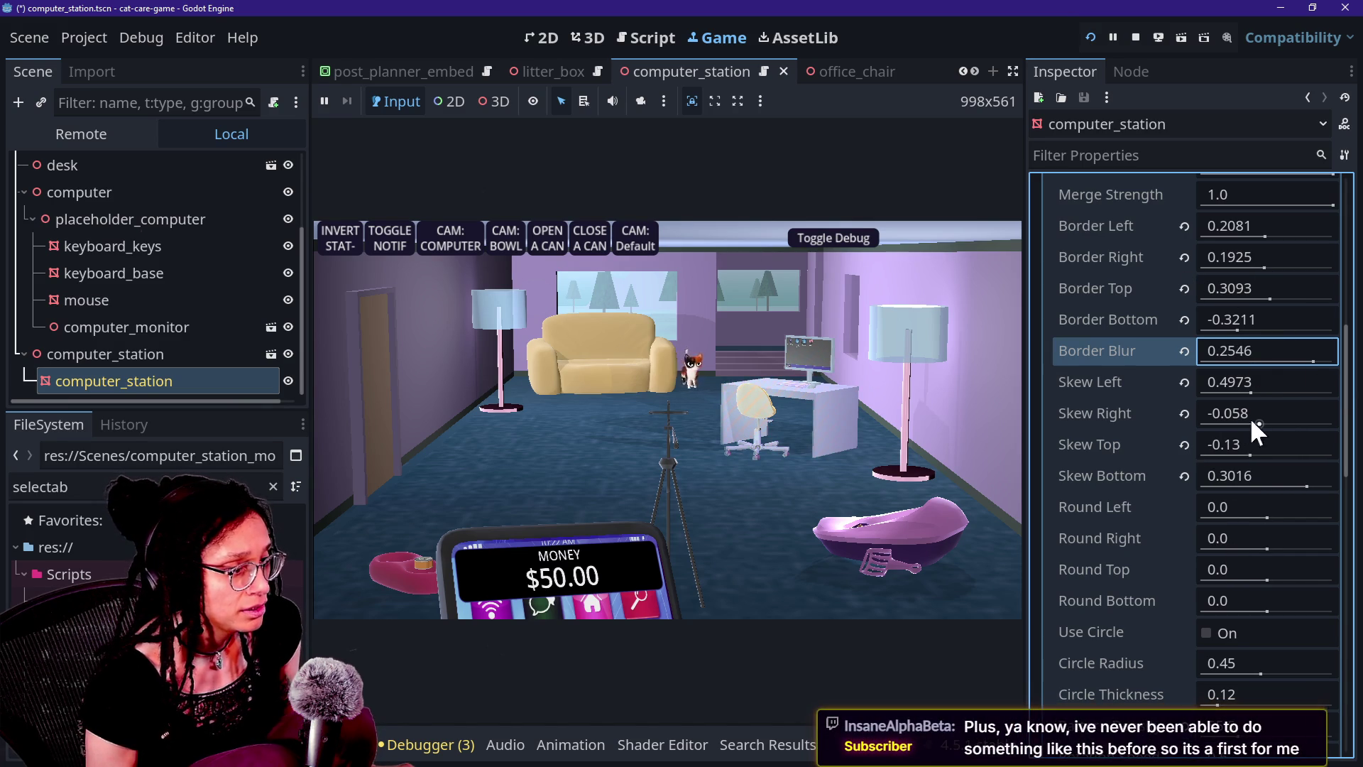
Tweak Skew Left, Top and Bottom and Border Top, Right and Left, undoing the last edit
mouse_move(1250, 389)
left_mouse_down()
mouse_move(1219, 395)
mouse_move(1287, 396)
mouse_move(1259, 395)
mouse_move(1252, 422)
mouse_move(1235, 421)
mouse_move(1299, 435)
mouse_move(1301, 420)
mouse_move(1255, 424)
mouse_move(1307, 393)
mouse_move(1261, 402)
left_mouse_up()
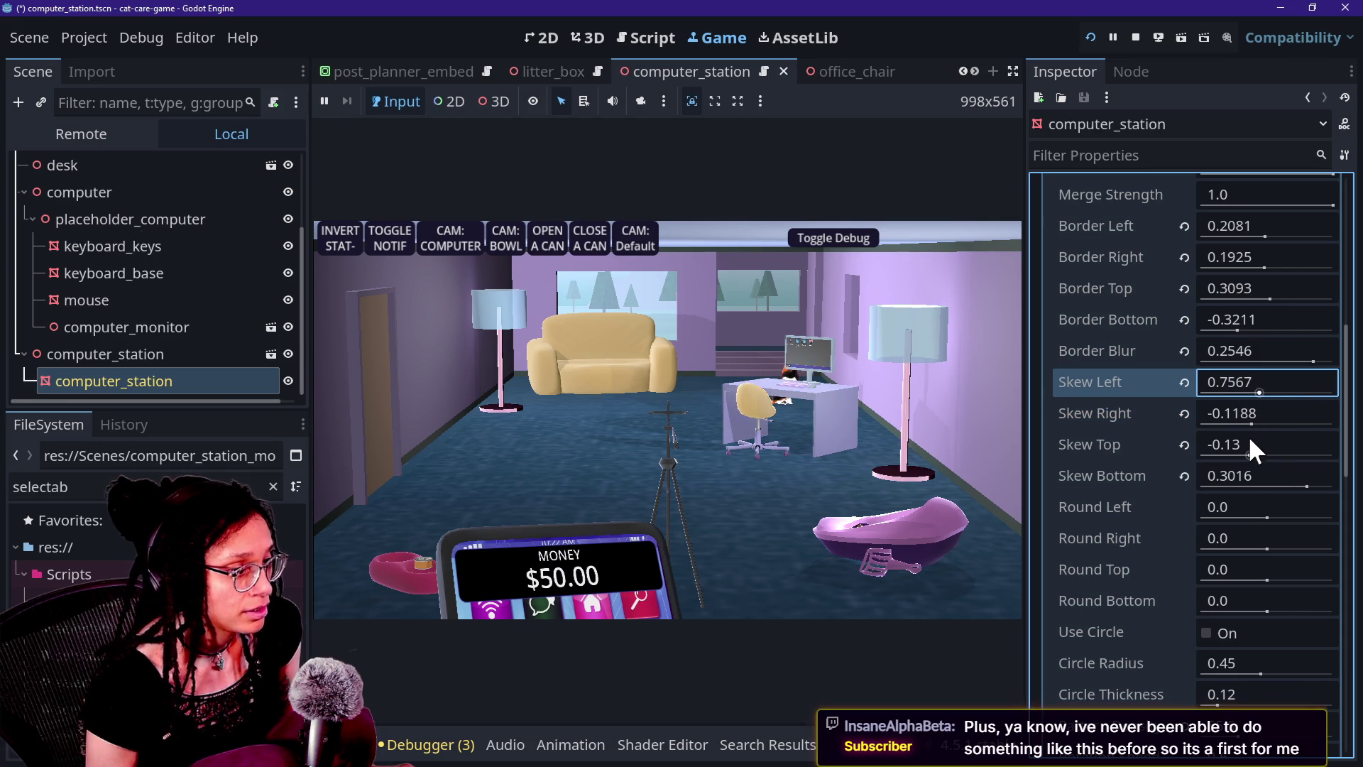
mouse_move(1246, 457)
left_mouse_down()
mouse_move(1306, 452)
mouse_move(1248, 446)
left_mouse_up()
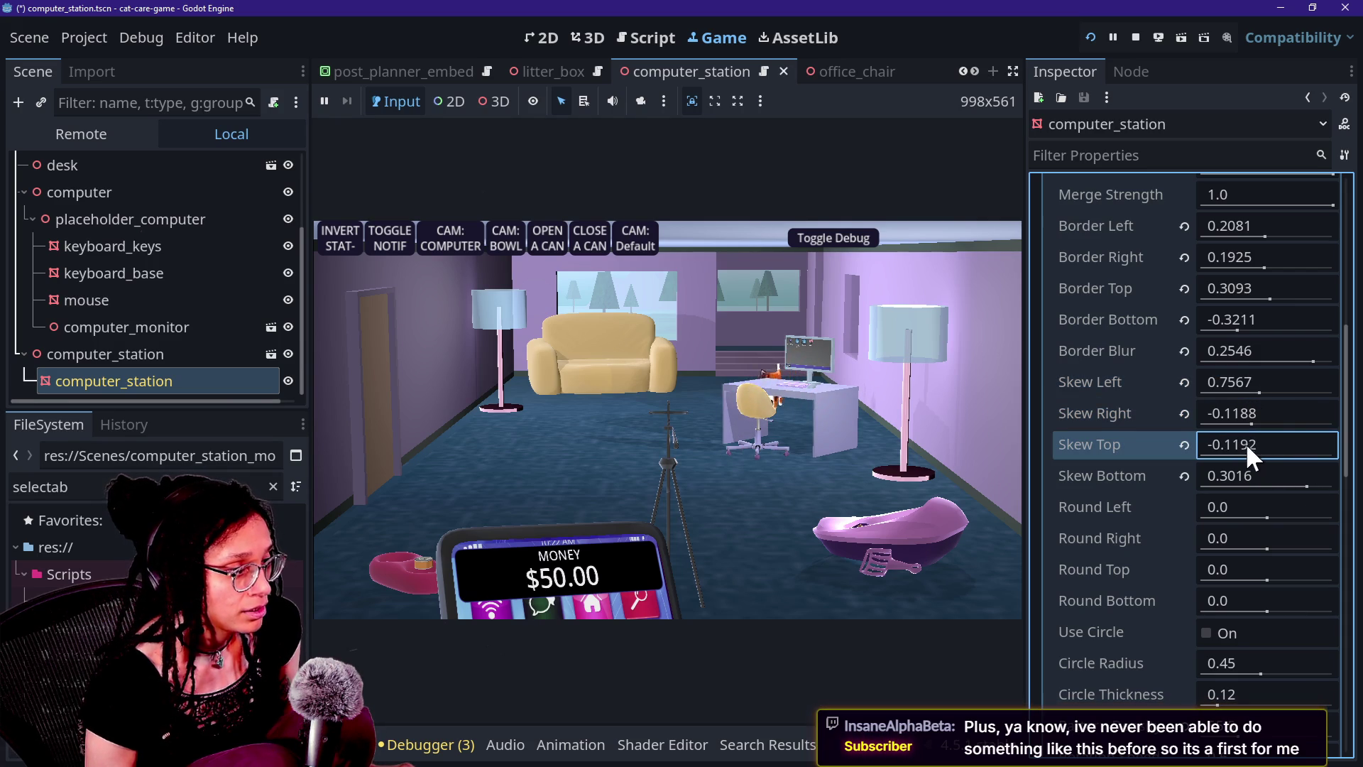
mouse_move(1315, 485)
left_mouse_down()
mouse_move(1222, 485)
mouse_move(1254, 491)
mouse_move(1238, 458)
mouse_move(1323, 458)
left_mouse_up()
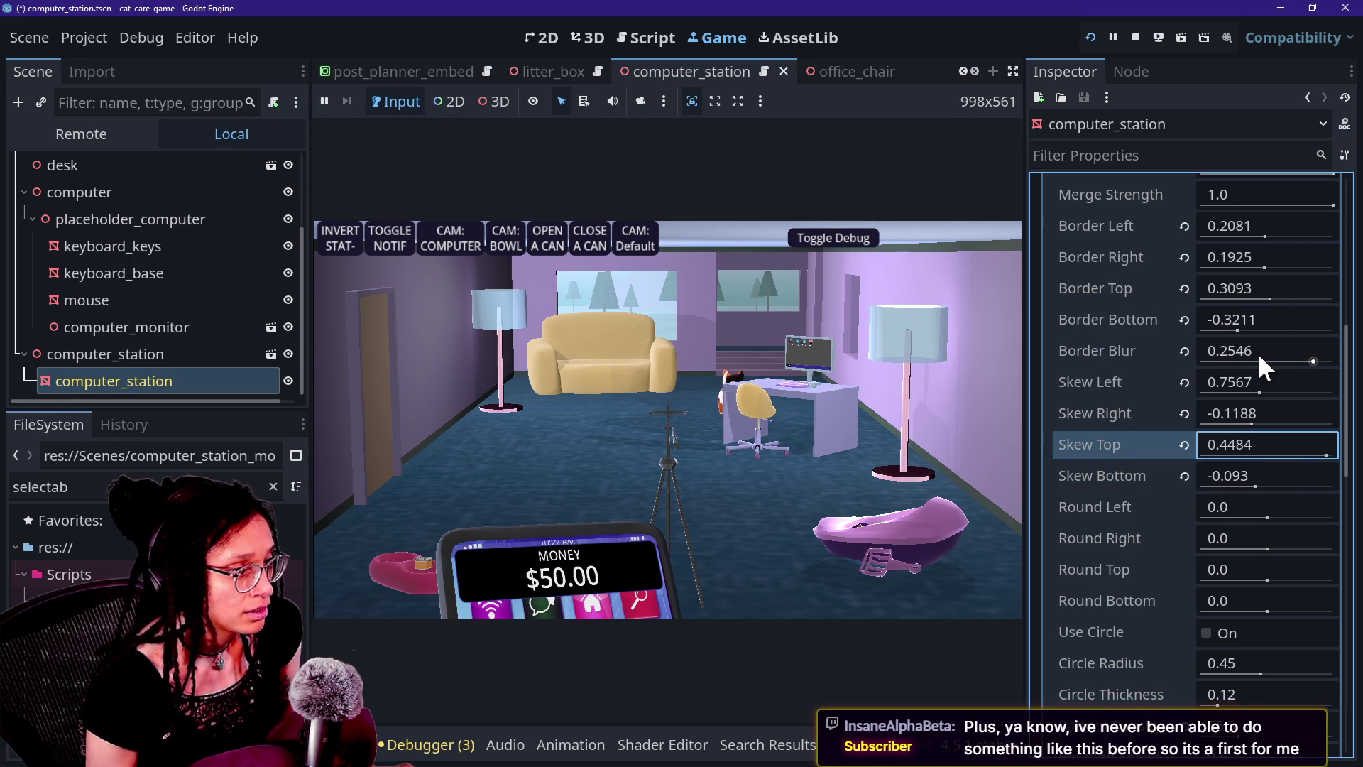
mouse_move(1262, 299)
left_mouse_down()
mouse_move(1289, 313)
mouse_move(1236, 326)
mouse_move(1271, 339)
mouse_move(1201, 342)
mouse_move(1331, 345)
mouse_move(1166, 371)
mouse_move(1335, 365)
mouse_move(1274, 359)
left_mouse_up()
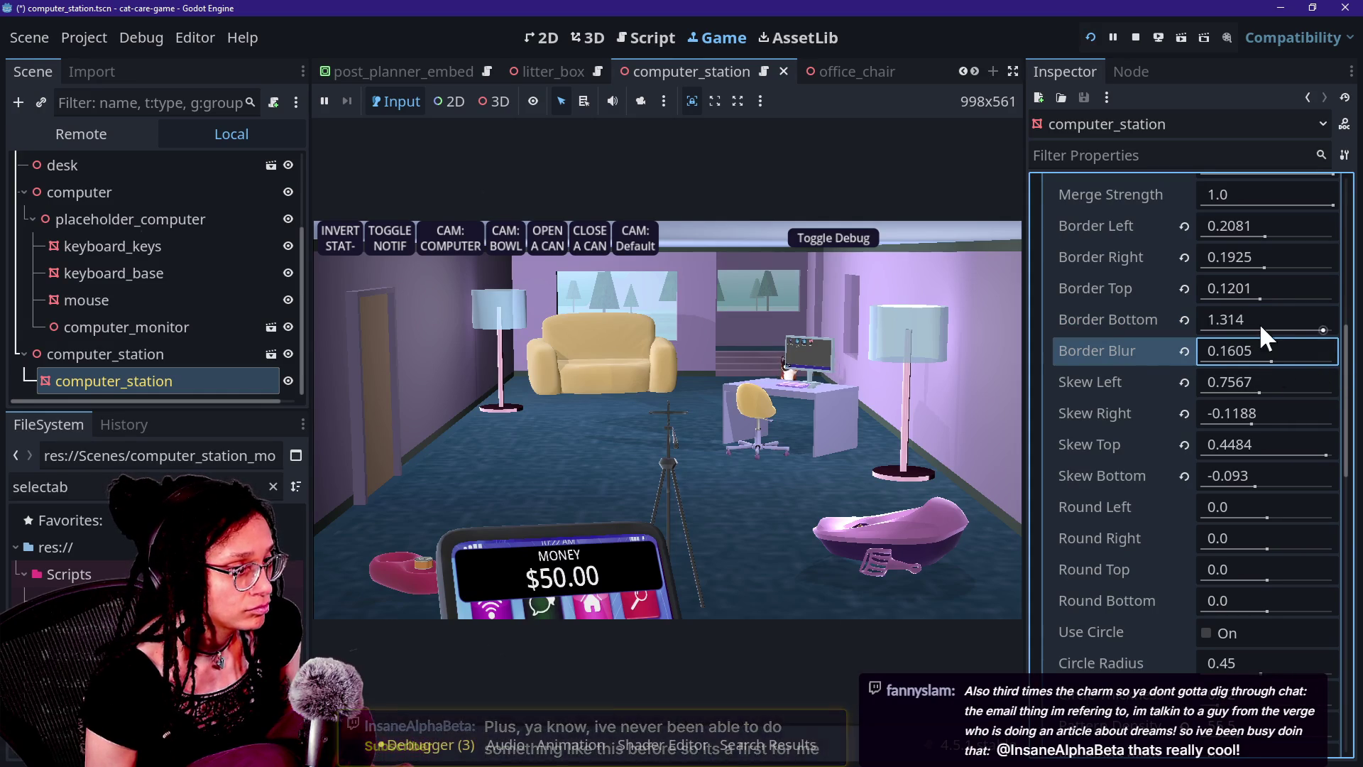
left_click_drag(1259, 265, 1311, 275)
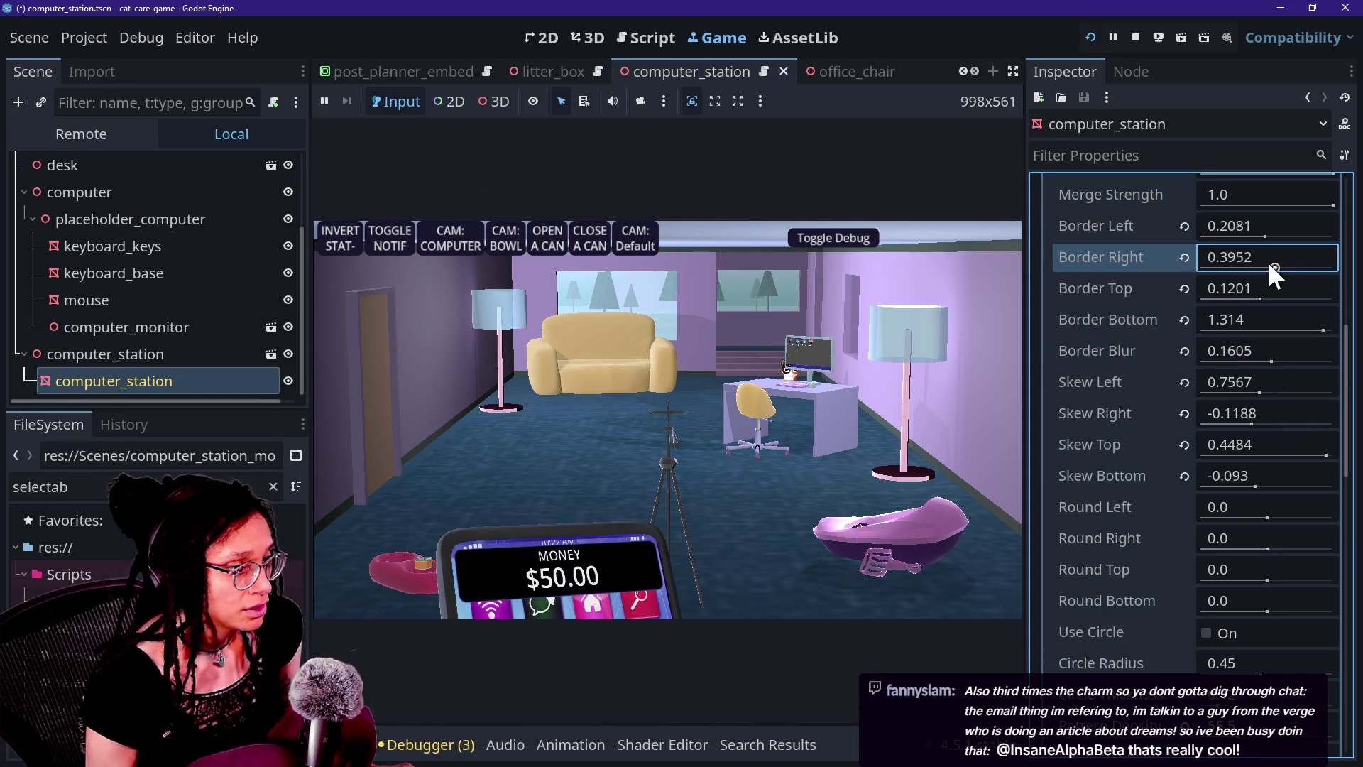
left_click_drag(1264, 237, 1248, 240)
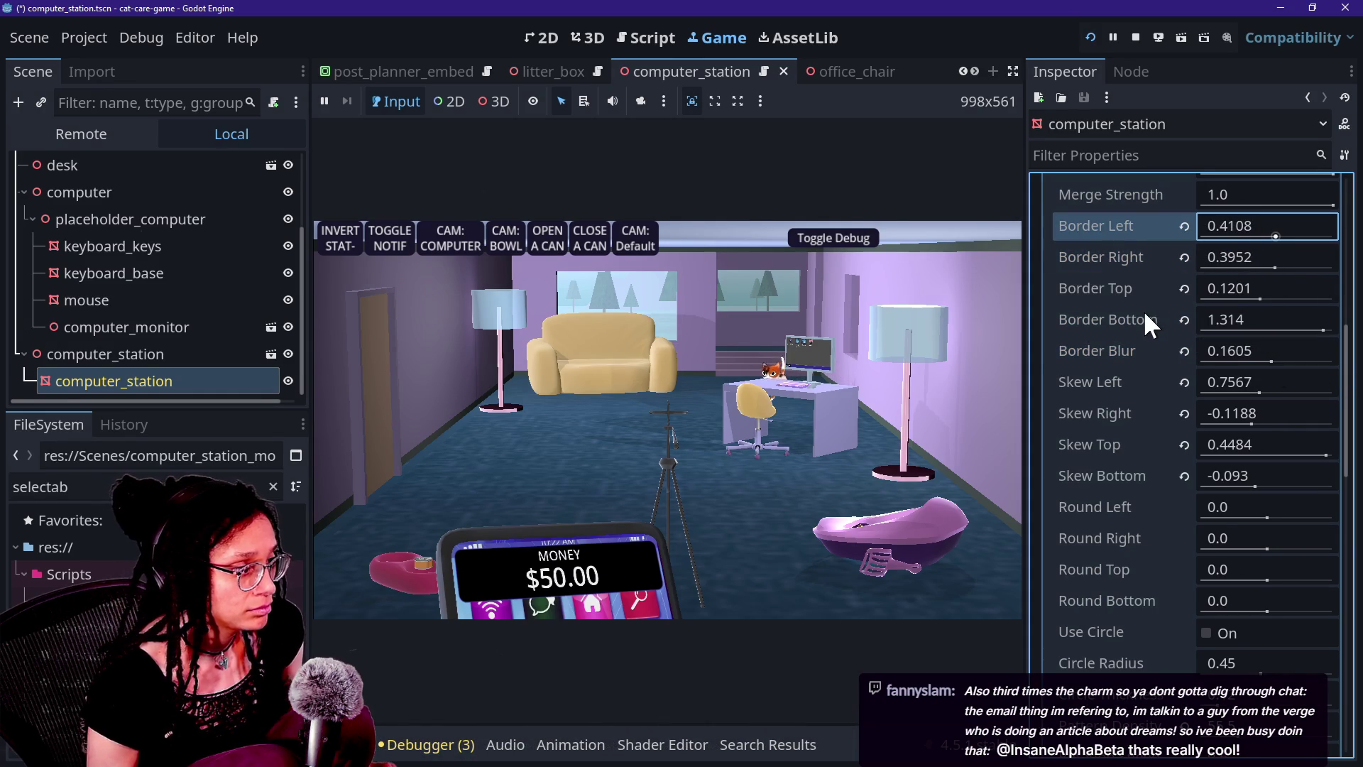
key("ctrl+z")
key("ctrl+z")
key("ctrl+z")
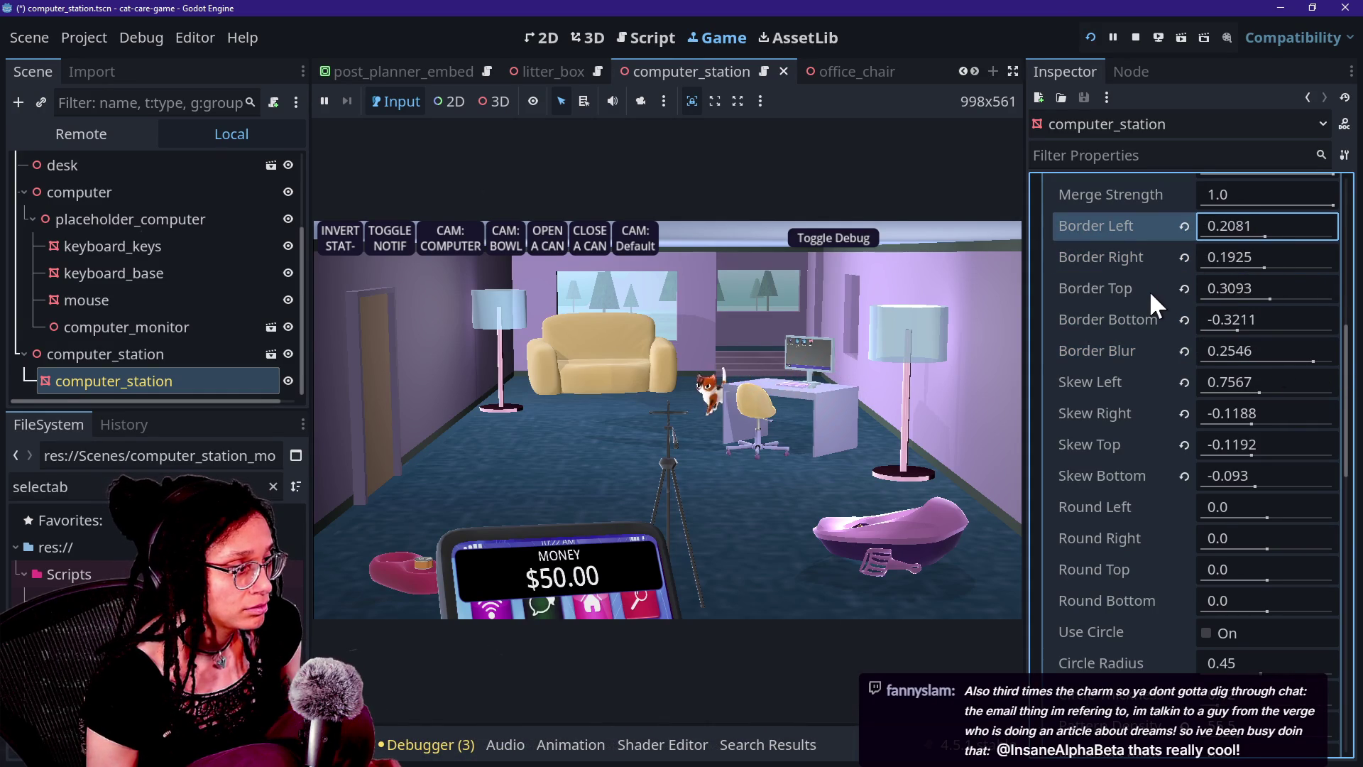
Vary Border Blur and Skew Bottom, setting Skew Left to 1.081 and Border Left to -0.0839
mouse_move(1314, 360)
left_mouse_down()
mouse_move(1335, 362)
mouse_move(1138, 364)
mouse_move(1314, 361)
mouse_move(1269, 386)
mouse_move(1165, 383)
mouse_move(1335, 383)
mouse_move(1232, 381)
mouse_move(1284, 393)
mouse_move(1235, 377)
left_mouse_up()
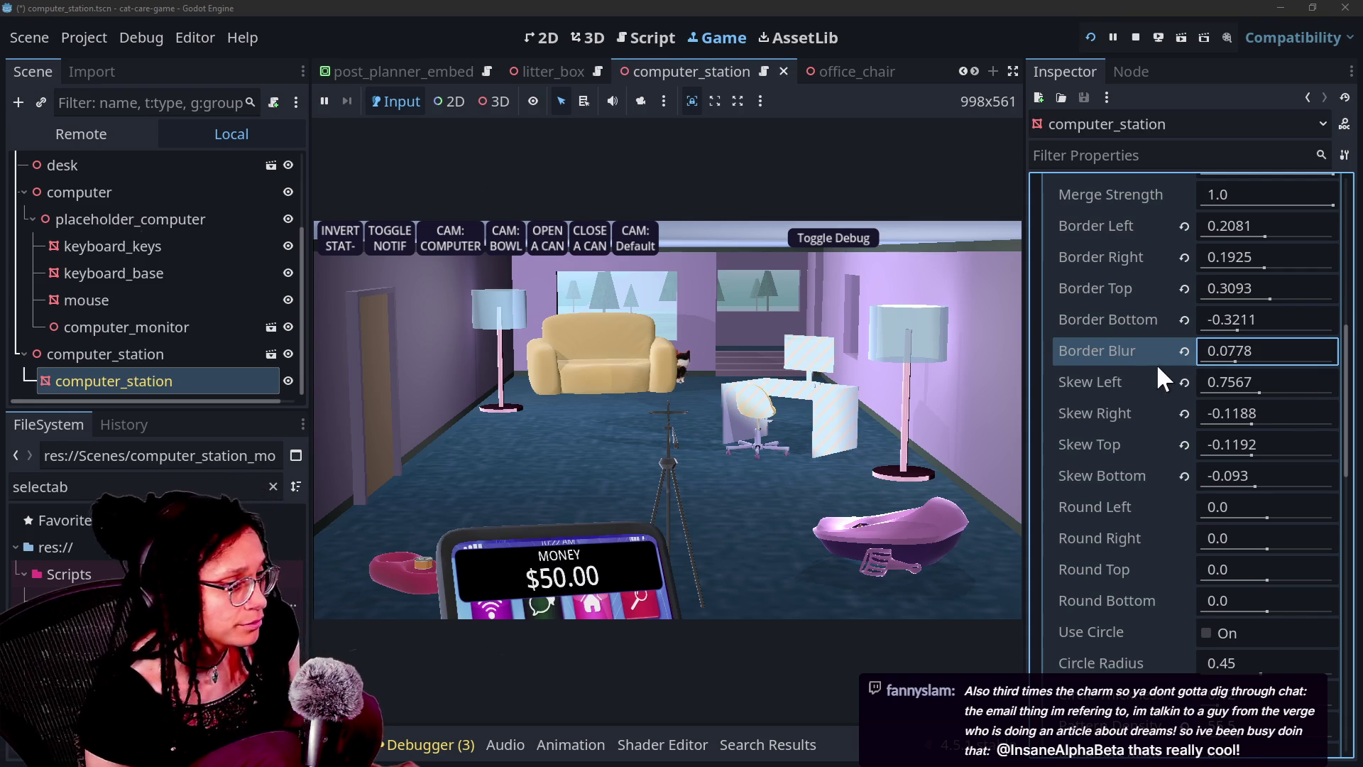
left_click_drag(1227, 360, 1236, 360)
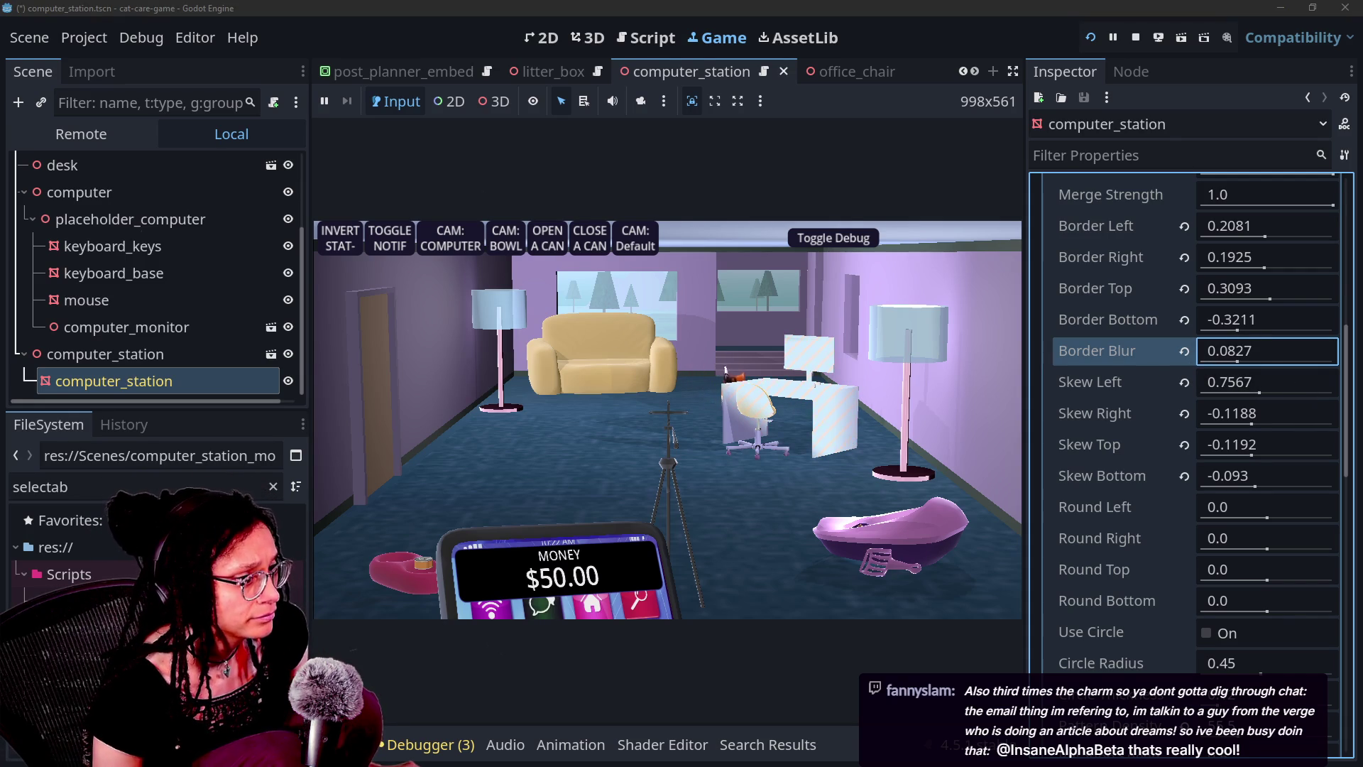
mouse_move(1239, 493)
left_mouse_down()
mouse_move(1201, 458)
mouse_move(1236, 458)
mouse_move(1220, 427)
mouse_move(1275, 432)
mouse_move(1243, 432)
left_mouse_up()
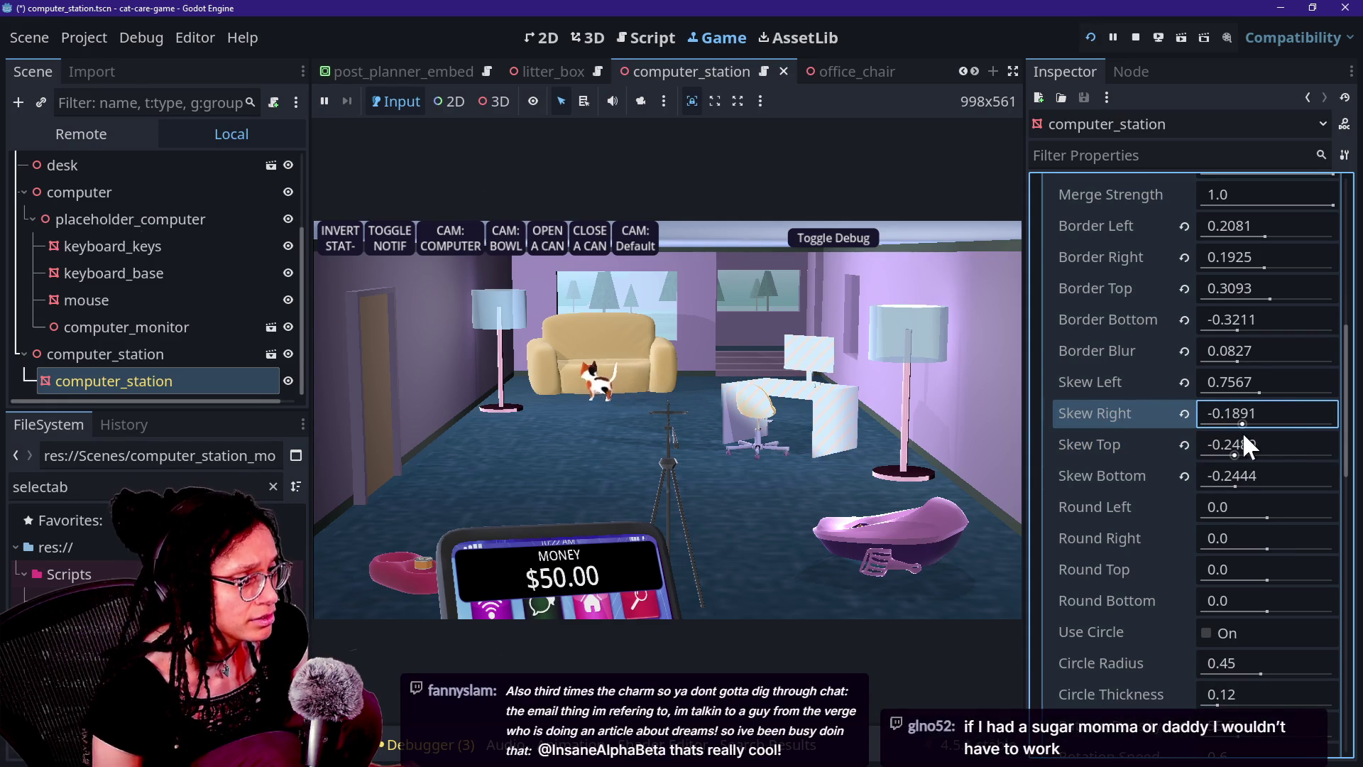
mouse_move(1258, 383)
left_mouse_down()
mouse_move(1207, 383)
mouse_move(1255, 399)
mouse_move(1247, 408)
left_mouse_up()
mouse_move(1241, 359)
left_mouse_down()
mouse_move(1311, 360)
mouse_move(1182, 351)
mouse_move(1333, 361)
mouse_move(1218, 351)
mouse_move(1300, 369)
mouse_move(1245, 391)
mouse_move(1304, 394)
mouse_move(1122, 390)
left_mouse_up()
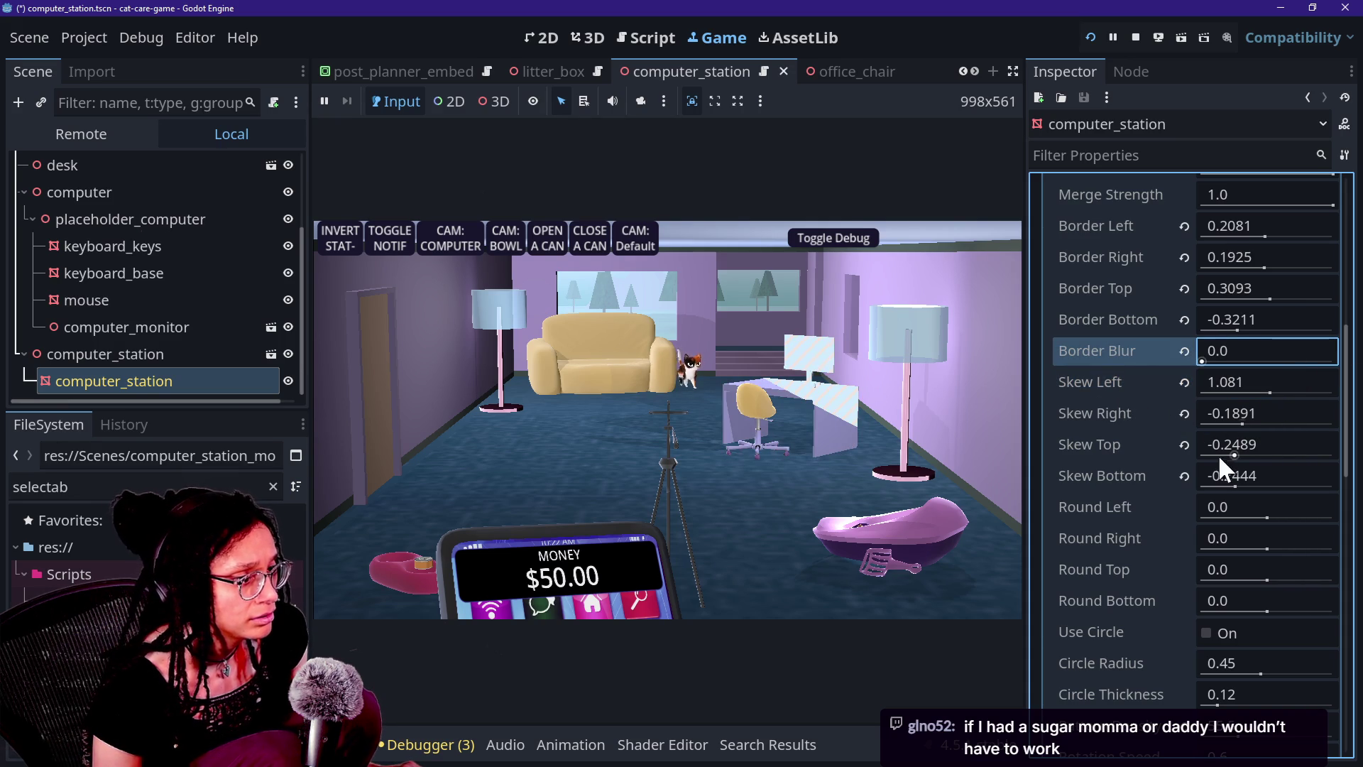
left_click_drag(1257, 228, 1238, 229)
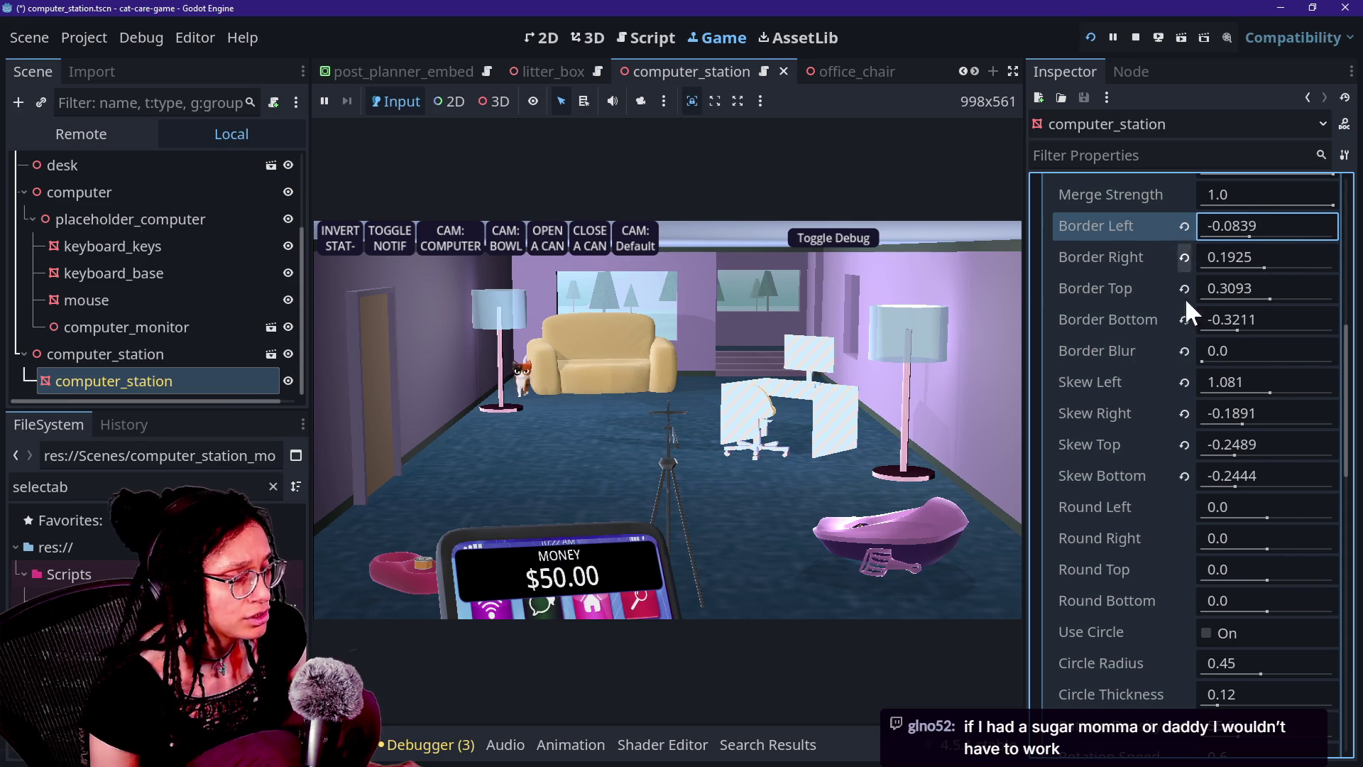
Reset and re-raise Border Blur, lower Border Right, and push Skew Bottom positive
left_click_drag(1215, 357, 1233, 356)
mouse_move(1235, 487)
left_mouse_down()
mouse_move(1263, 479)
mouse_move(1233, 474)
mouse_move(1224, 453)
mouse_move(1289, 416)
mouse_move(1217, 422)
mouse_move(1263, 388)
mouse_move(1235, 387)
mouse_move(1314, 388)
mouse_move(1279, 388)
left_mouse_up()
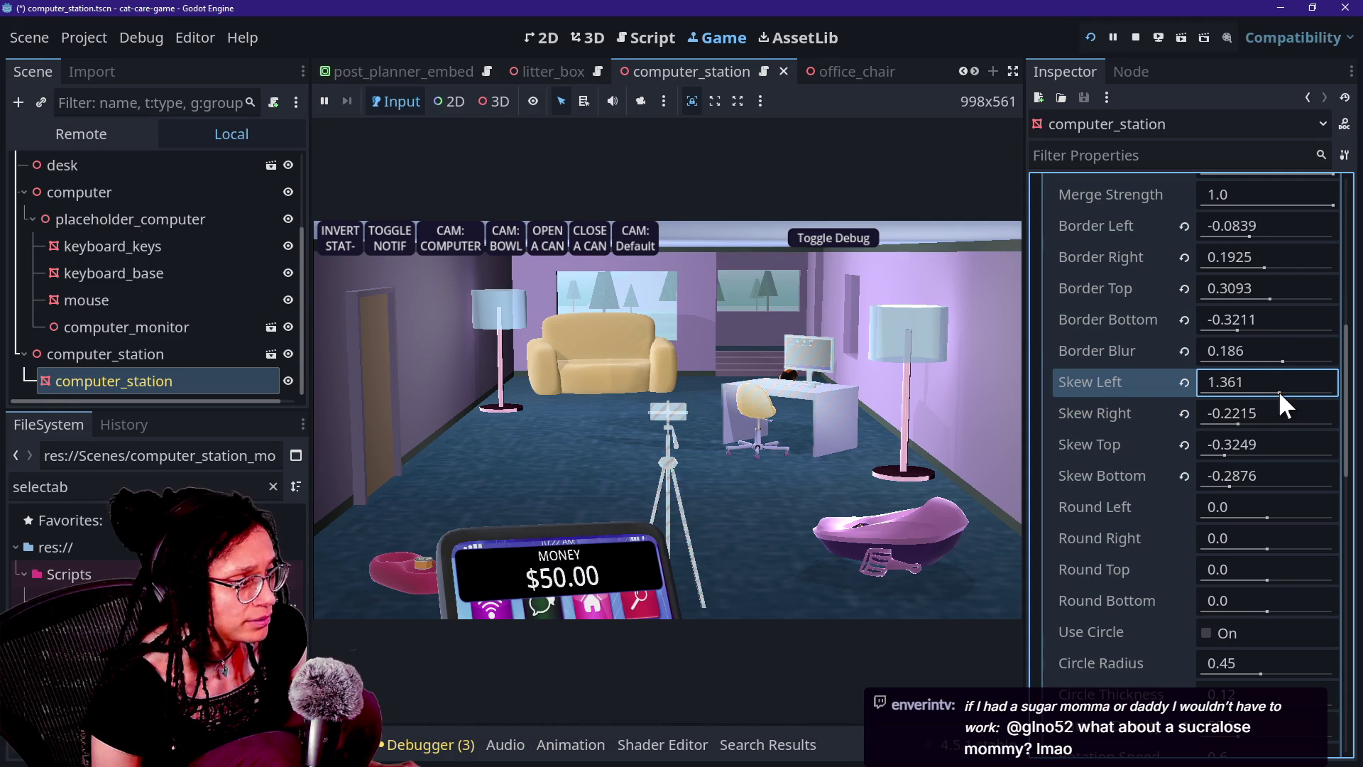
left_click(1183, 351)
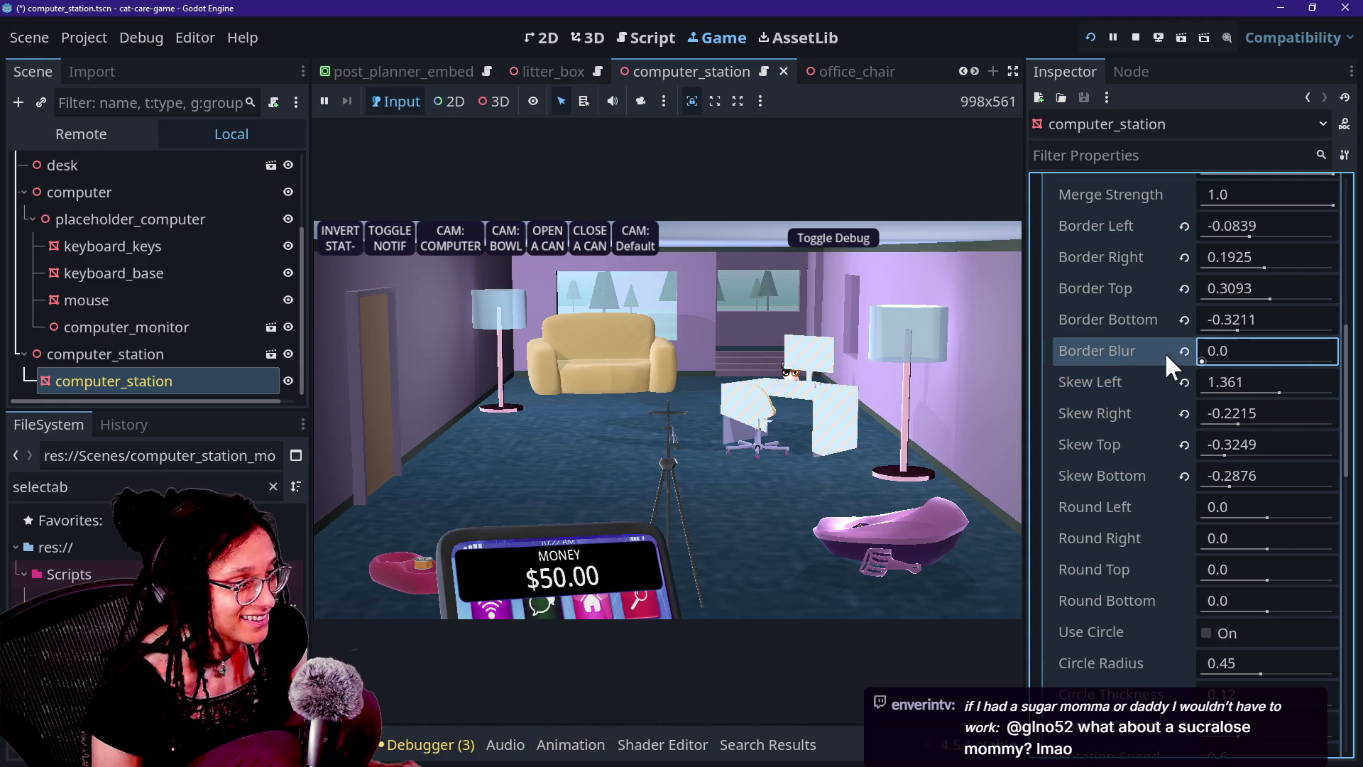
left_click_drag(1202, 361, 1243, 362)
mouse_move(1257, 263)
left_mouse_down()
mouse_move(1240, 263)
mouse_move(1260, 266)
mouse_move(1287, 237)
mouse_move(1240, 245)
left_mouse_up()
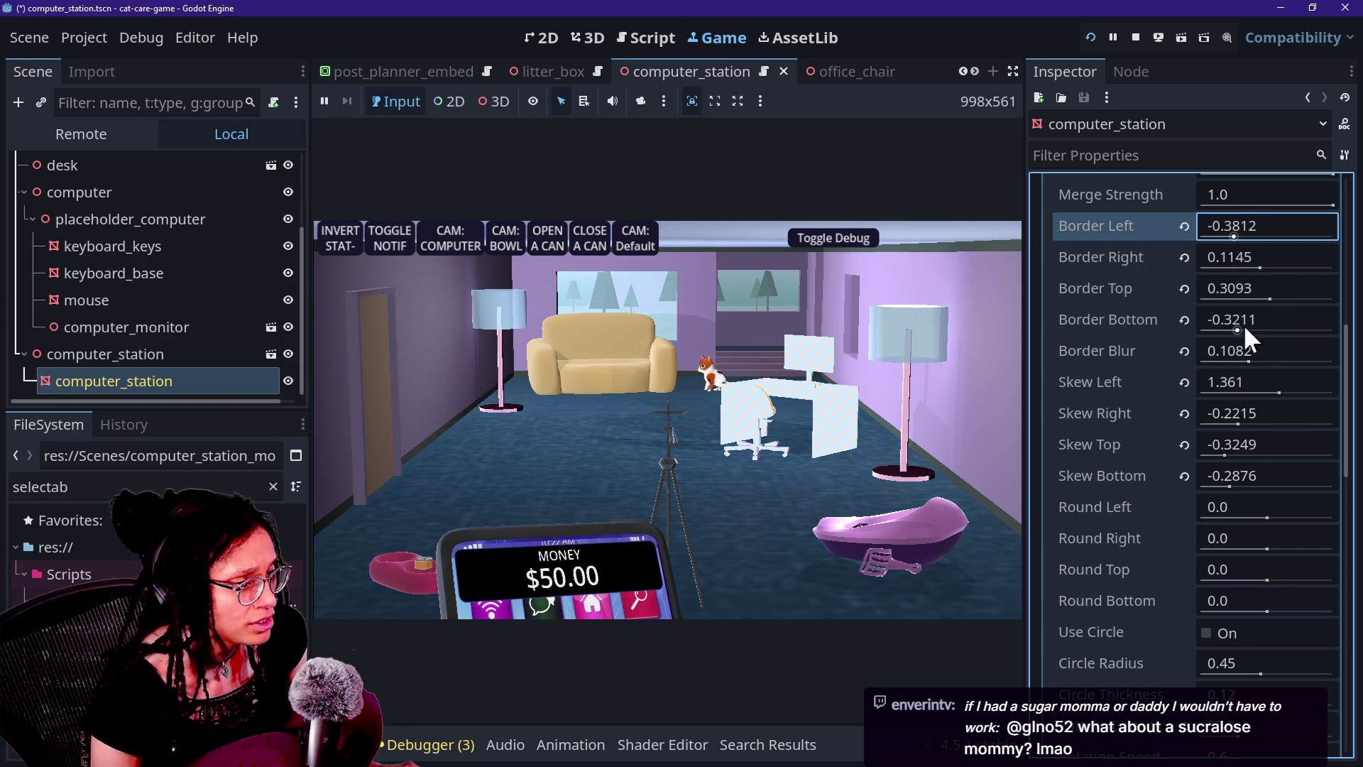
mouse_move(1250, 360)
left_mouse_down()
mouse_move(1228, 363)
mouse_move(1322, 360)
mouse_move(1212, 348)
mouse_move(1361, 389)
mouse_move(1239, 359)
mouse_move(1340, 390)
left_mouse_up()
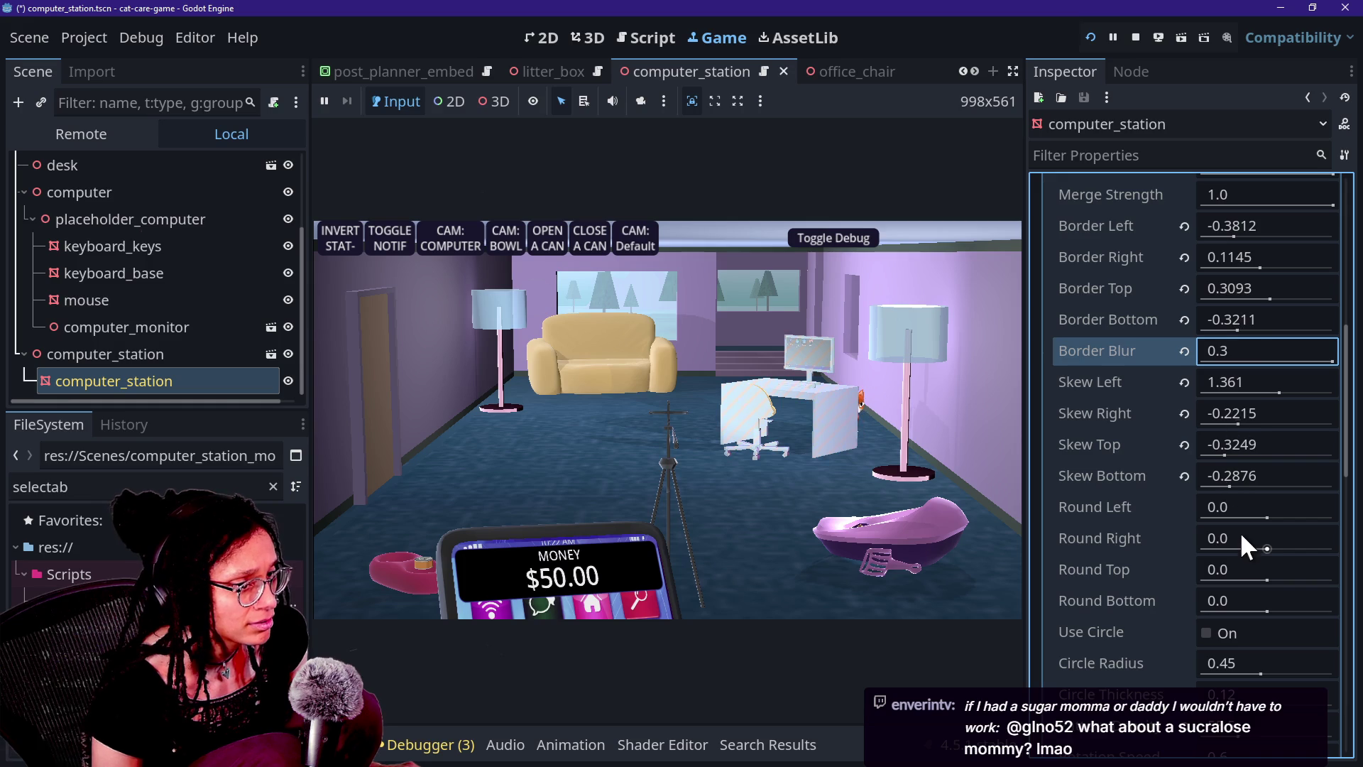
mouse_move(1250, 481)
left_mouse_down()
mouse_move(1229, 483)
mouse_move(1307, 501)
mouse_move(1234, 475)
mouse_move(1271, 449)
mouse_move(1247, 449)
mouse_move(1333, 449)
mouse_move(1285, 452)
left_mouse_up()
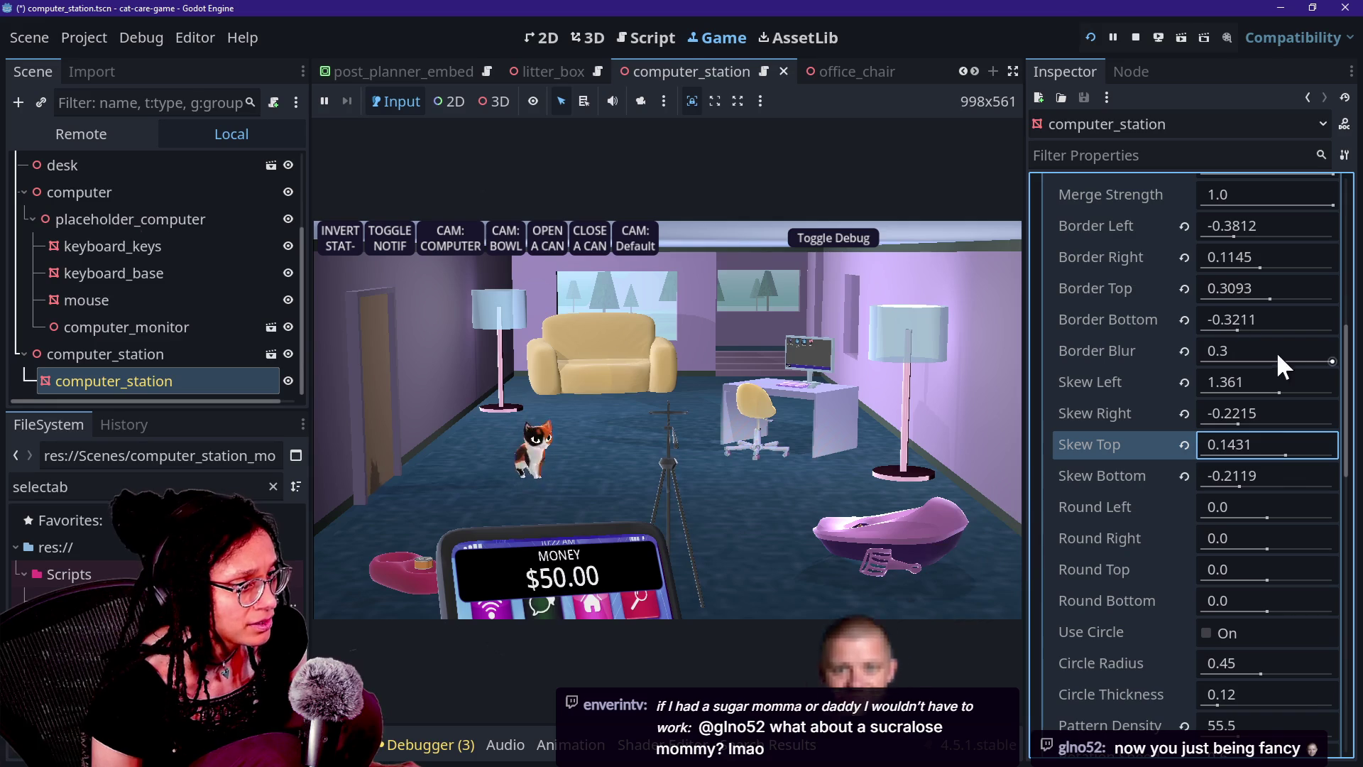
Drop Border Top to 0.0525, raise Skew Right toward zero, and settle Border Blur near 0.1054
mouse_move(1328, 357)
left_mouse_down()
mouse_move(1150, 352)
mouse_move(1342, 369)
mouse_move(1135, 341)
mouse_move(1350, 398)
mouse_move(1008, 360)
mouse_move(1257, 387)
mouse_move(1224, 366)
left_mouse_up()
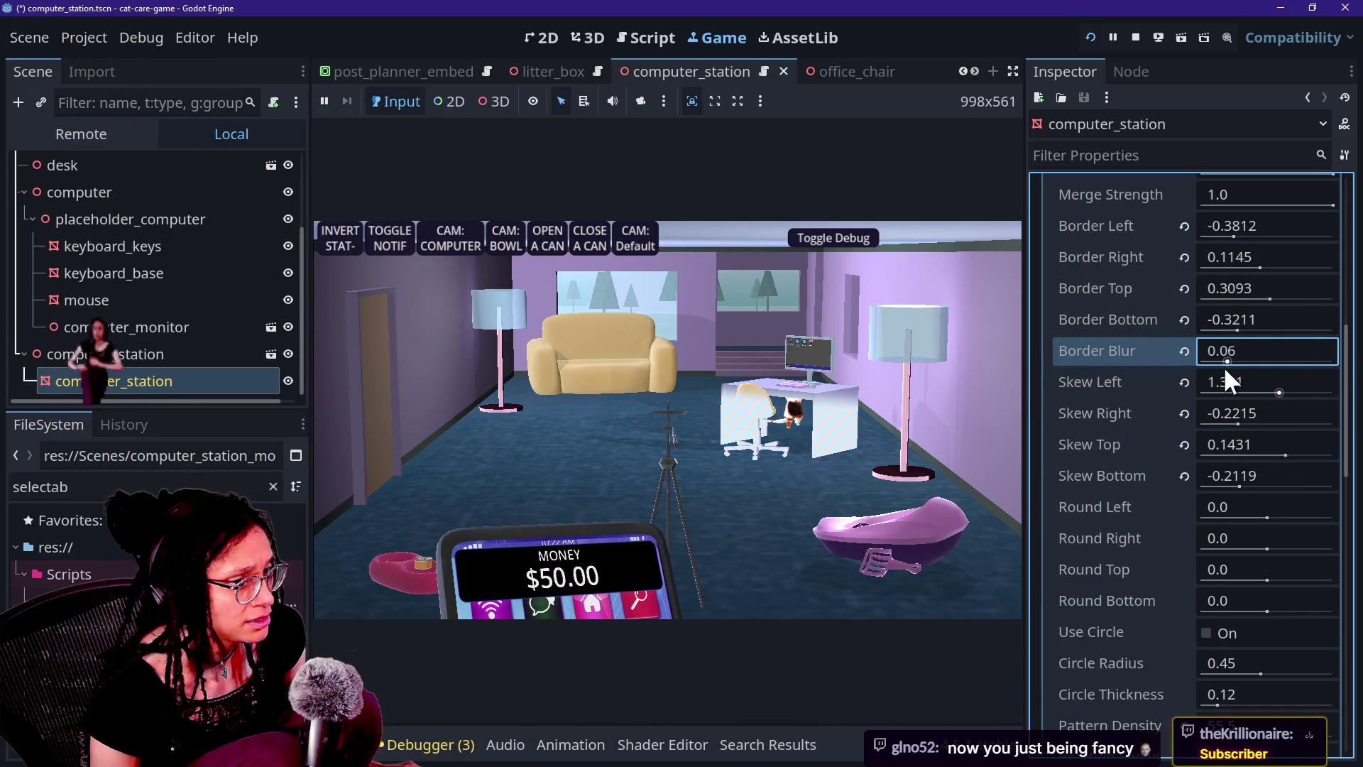
mouse_move(1270, 299)
left_mouse_down()
mouse_move(1285, 299)
mouse_move(1255, 295)
left_mouse_up()
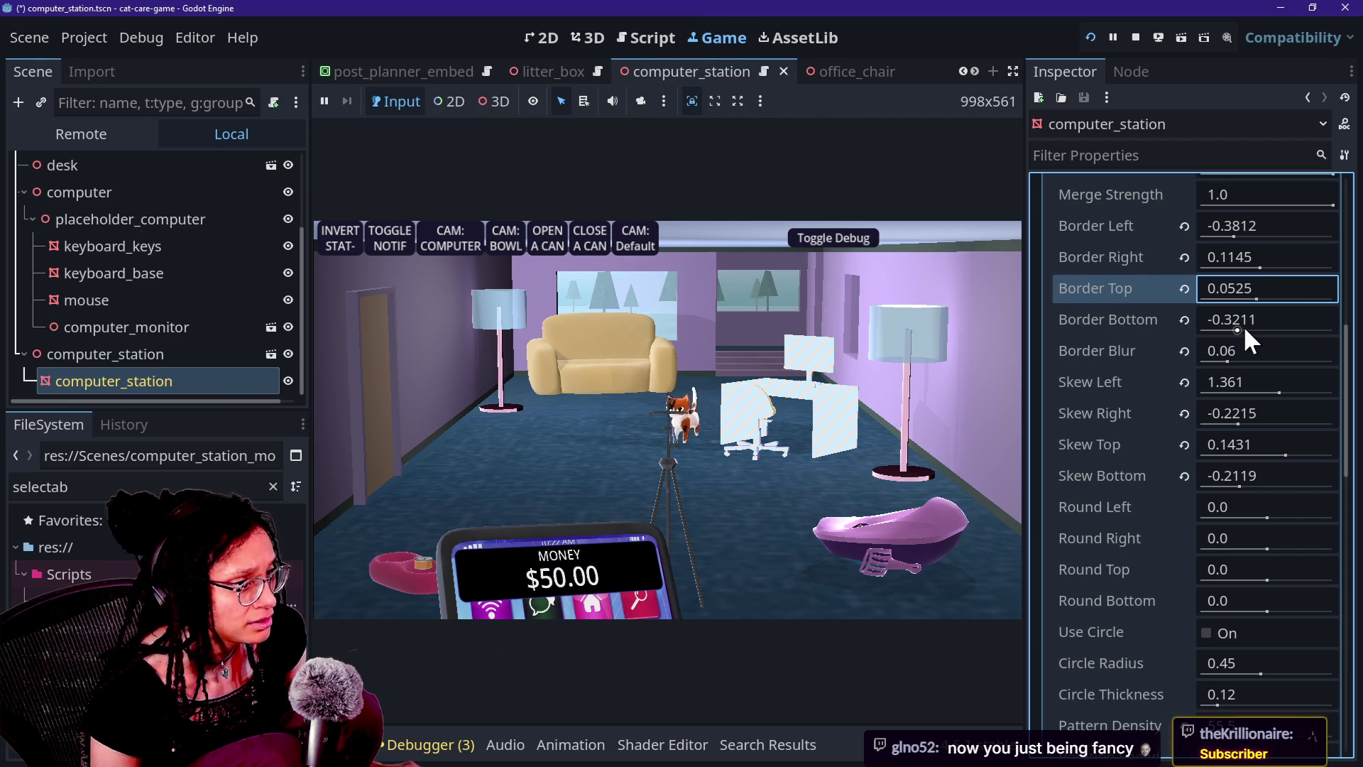
left_click(1234, 352)
left_click_drag(1234, 352, 1332, 355)
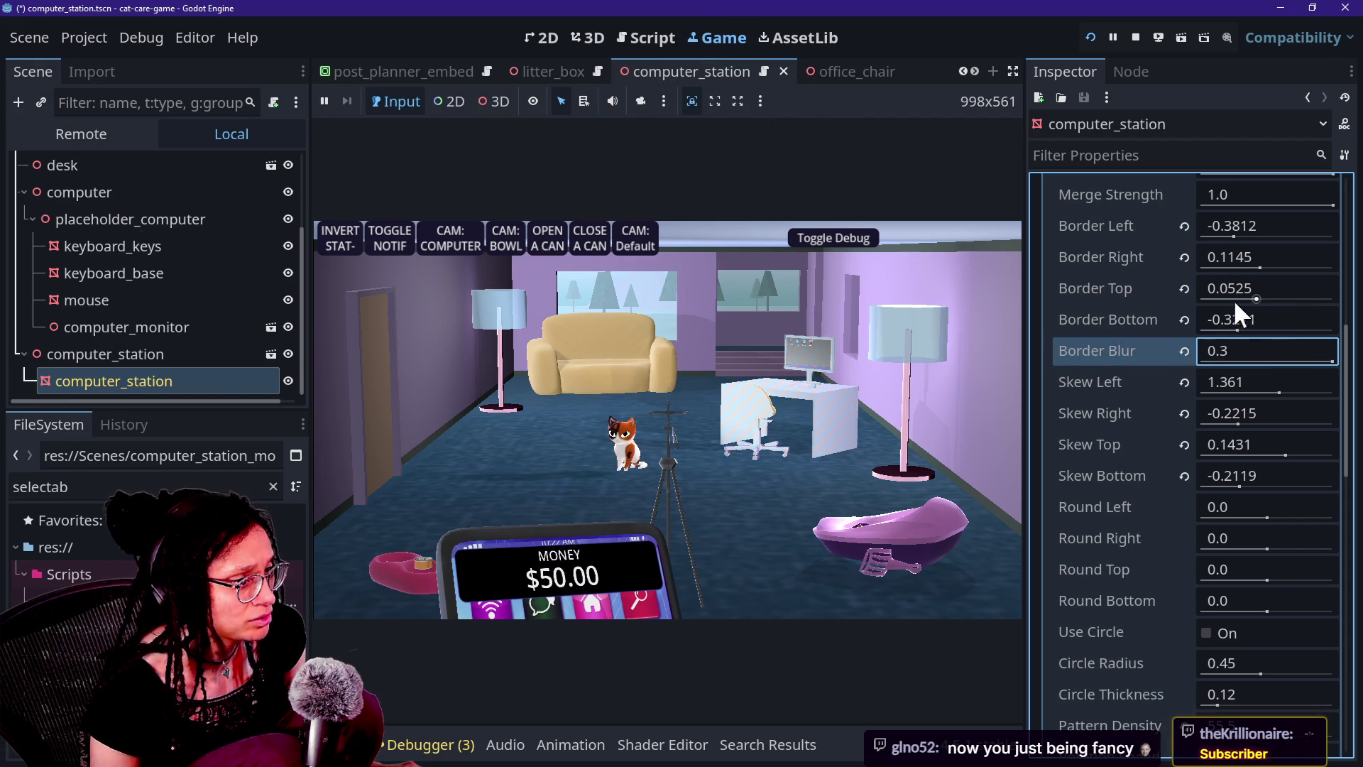
mouse_move(1239, 422)
left_mouse_down()
mouse_move(1270, 425)
mouse_move(1223, 416)
mouse_move(1245, 420)
mouse_move(1247, 395)
mouse_move(1234, 398)
mouse_move(1333, 414)
mouse_move(1253, 412)
mouse_move(1309, 425)
left_mouse_up()
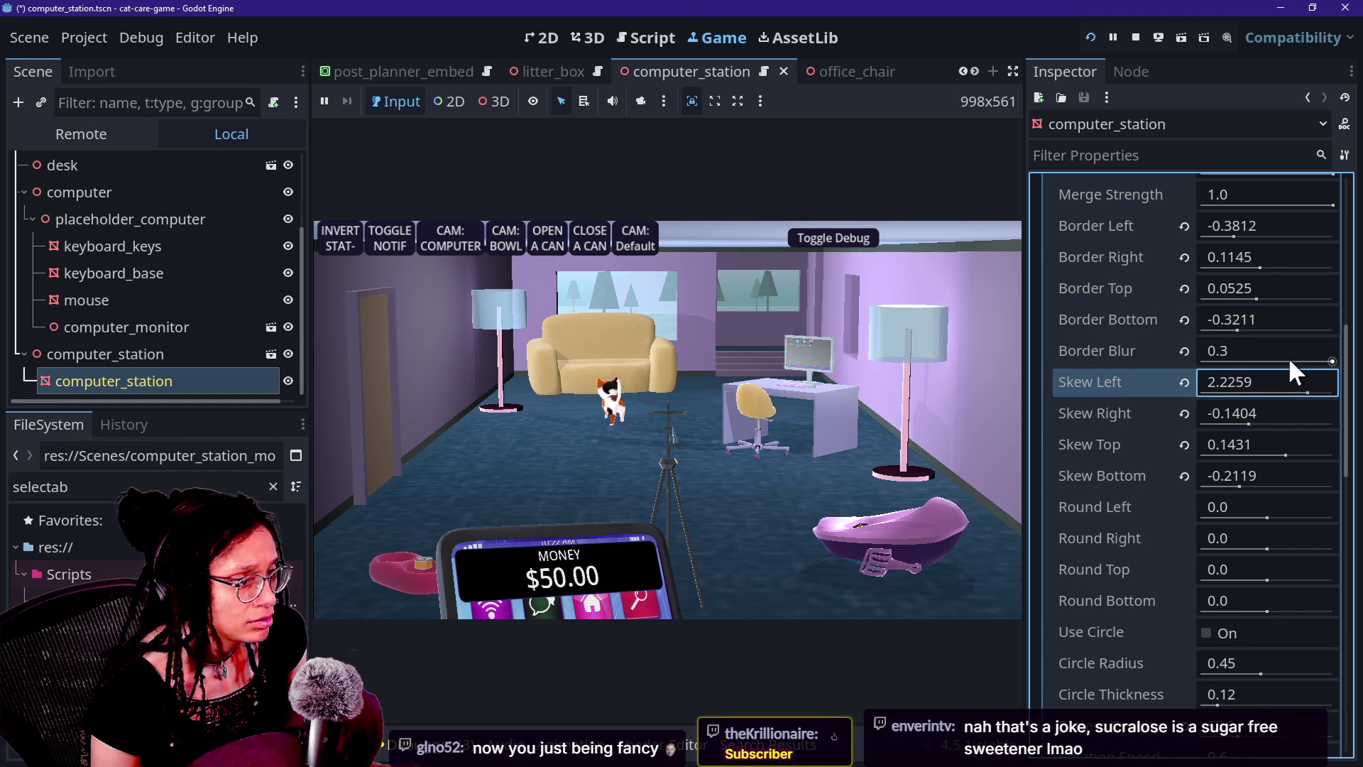
mouse_move(1332, 361)
left_mouse_down()
mouse_move(1190, 370)
mouse_move(1281, 373)
mouse_move(1250, 372)
mouse_move(1301, 334)
mouse_move(1255, 339)
mouse_move(1284, 338)
mouse_move(1253, 298)
mouse_move(1307, 309)
mouse_move(1256, 313)
left_mouse_up()
mouse_move(1251, 265)
left_mouse_down()
mouse_move(1235, 266)
mouse_move(1304, 250)
mouse_move(1207, 243)
left_mouse_up()
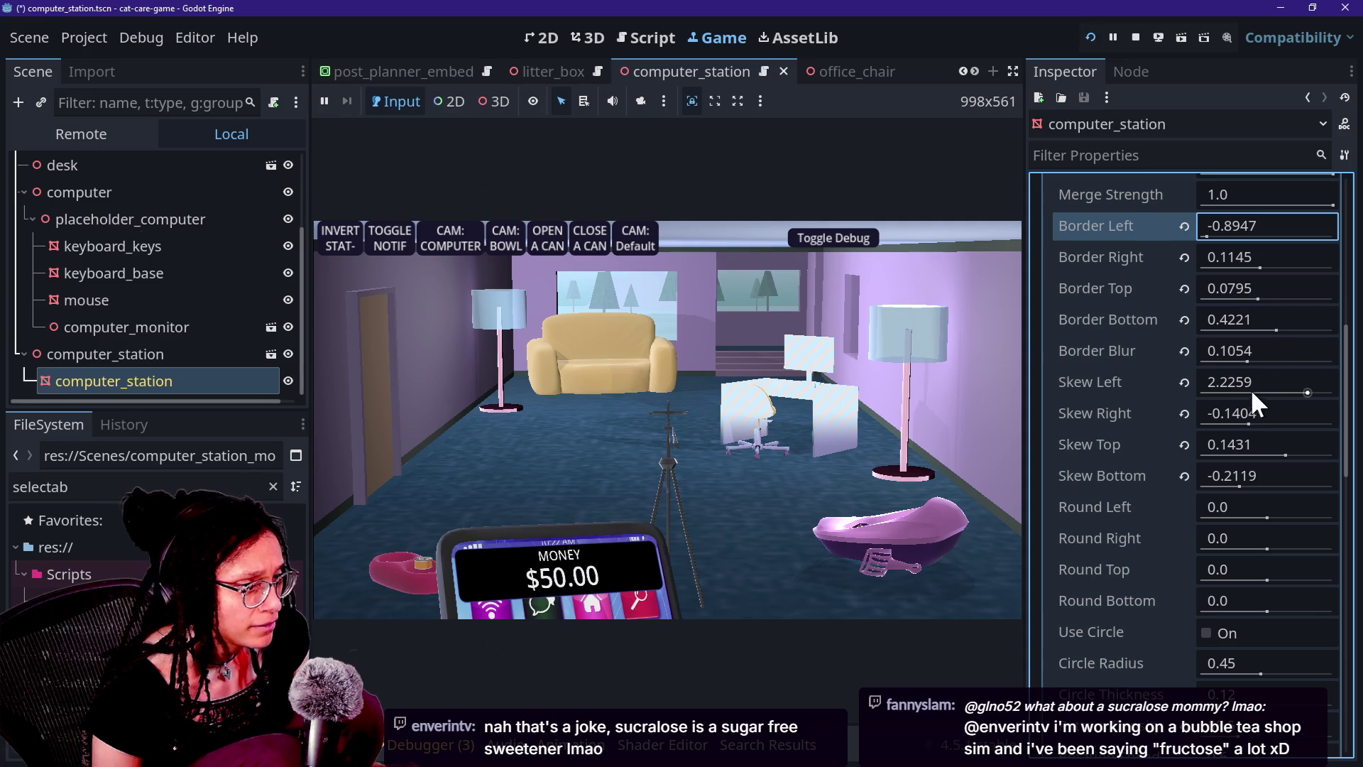
Reduce Skew Left to 1.2097, shift Border Left, and push Border Blur to 0.3, checking the game
mouse_move(1255, 355)
left_mouse_down()
mouse_move(1334, 362)
mouse_move(1213, 355)
mouse_move(1302, 378)
mouse_move(1126, 357)
mouse_move(1255, 372)
left_mouse_up()
mouse_move(1242, 423)
left_mouse_down()
mouse_move(1199, 426)
mouse_move(1272, 449)
mouse_move(1243, 440)
left_mouse_up()
mouse_move(1303, 396)
left_mouse_down()
mouse_move(1267, 392)
mouse_move(1288, 412)
mouse_move(1270, 407)
mouse_move(1221, 449)
mouse_move(1254, 453)
mouse_move(1240, 480)
mouse_move(1254, 488)
mouse_move(1251, 458)
left_mouse_up()
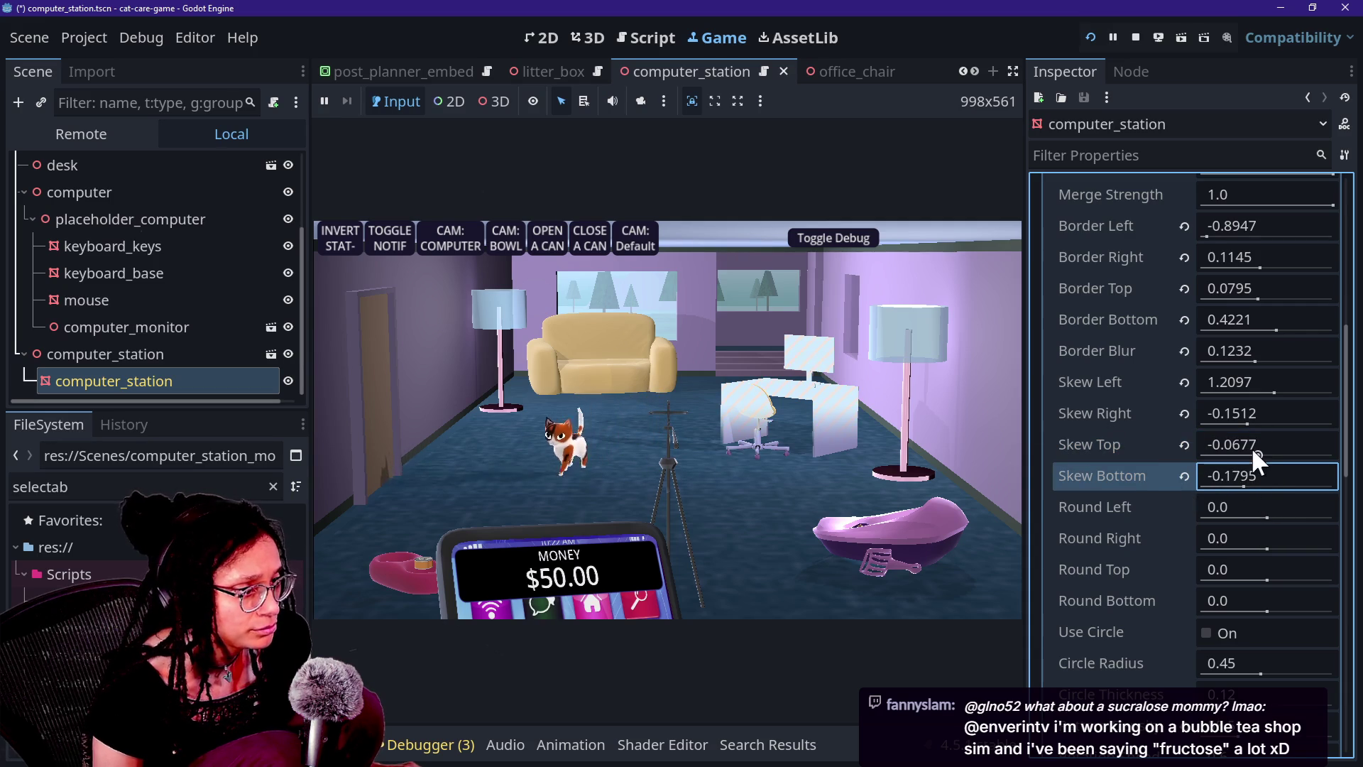
left_click(982, 509)
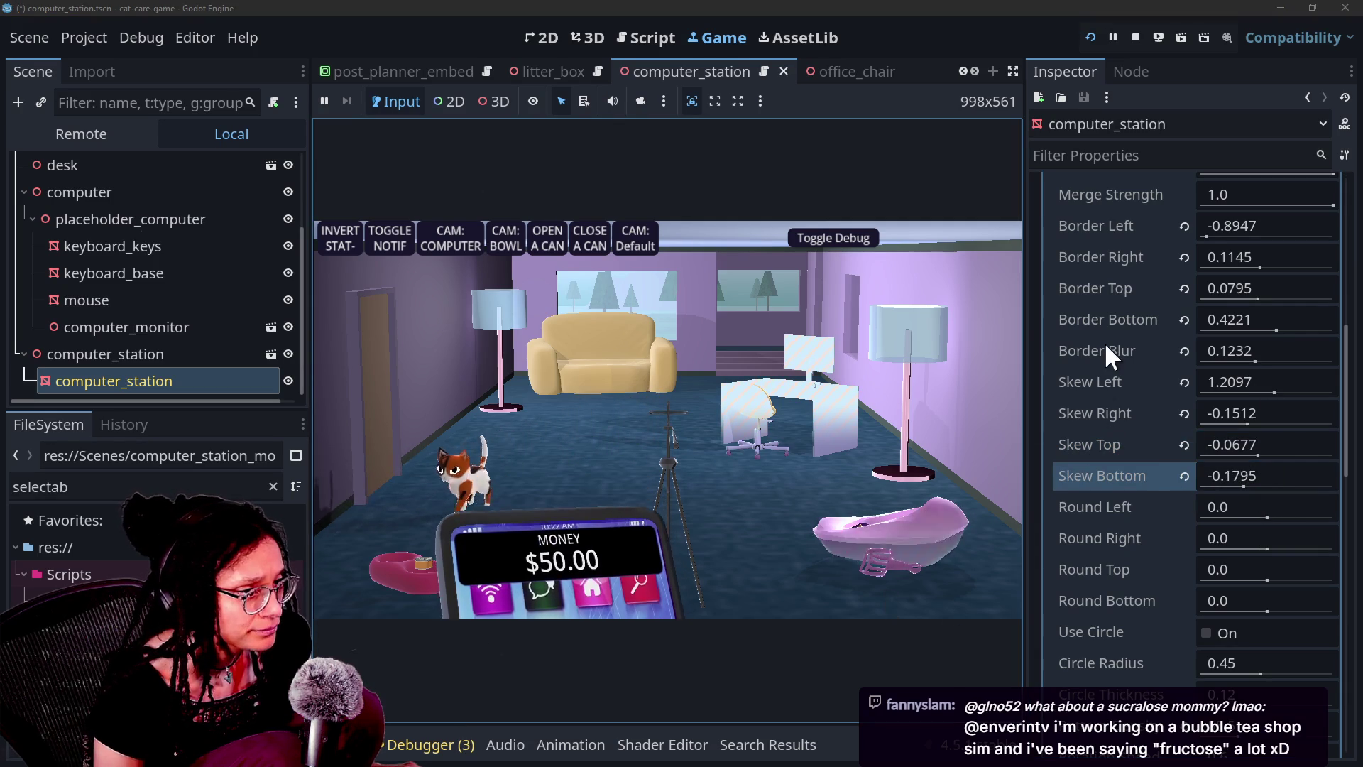
mouse_move(1205, 227)
left_mouse_down()
mouse_move(1229, 226)
mouse_move(1173, 238)
mouse_move(1235, 267)
mouse_move(1228, 303)
mouse_move(1271, 302)
mouse_move(1273, 329)
mouse_move(1214, 327)
mouse_move(1266, 333)
mouse_move(1256, 330)
left_mouse_up()
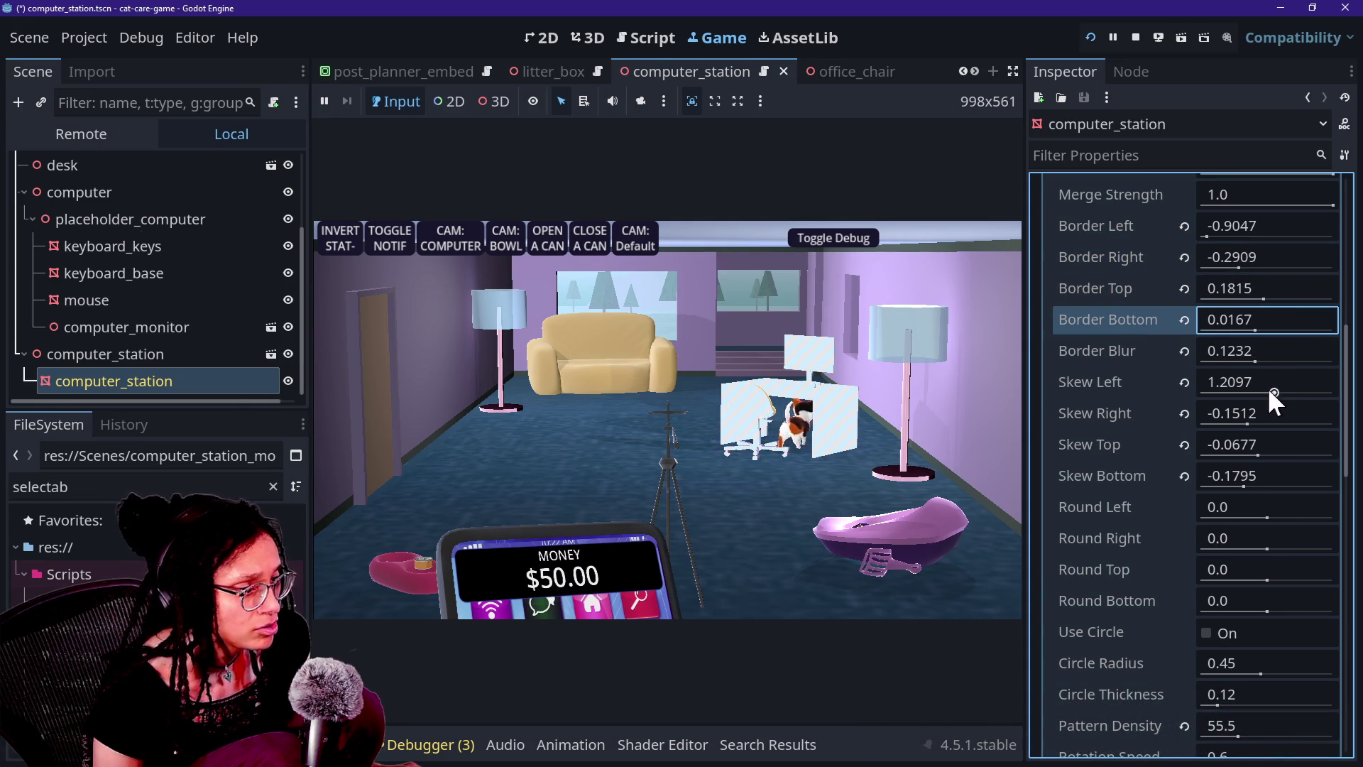
mouse_move(1254, 360)
left_mouse_down()
mouse_move(1304, 364)
mouse_move(1190, 371)
mouse_move(1281, 263)
left_mouse_up()
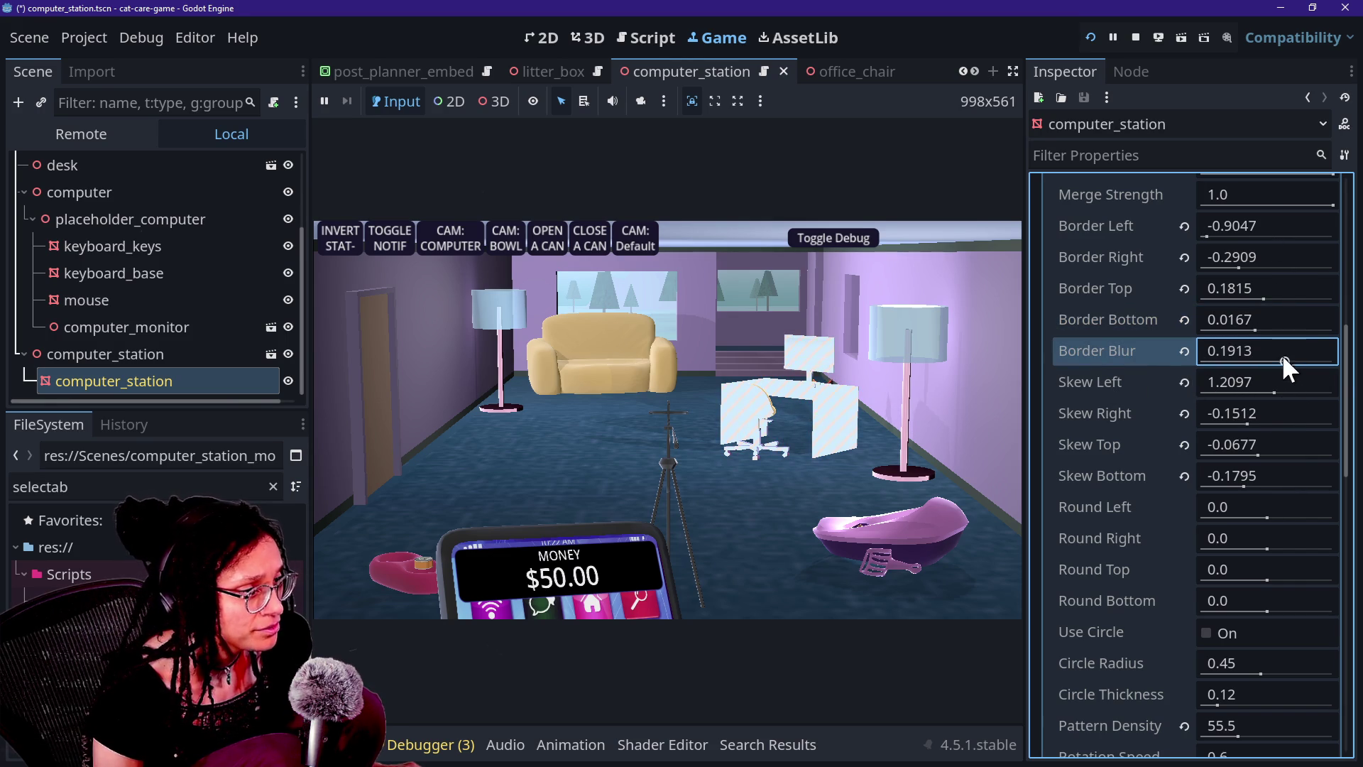
left_click_drag(1283, 356, 1342, 362)
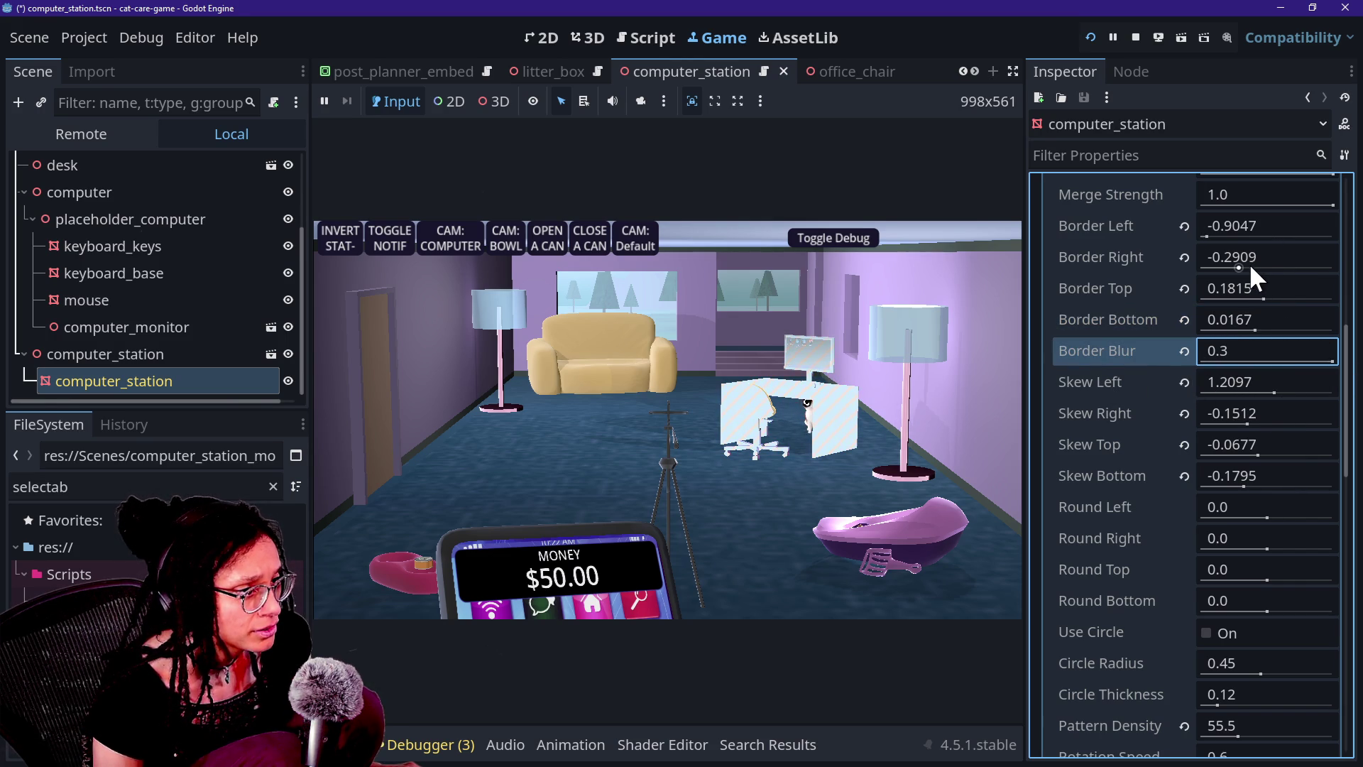
Set Border Top to 0.4545, sweep Border Blur down to 0.0, and adjust Skew Top to 0.0837
left_click_drag(1243, 300, 1278, 298)
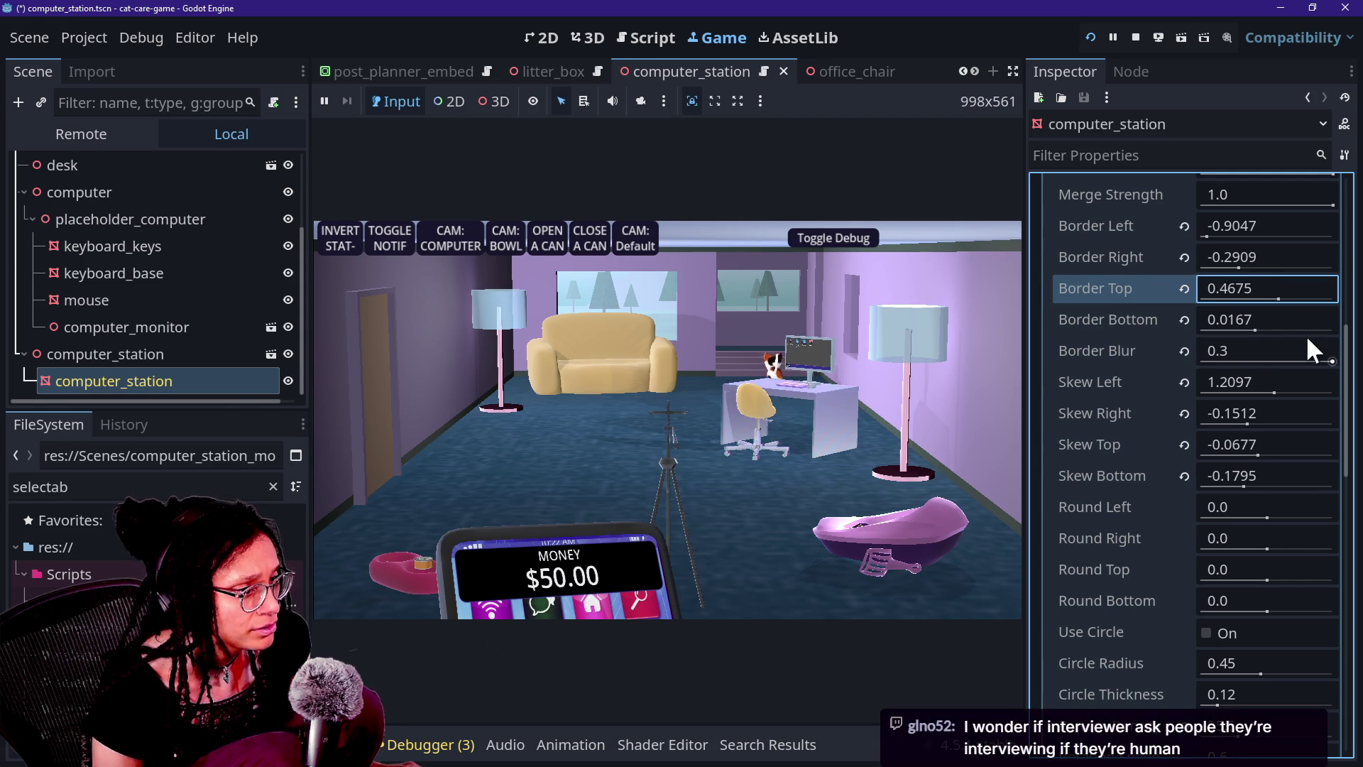
mouse_move(1332, 354)
left_mouse_down()
mouse_move(1157, 355)
mouse_move(1346, 399)
mouse_move(1264, 361)
mouse_move(1256, 318)
mouse_move(1291, 301)
mouse_move(1267, 301)
left_mouse_up()
left_click(1283, 294)
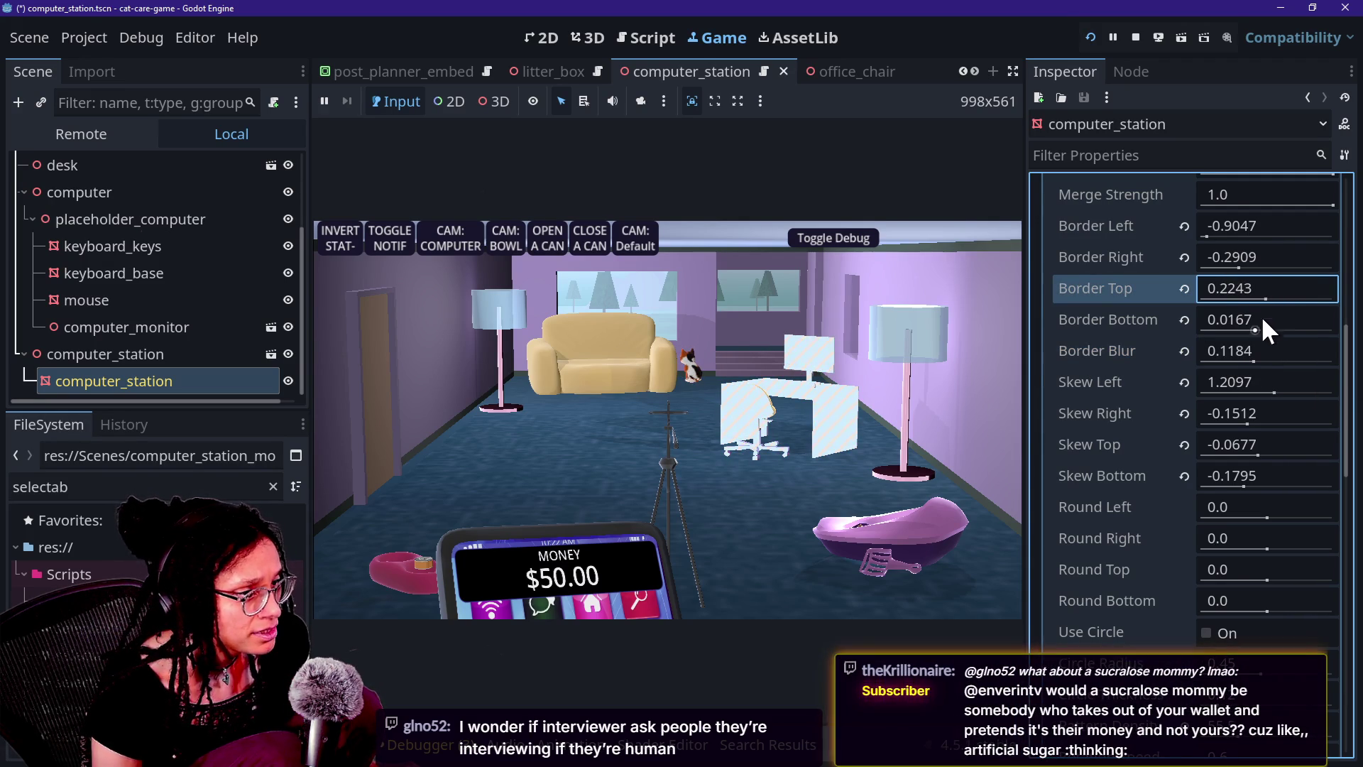
mouse_move(1250, 361)
left_mouse_down()
mouse_move(1346, 361)
mouse_move(1143, 345)
mouse_move(1338, 361)
left_mouse_up()
left_click_drag(1259, 293, 1279, 301)
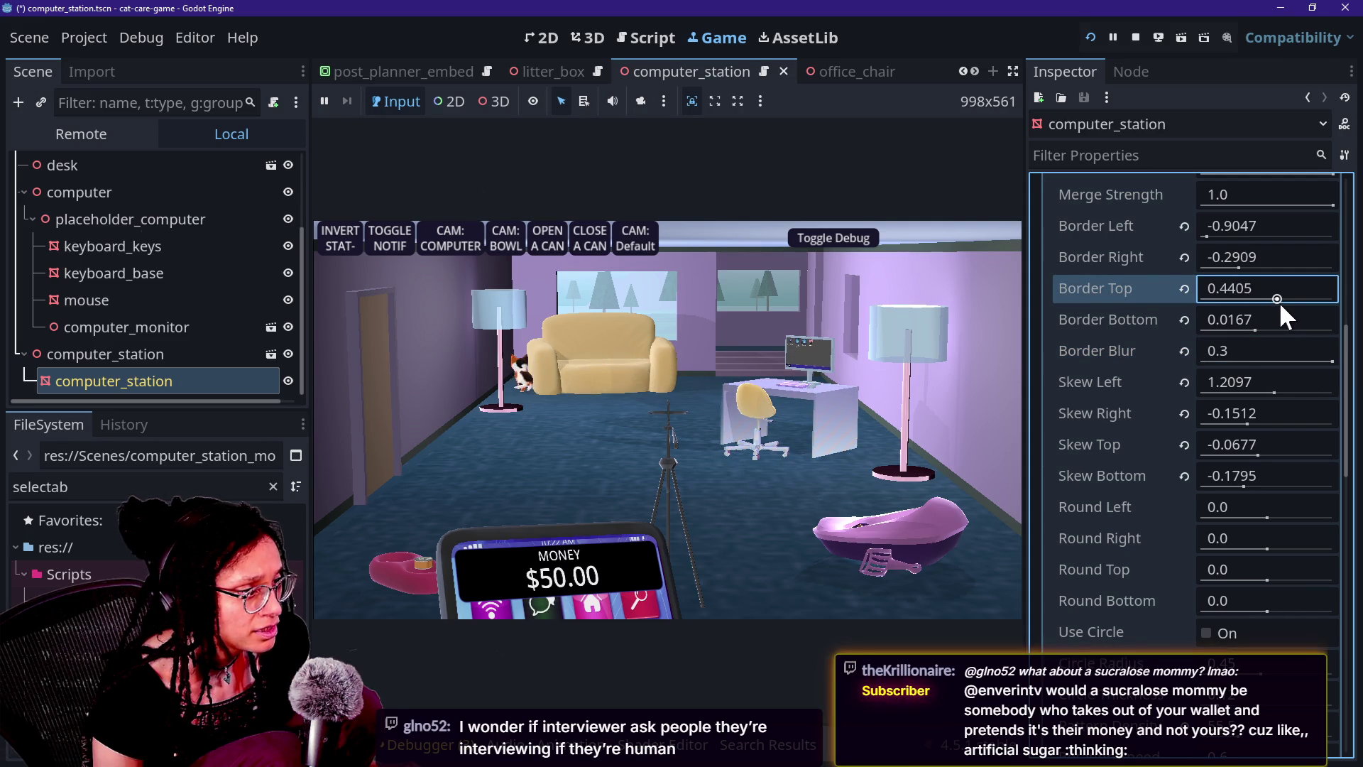
mouse_move(1332, 359)
left_mouse_down()
mouse_move(1218, 361)
mouse_move(1180, 351)
mouse_move(1200, 340)
mouse_move(1303, 367)
mouse_move(1114, 341)
left_mouse_up()
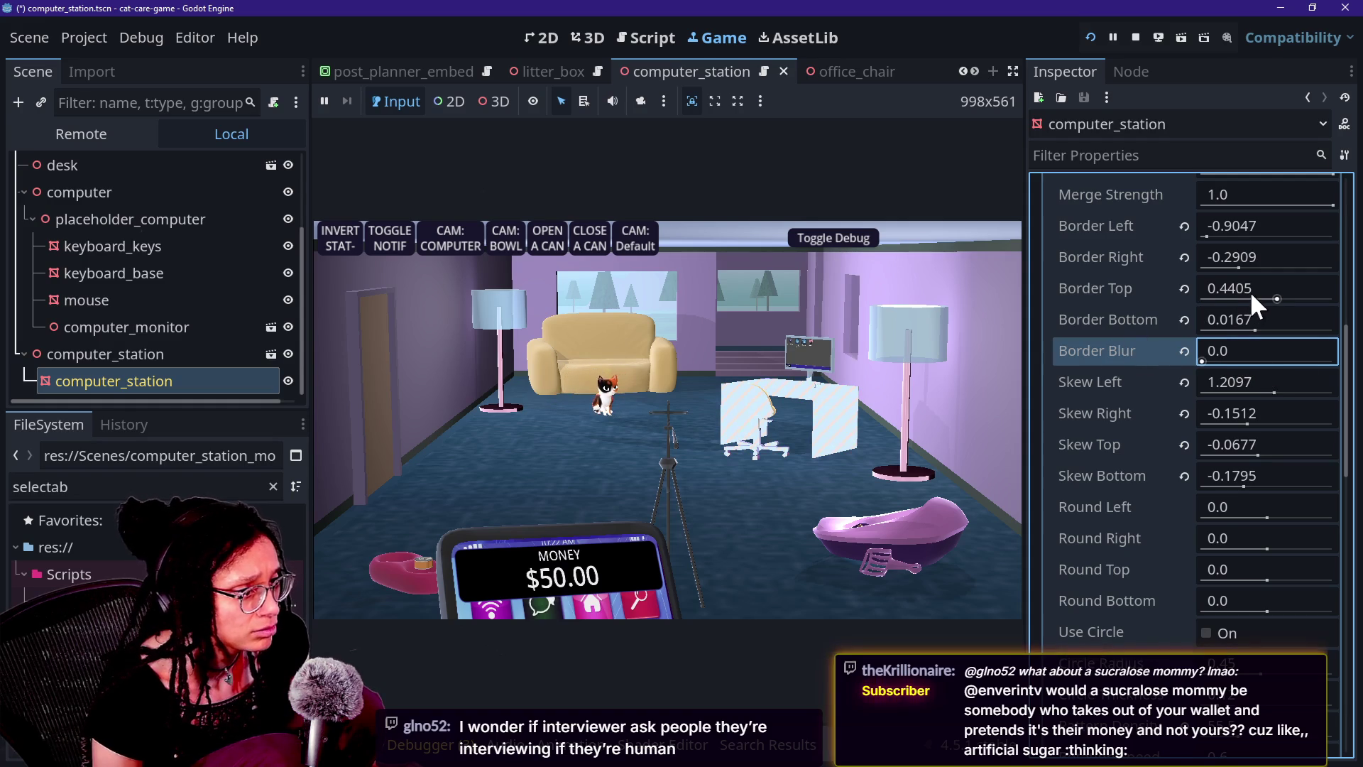
mouse_move(1248, 283)
left_mouse_down()
mouse_move(1278, 284)
mouse_move(1276, 449)
mouse_move(1218, 422)
mouse_move(1249, 422)
mouse_move(1272, 392)
mouse_move(1238, 394)
mouse_move(1256, 399)
left_mouse_up()
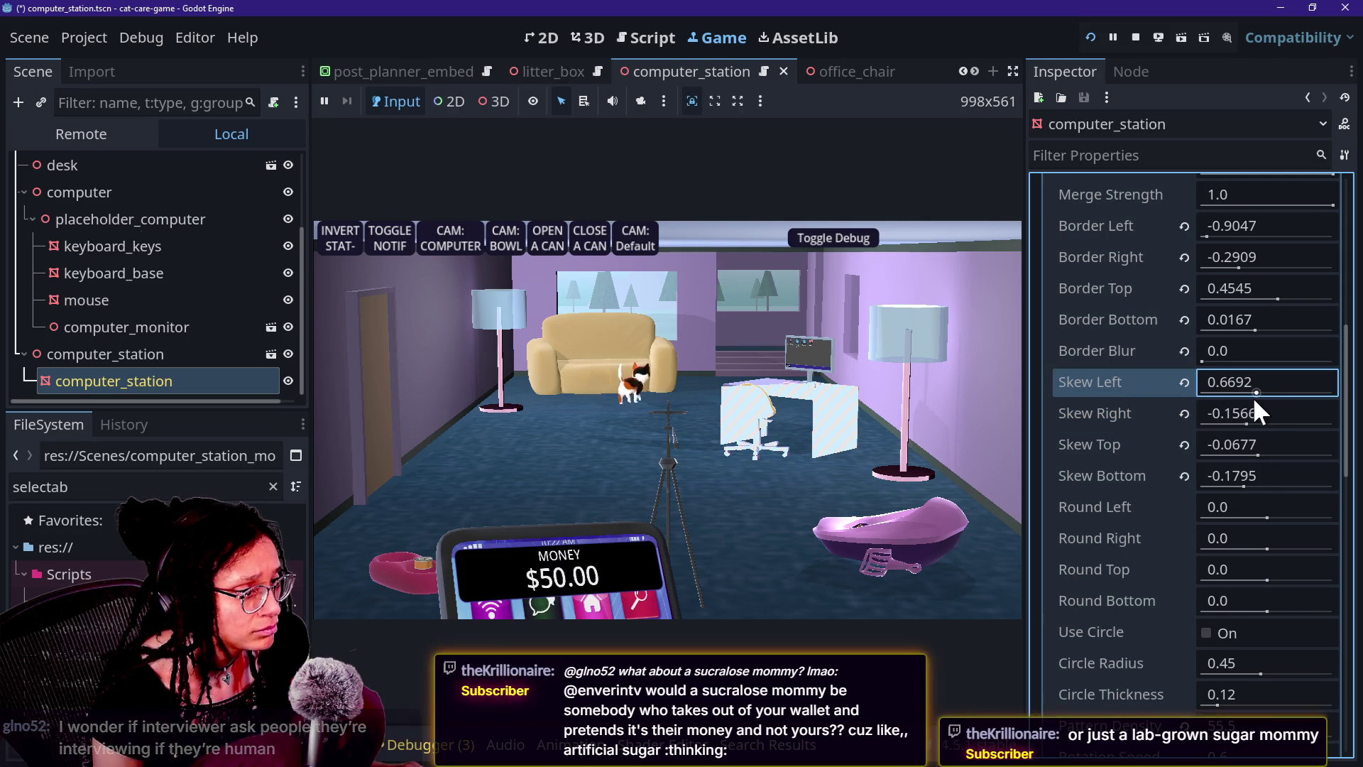
mouse_move(1254, 456)
left_mouse_down()
mouse_move(1296, 454)
mouse_move(1228, 440)
mouse_move(1272, 479)
mouse_move(1240, 459)
mouse_move(1272, 479)
mouse_move(1222, 484)
mouse_move(1315, 488)
mouse_move(1252, 474)
left_mouse_up()
Reset Skew Bottom, Right and Left to zero and widen Border Bottom to 0.3275
left_click(1185, 476)
left_click(1184, 413)
left_click(1185, 382)
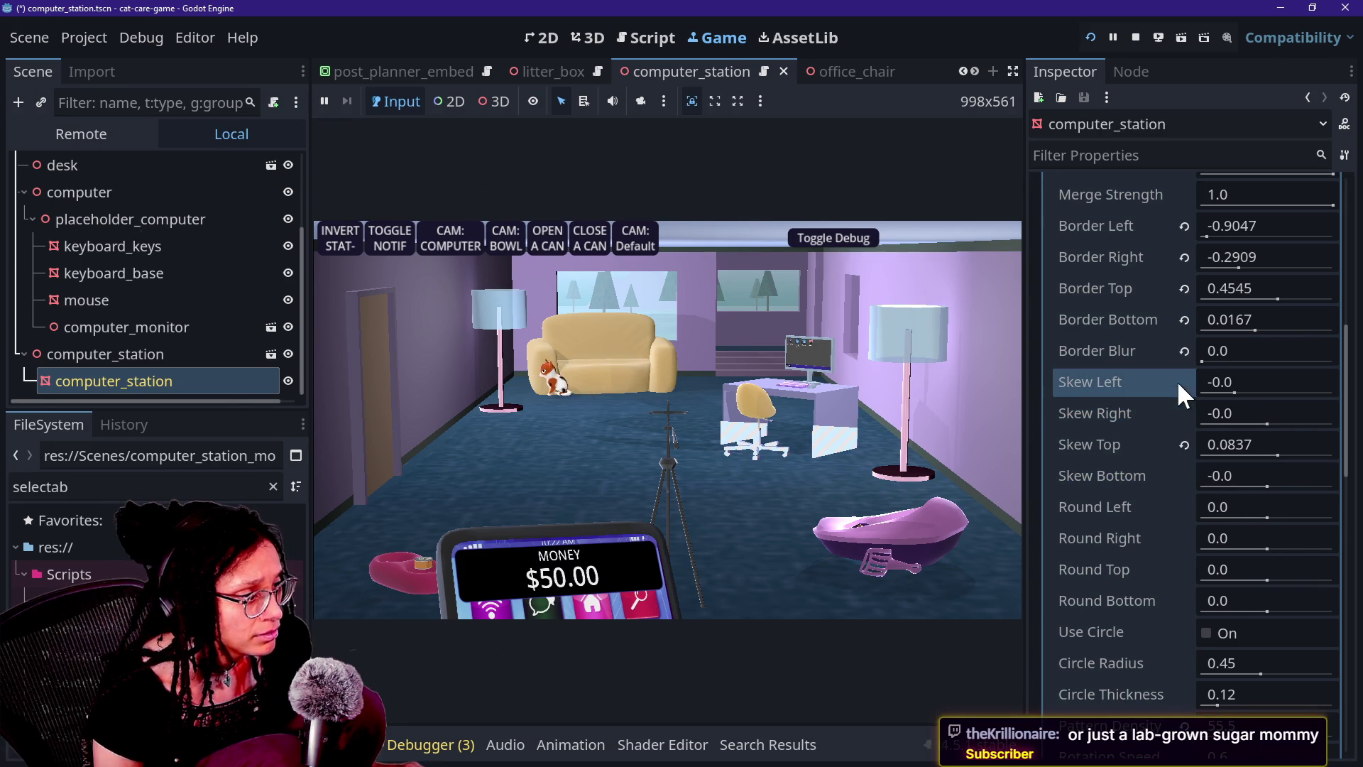
mouse_move(1207, 357)
left_mouse_down()
mouse_move(1335, 364)
mouse_move(1139, 356)
mouse_move(1151, 347)
left_mouse_up()
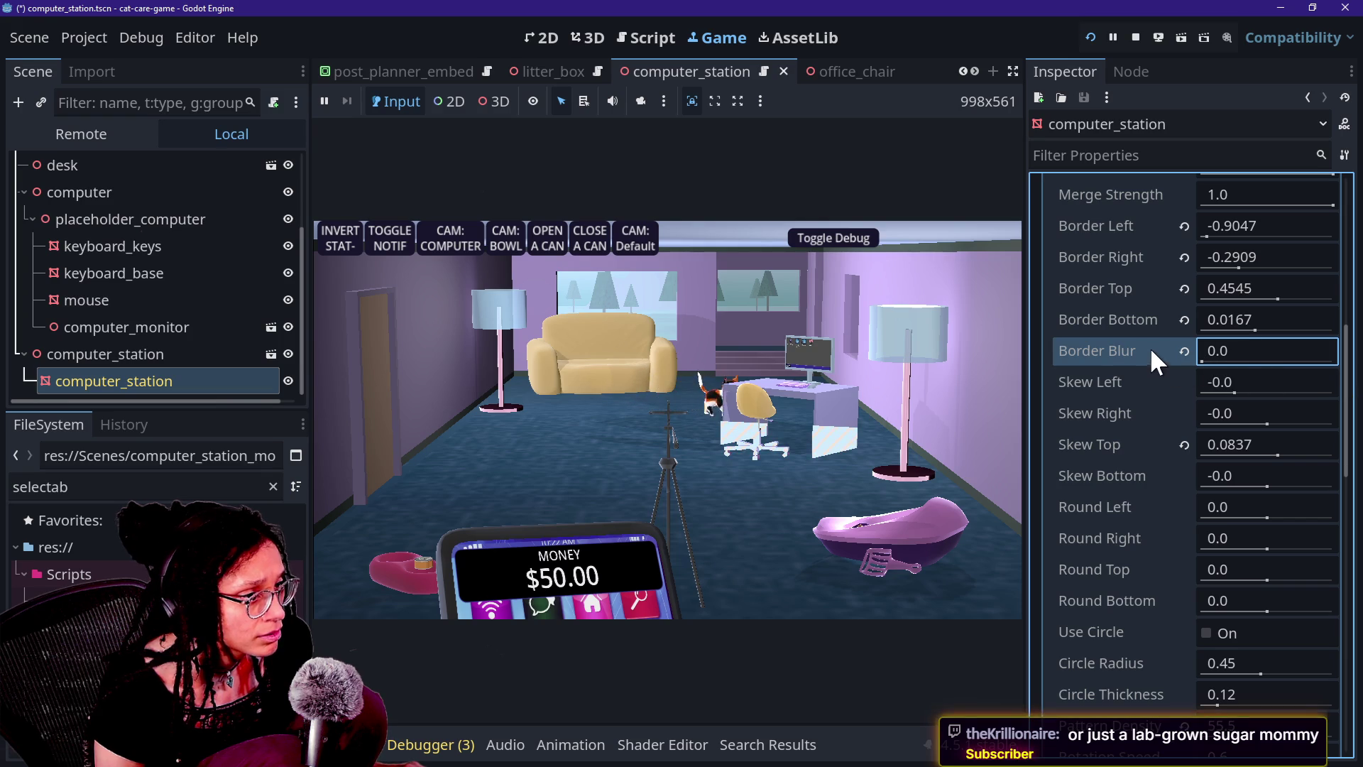
left_click(1259, 326)
mouse_move(1260, 326)
left_mouse_down()
mouse_move(1327, 326)
mouse_move(1273, 320)
left_mouse_up()
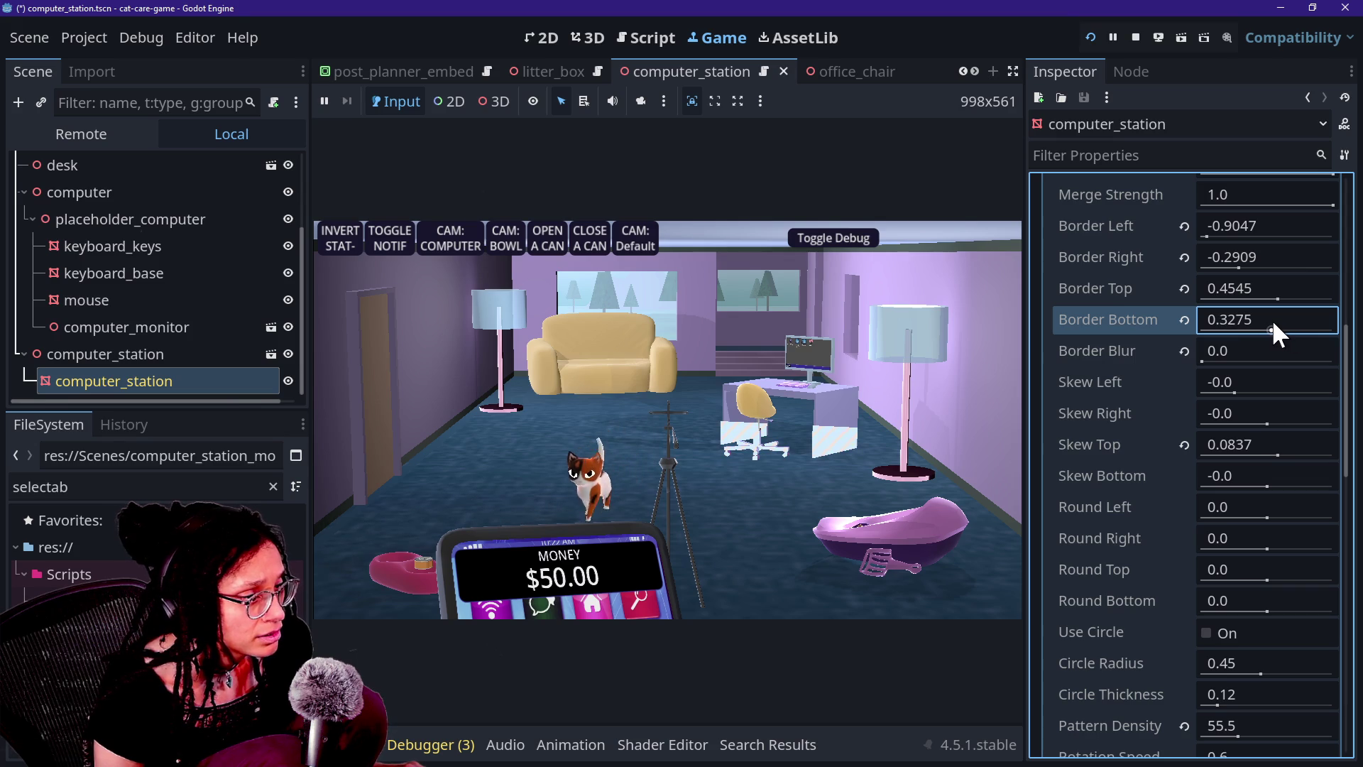
left_click(1239, 268)
Set Border Right to 0.1821 and Border Top to 0.2113, then Border Blur to 0.1038
mouse_move(1236, 266)
left_mouse_down()
mouse_move(1288, 274)
mouse_move(1260, 272)
mouse_move(1239, 238)
mouse_move(1297, 246)
mouse_move(1284, 300)
mouse_move(1267, 296)
left_mouse_up()
mouse_move(1216, 352)
left_mouse_down()
mouse_move(1272, 352)
mouse_move(1150, 353)
left_mouse_up()
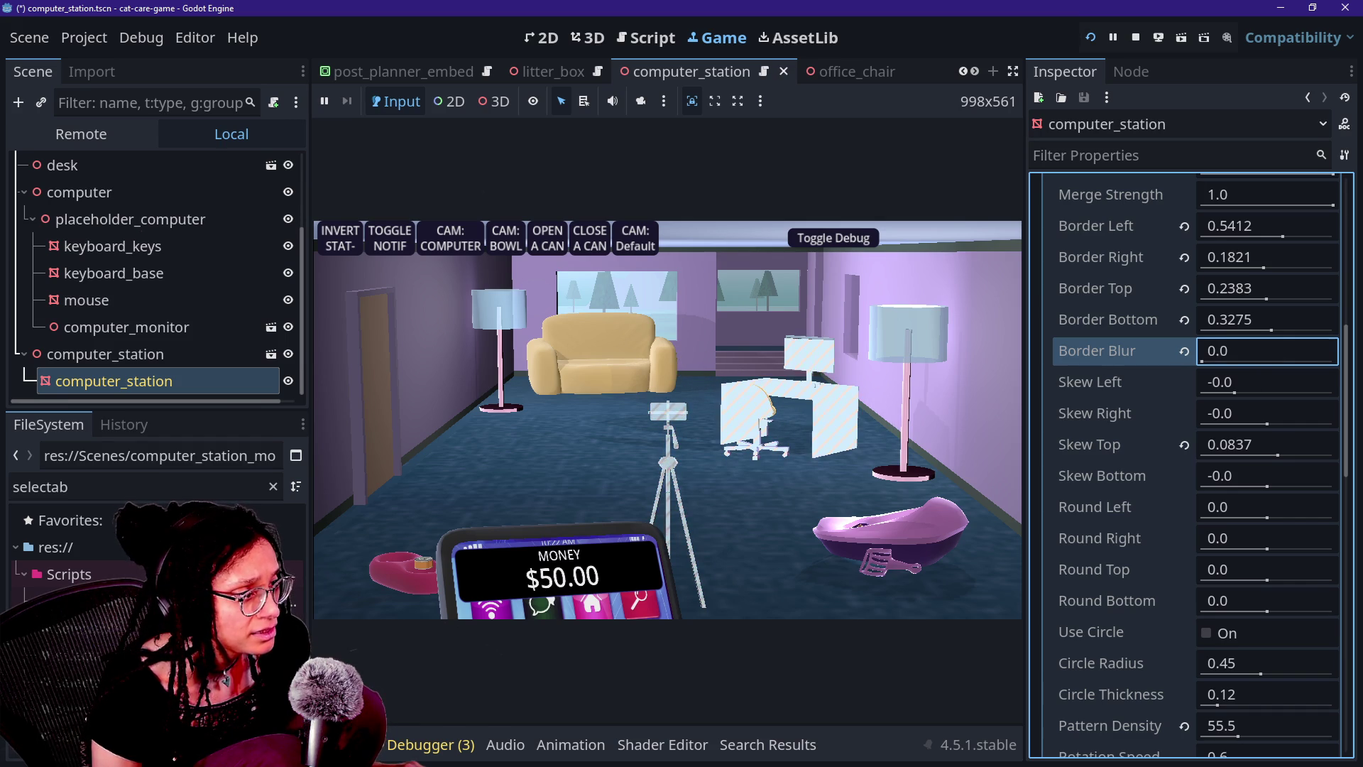
left_click_drag(1256, 297, 1255, 318)
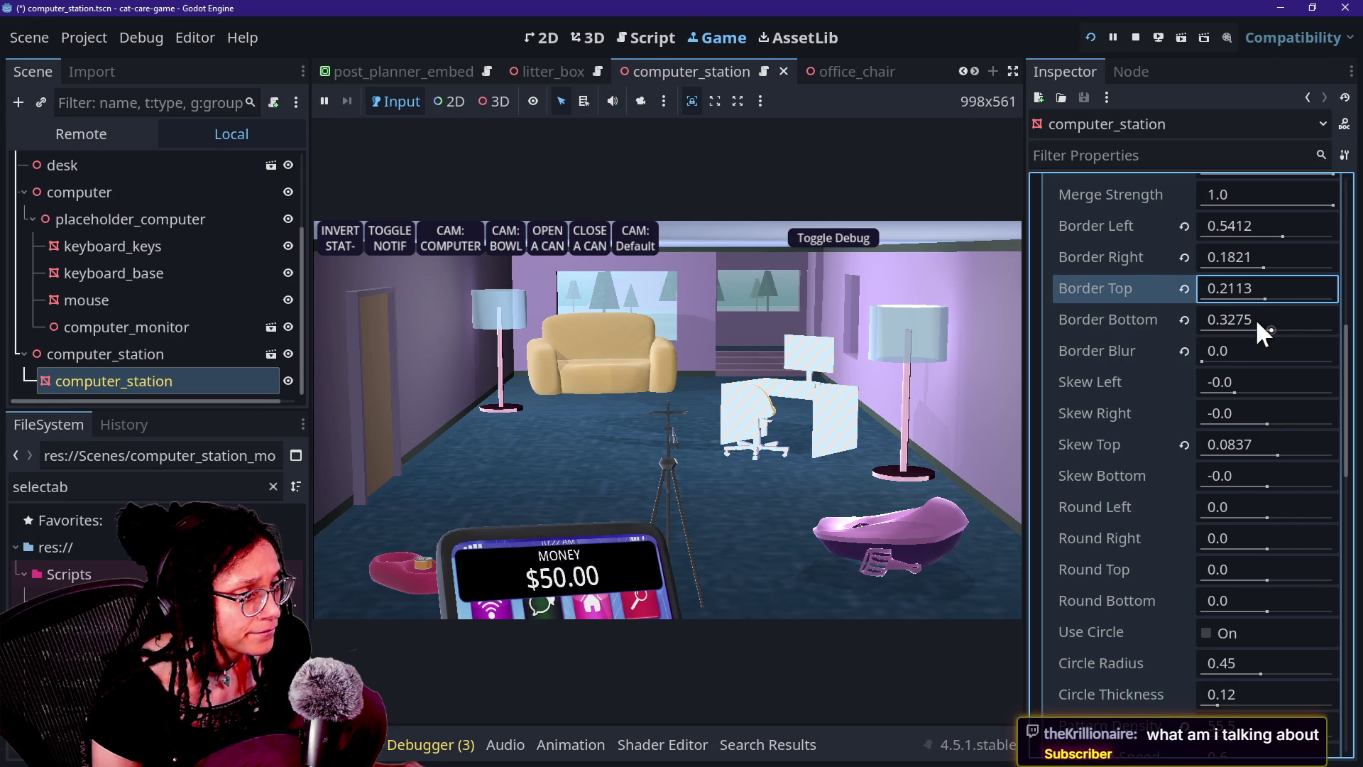
left_click(1212, 355)
mouse_move(1267, 351)
left_mouse_down()
mouse_move(1250, 351)
mouse_move(1332, 351)
mouse_move(1208, 351)
mouse_move(1332, 350)
left_mouse_up()
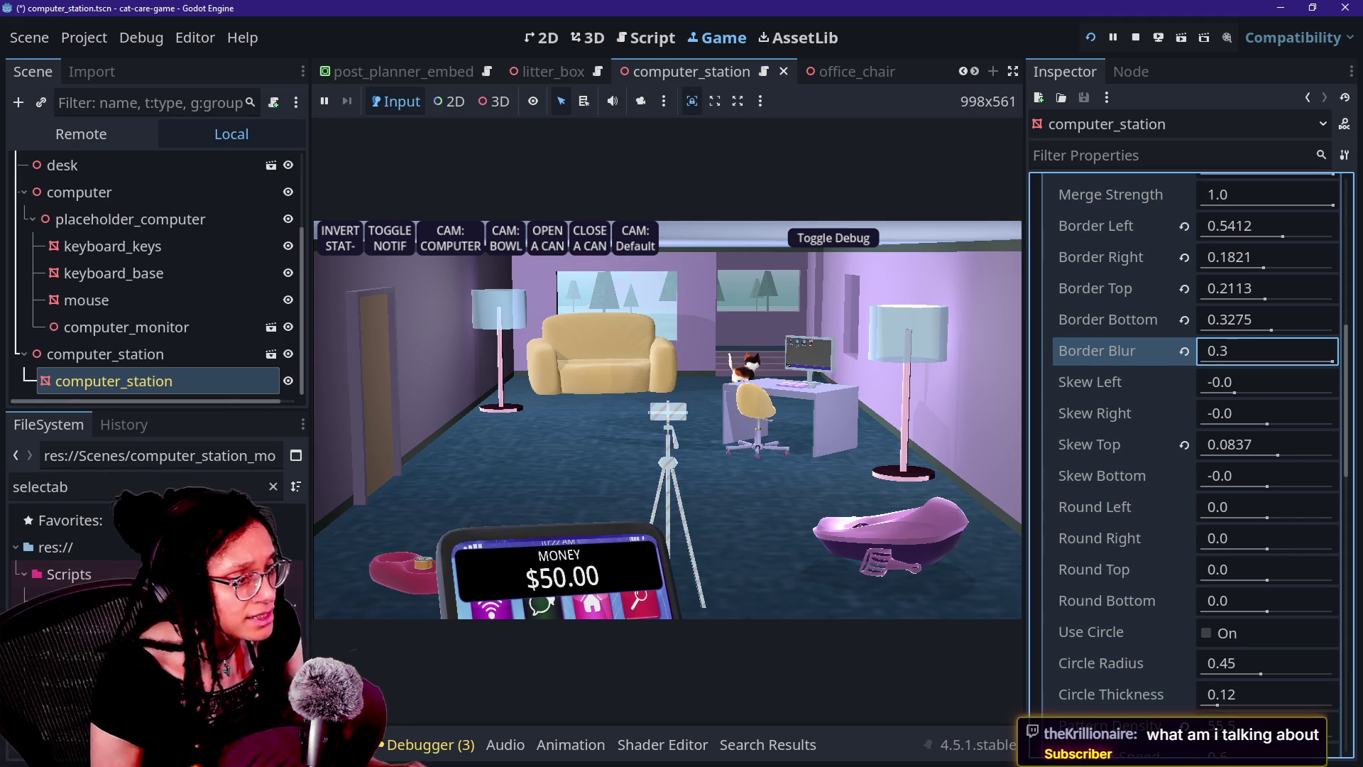
mouse_move(1333, 362)
left_mouse_down()
mouse_move(1290, 359)
mouse_move(1225, 387)
mouse_move(1235, 414)
left_mouse_up()
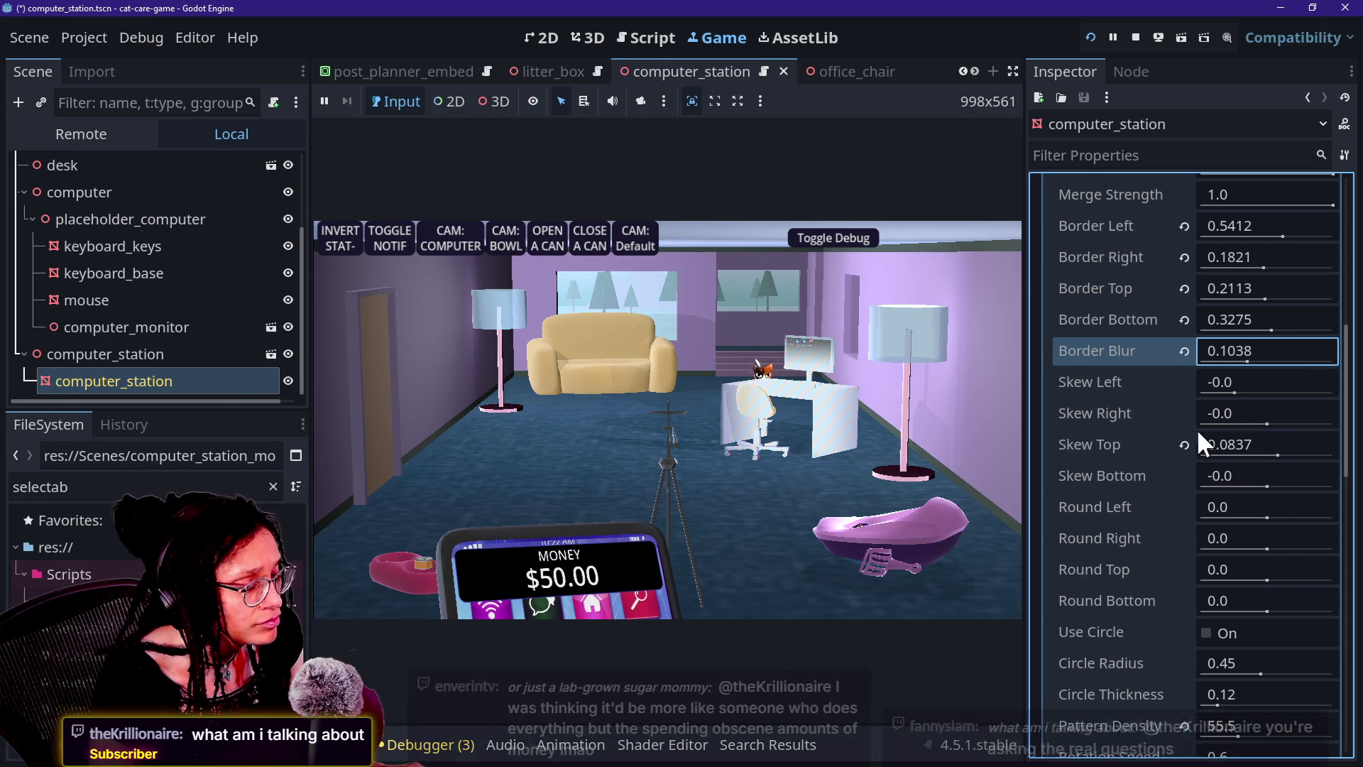
Show the outline shader code in the bottom panel beneath the running game
left_click(378, 752)
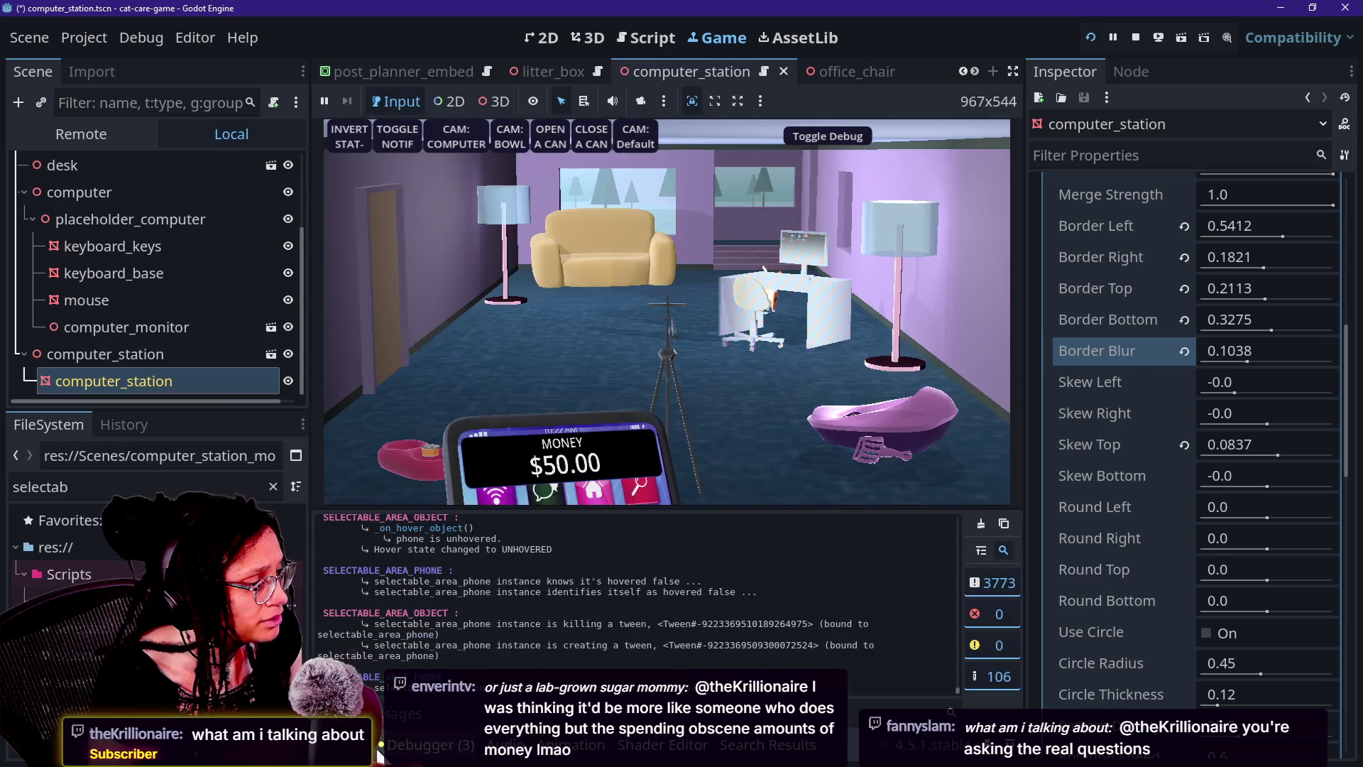
left_click(378, 744)
left_click(663, 744)
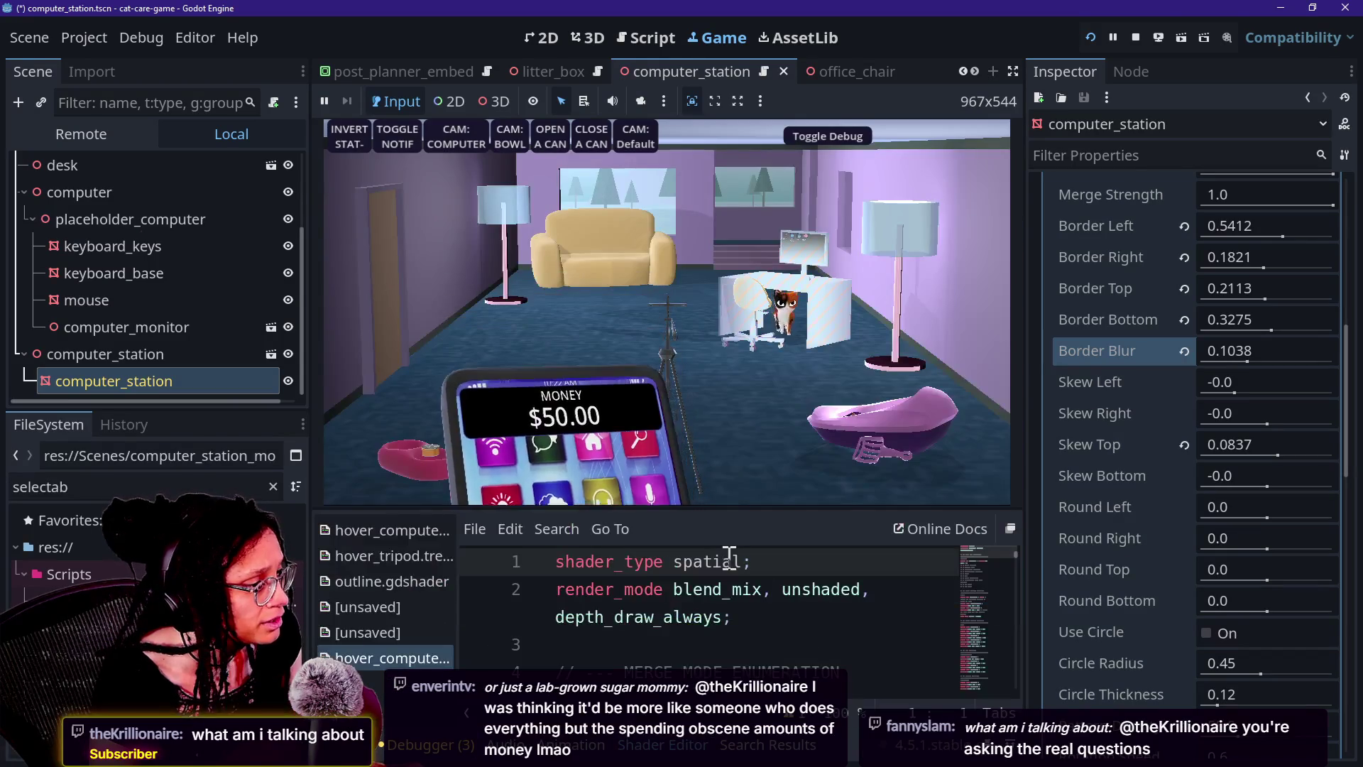
left_click(744, 475)
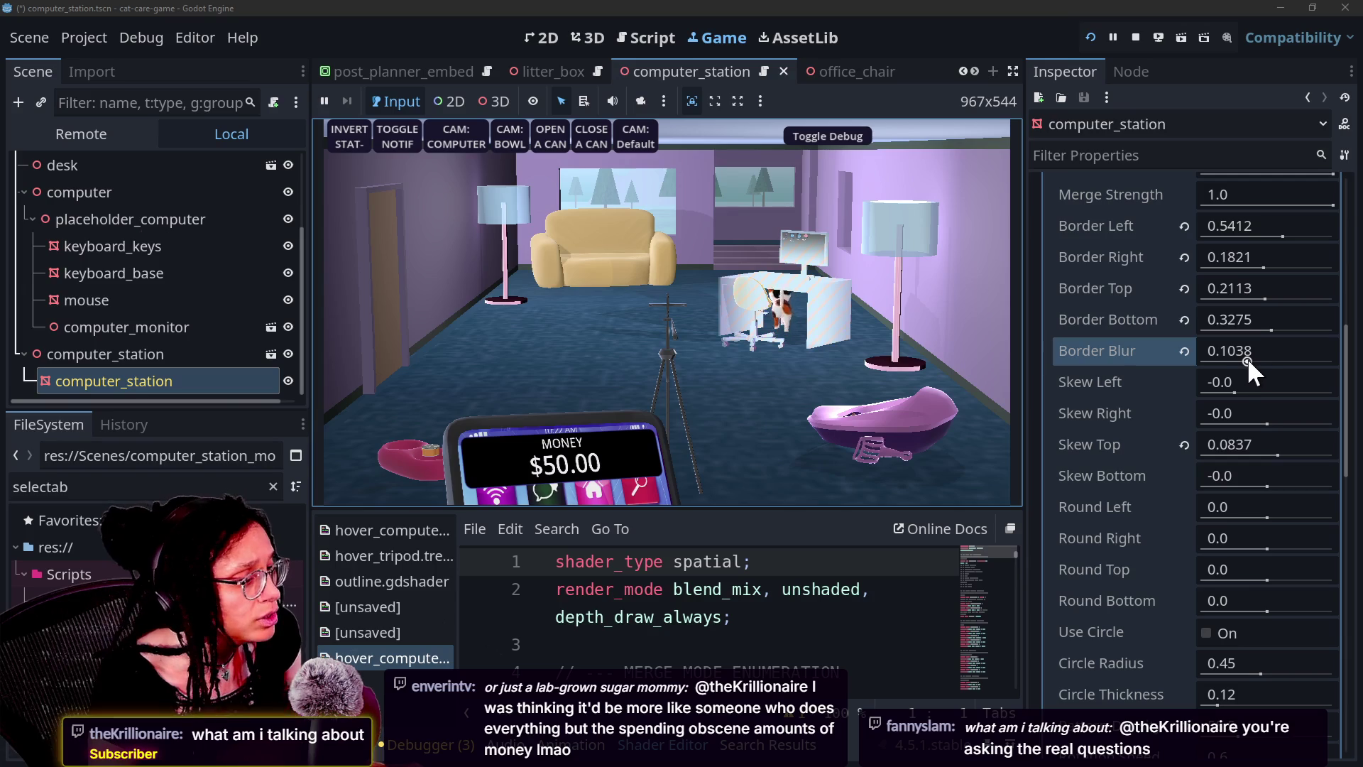
Set the outline's Border Blur to 0.3 and Overall Opacity to 0.0
mouse_move(1247, 361)
left_mouse_down()
mouse_move(1232, 361)
mouse_move(1334, 359)
mouse_move(1230, 363)
mouse_move(1359, 374)
left_mouse_up()
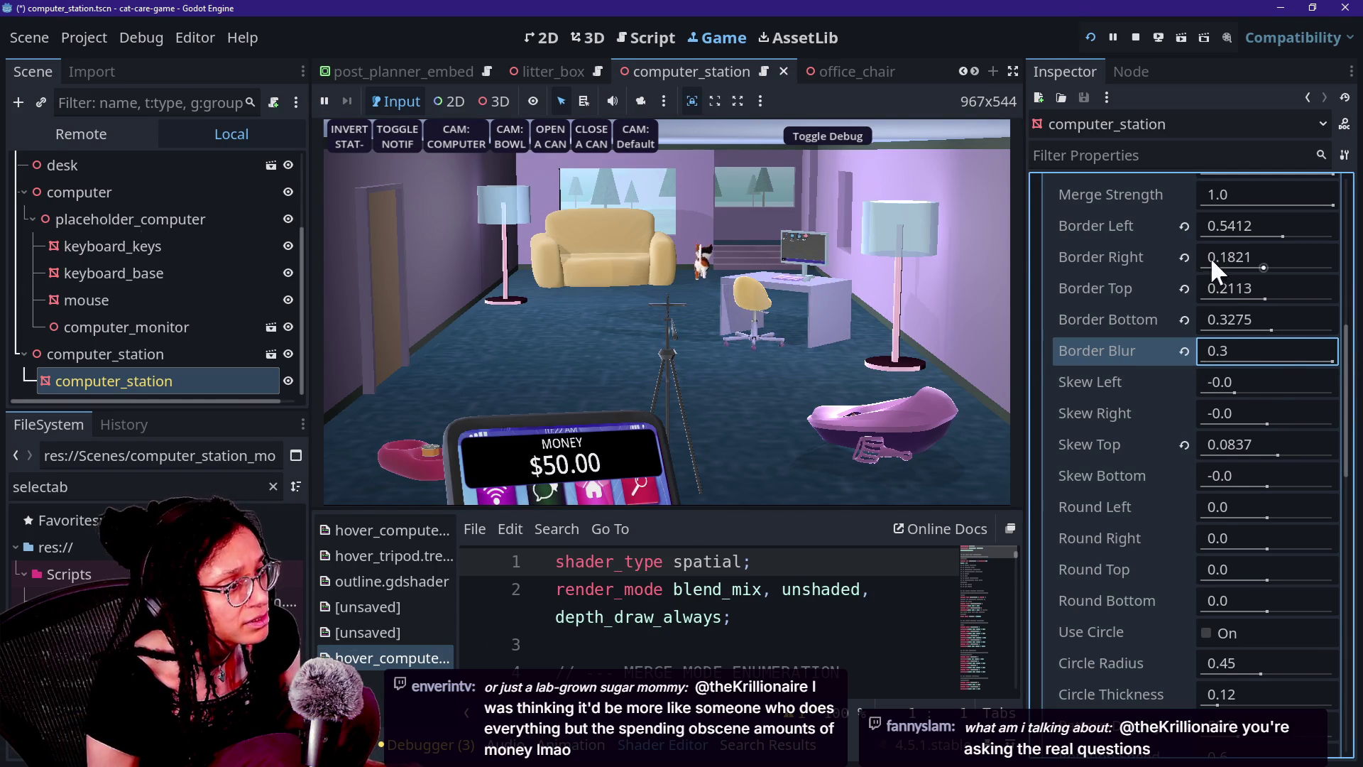
scroll(1164, 317, "up", 3)
mouse_move(1328, 382)
left_mouse_down()
mouse_move(1093, 415)
mouse_move(1102, 403)
left_mouse_up()
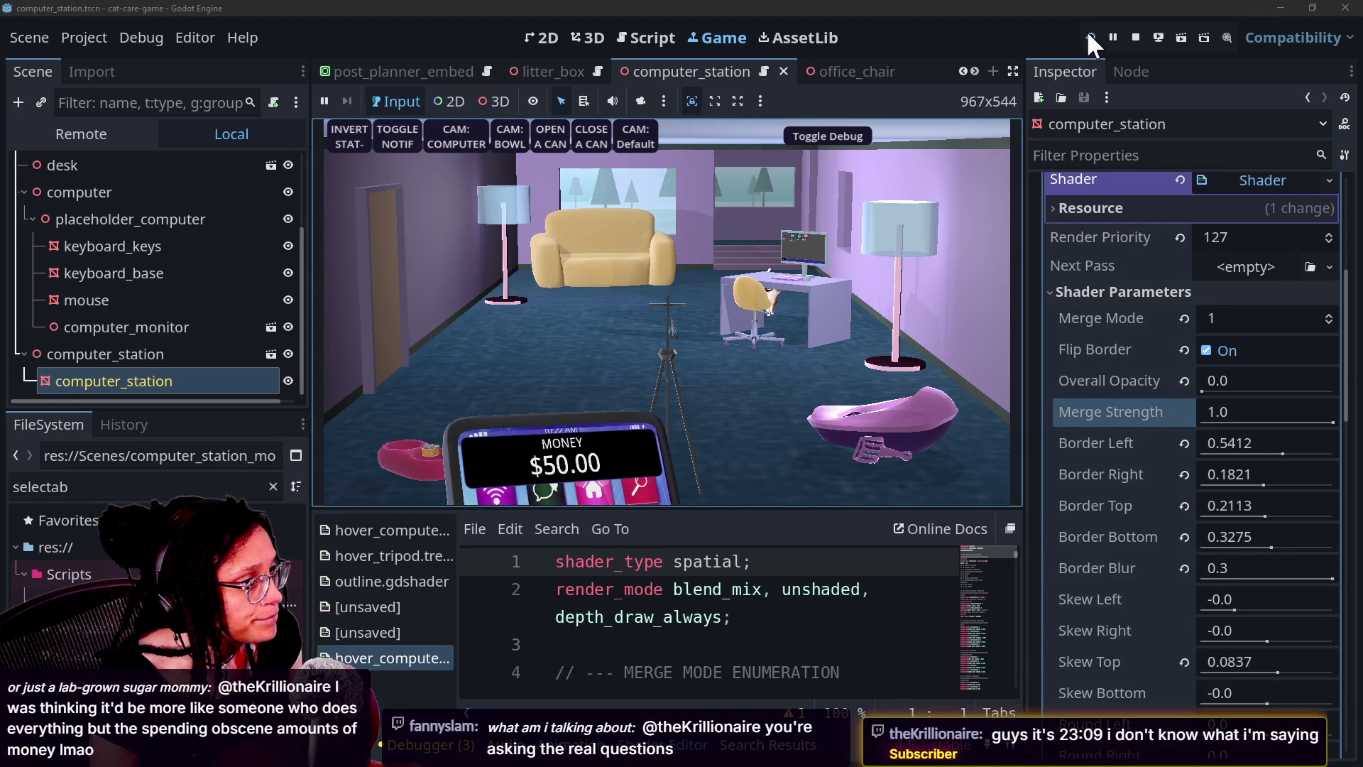
Relaunch the game and bring up the Selectable_ComputerStation script
scroll(1183, 399, "up", 3)
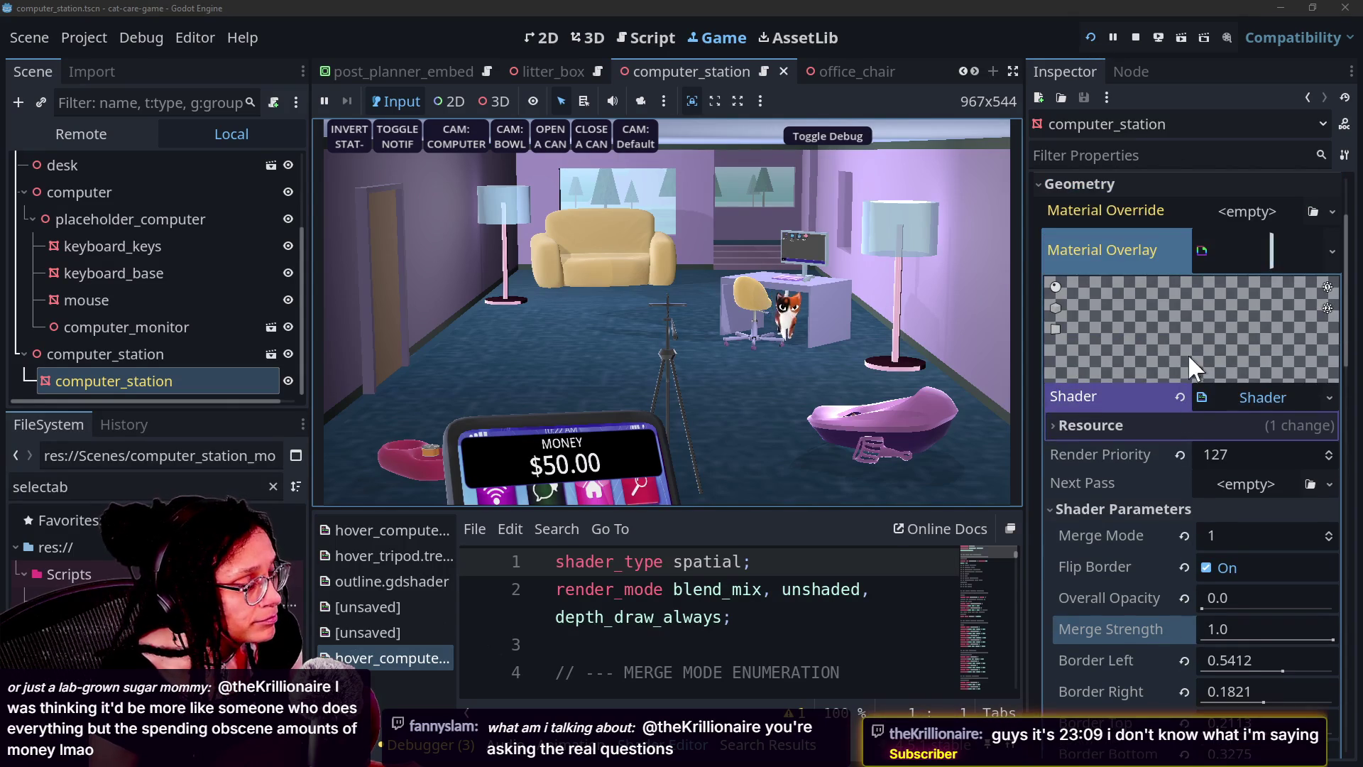
left_click(1090, 40)
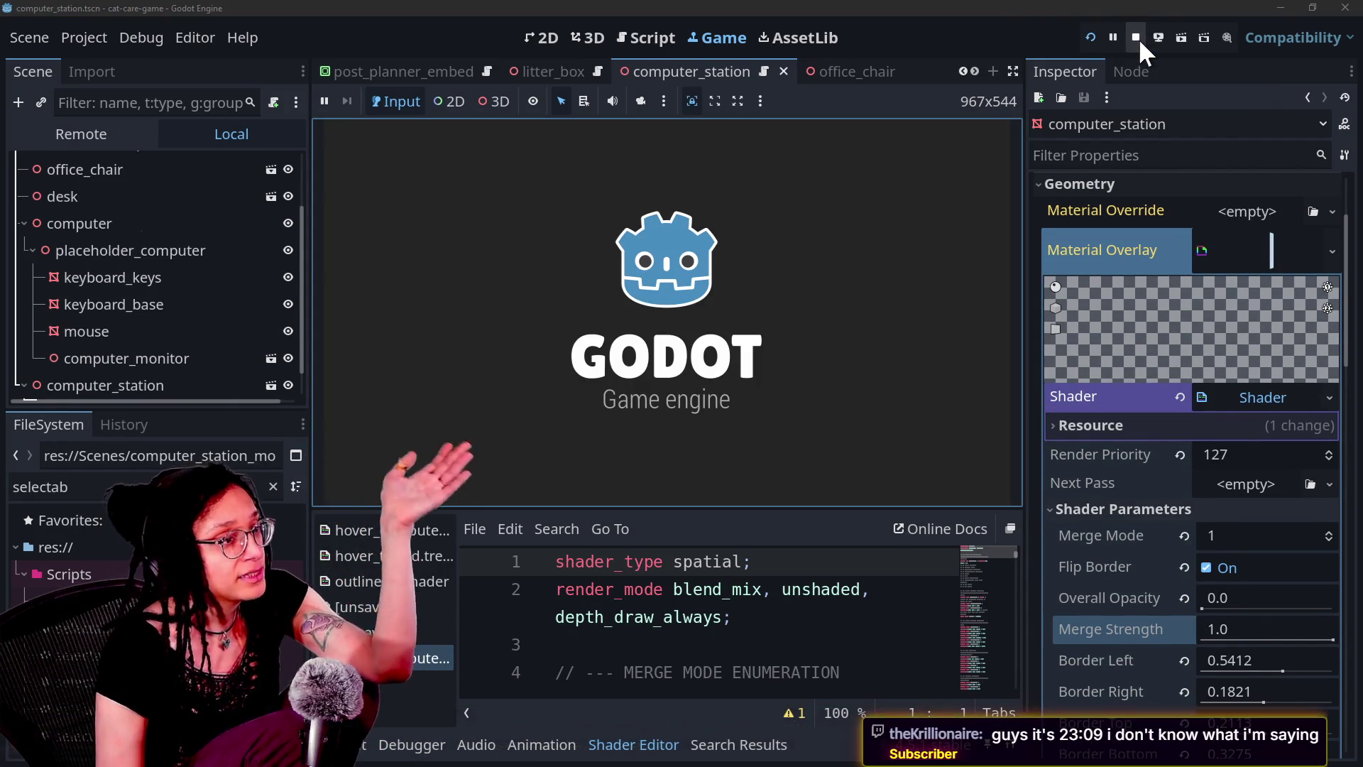
left_click(666, 39)
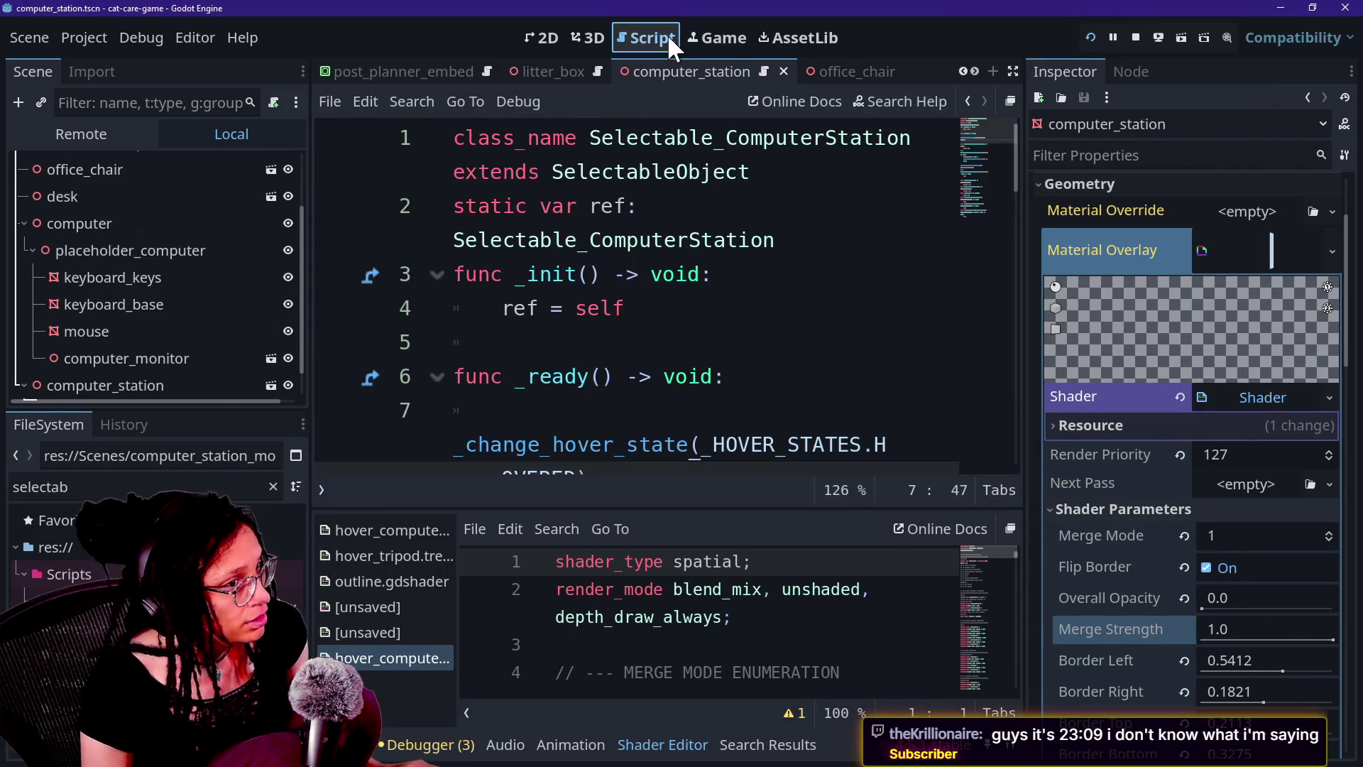
Delete the hover state call and its empty line 7 from the computer_station script
scroll(692, 329, "down", 3)
scroll(691, 328, "up", 1)
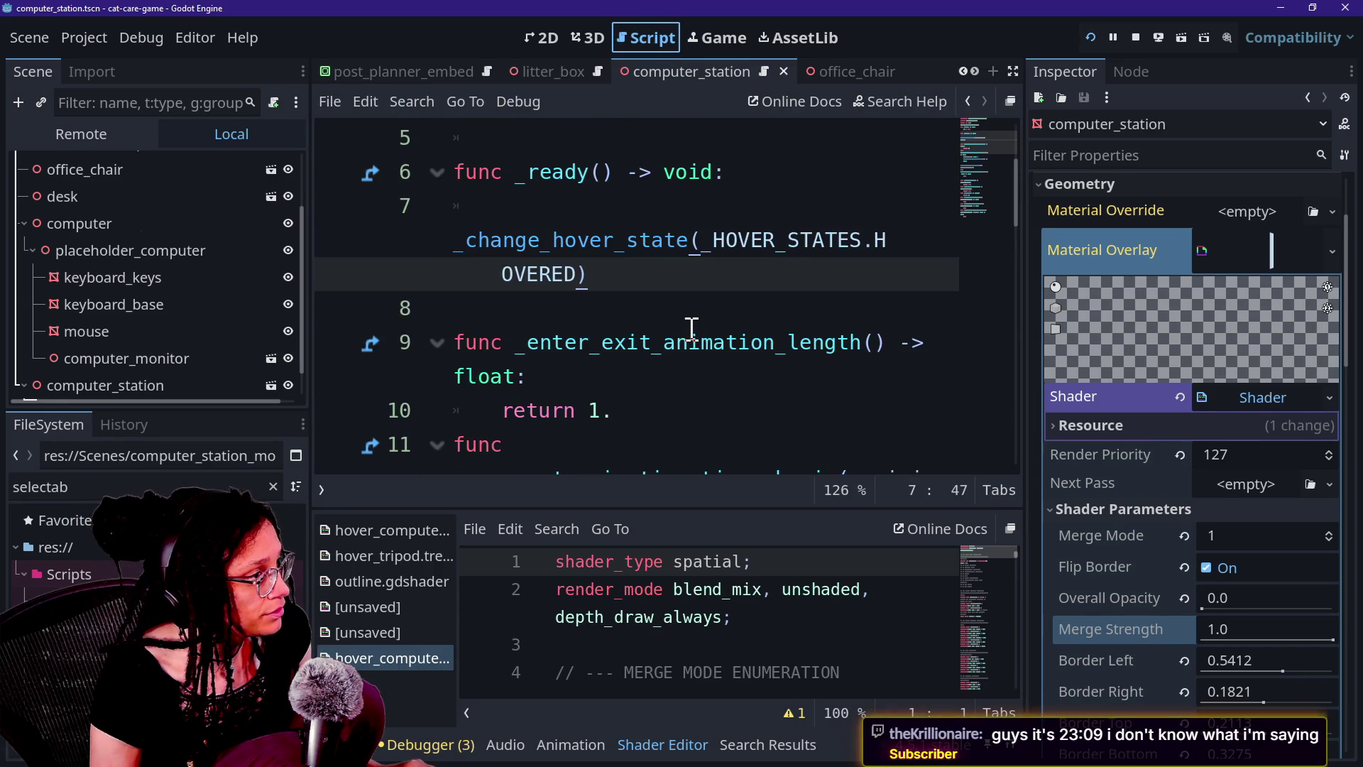
mouse_move(630, 286)
left_mouse_down()
mouse_move(587, 244)
mouse_move(624, 213)
left_mouse_up()
key("BackSpace")
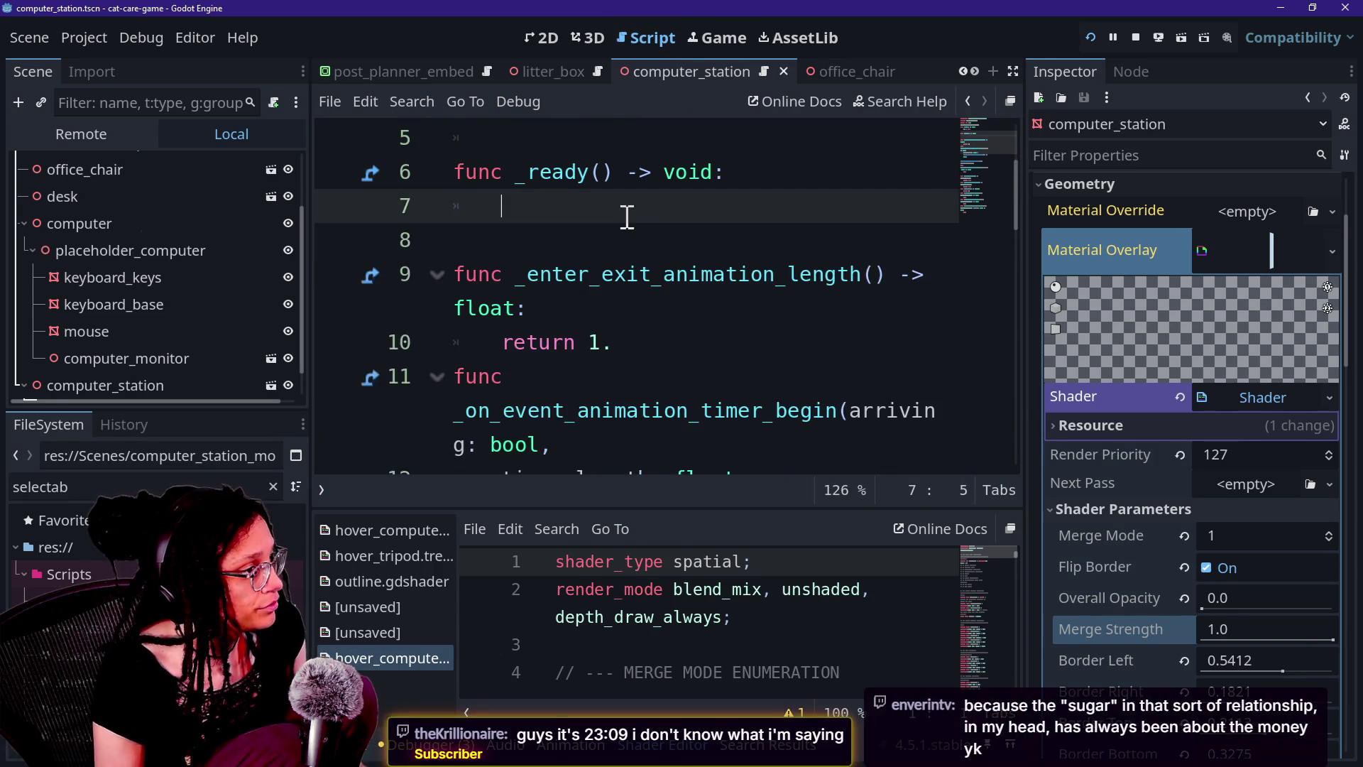
key("BackSpace")
Delete the leftover _ready function line and blank line 5, then run the game to test
left_click_drag(732, 165, 719, 158)
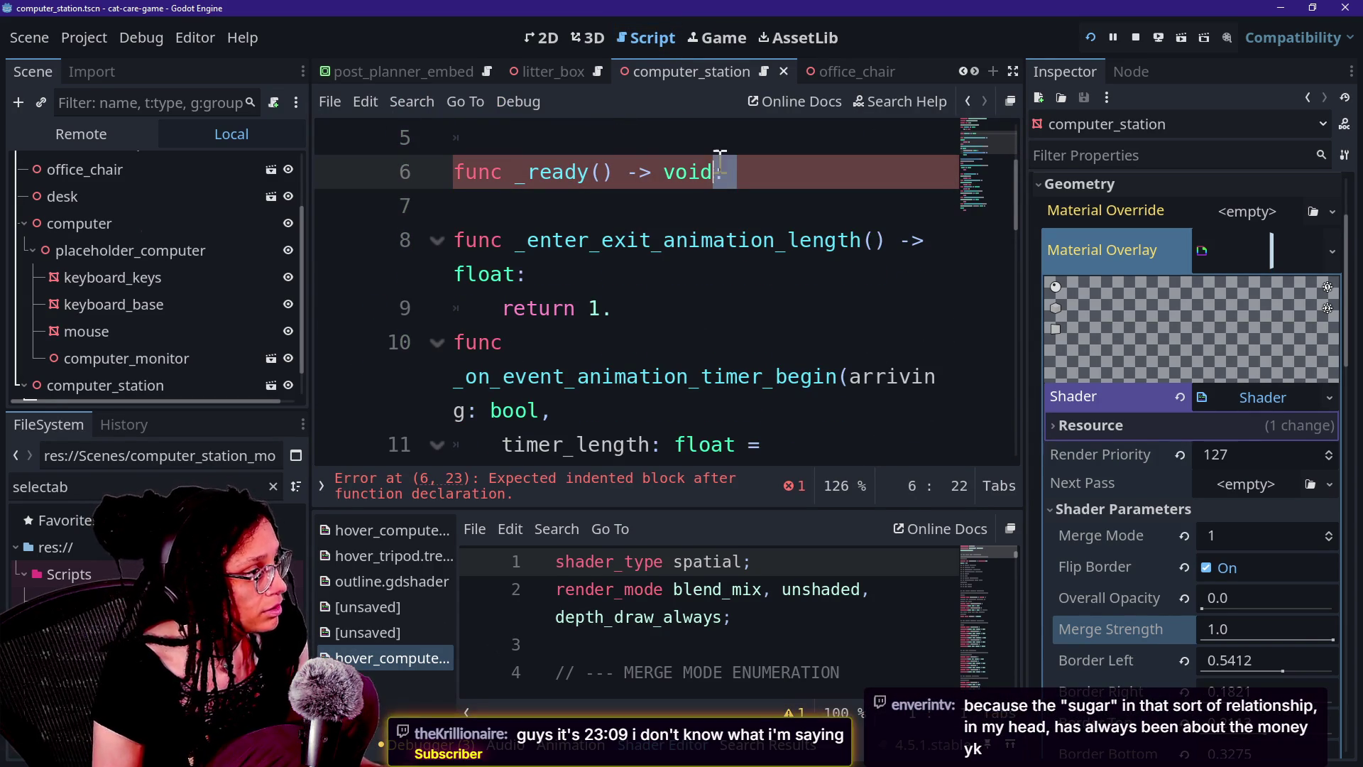
triple_click(742, 172)
key("BackSpace")
key("BackSpace")
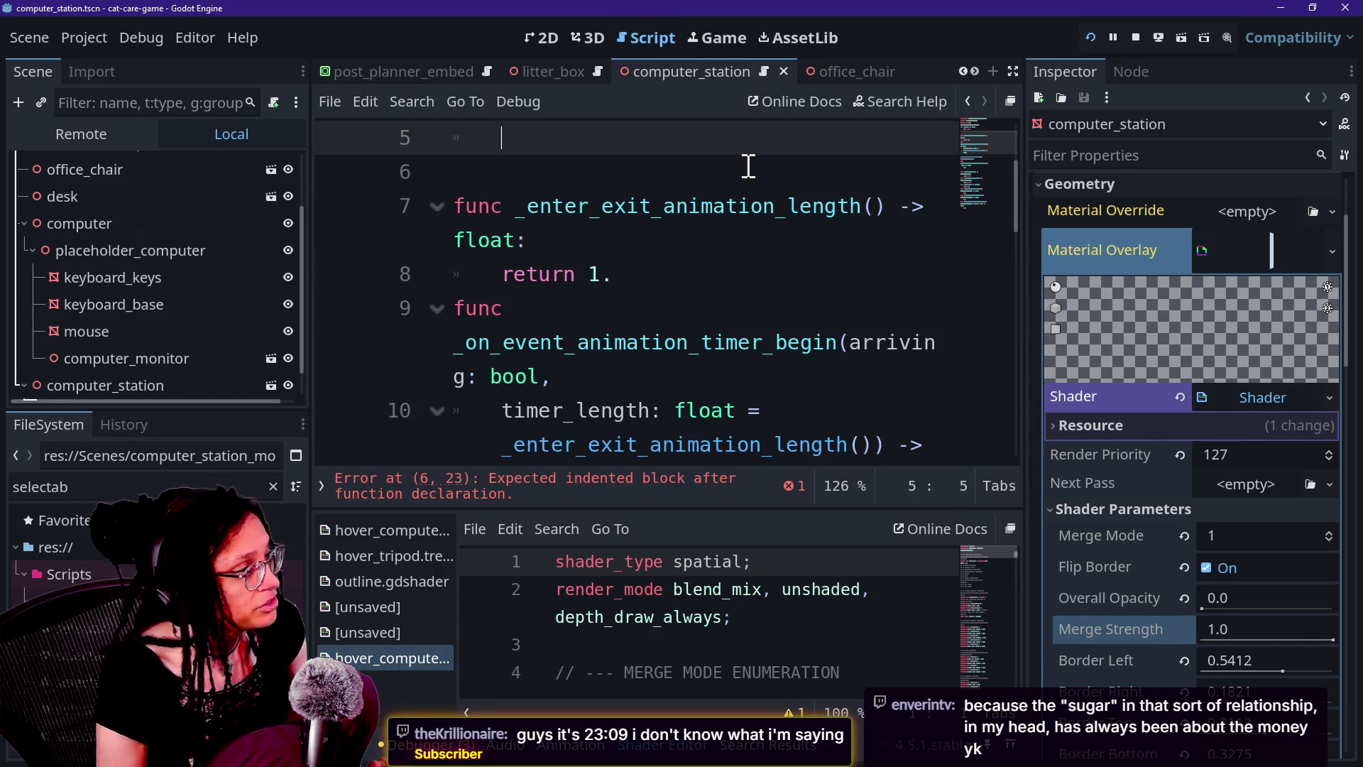
scroll(576, 288, "up", 2)
key("BackSpace")
left_click(1091, 37)
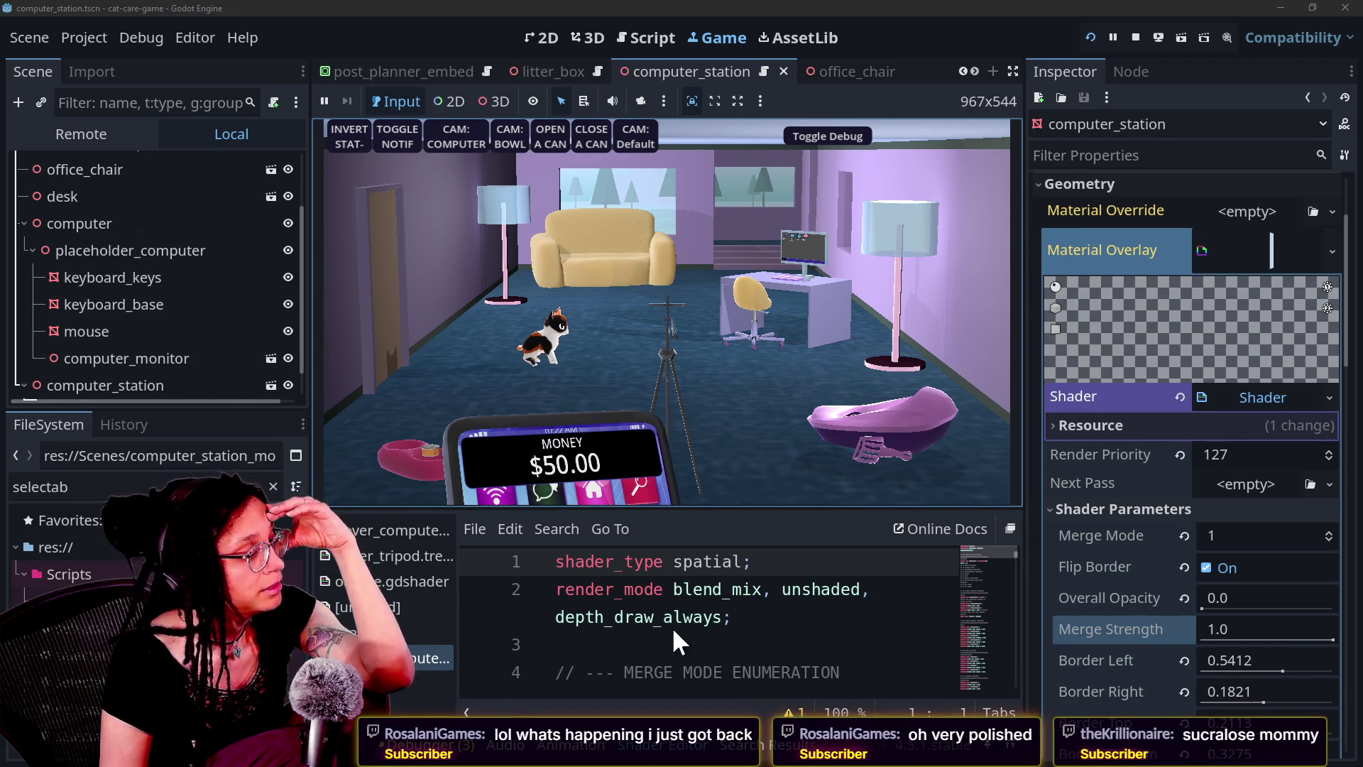
Leave the shader code and bring up the litter_box scene with its Selectable_LitterBox properties
left_click(697, 562)
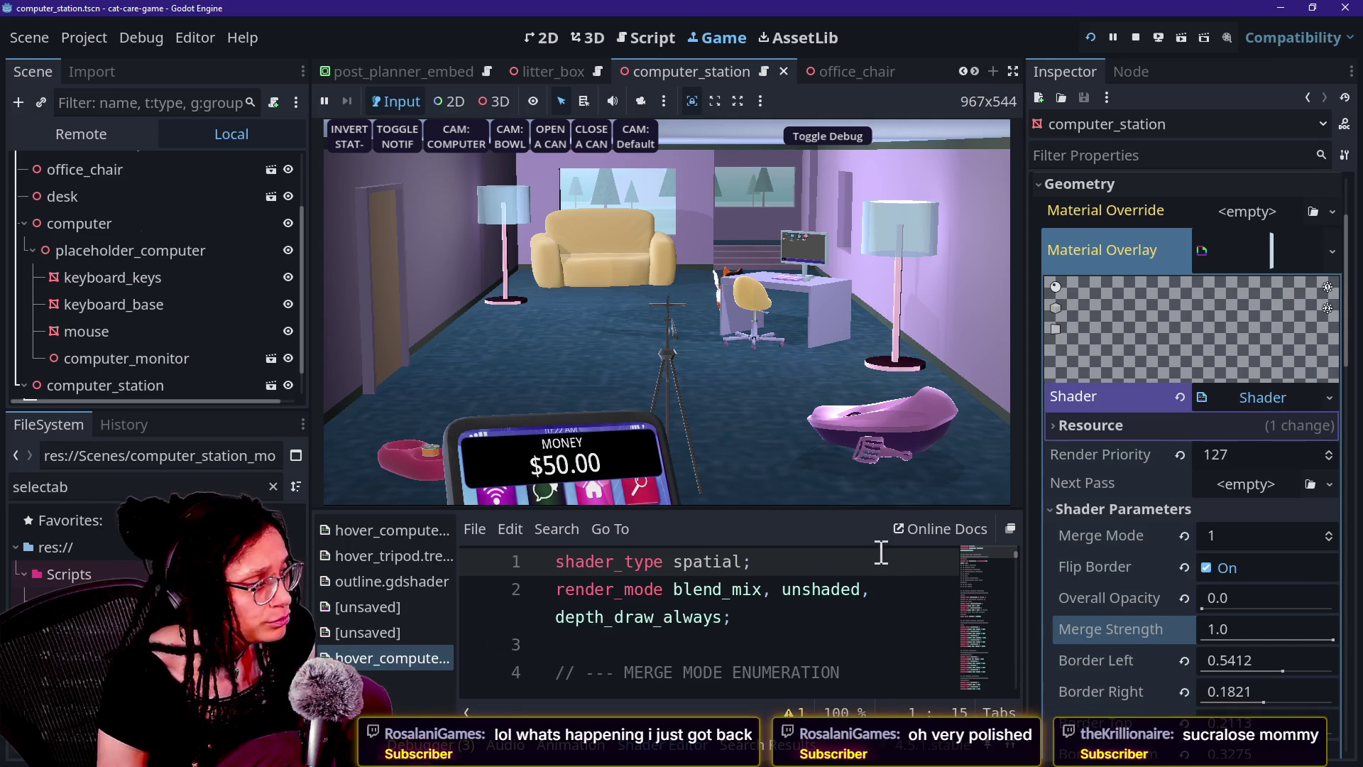
left_click(555, 67)
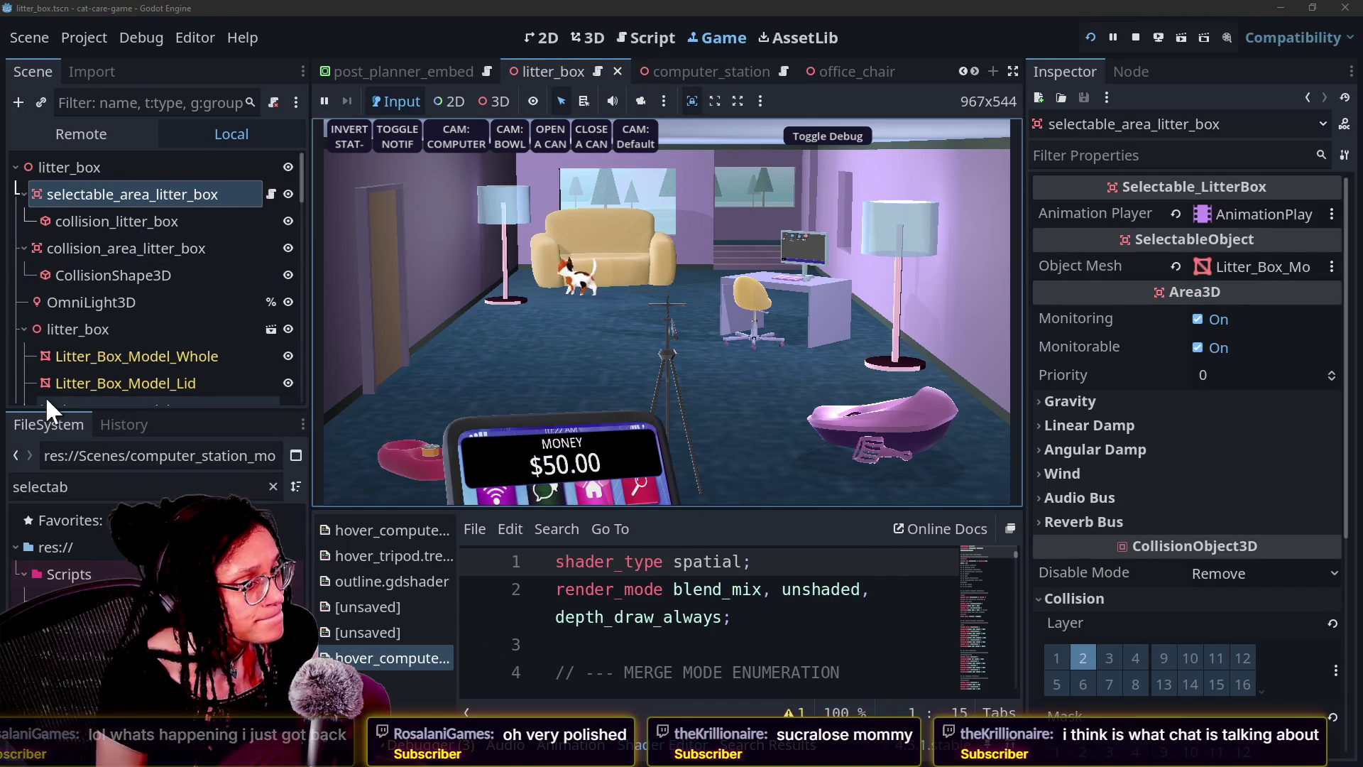
Scroll the Scene dock and inspect the placeholder_litter-box_shadow node
scroll(46, 396, "down", 10)
scroll(59, 358, "up", 10)
scroll(59, 358, "down", 10)
scroll(59, 358, "up", 10)
scroll(274, 155, "down", 10)
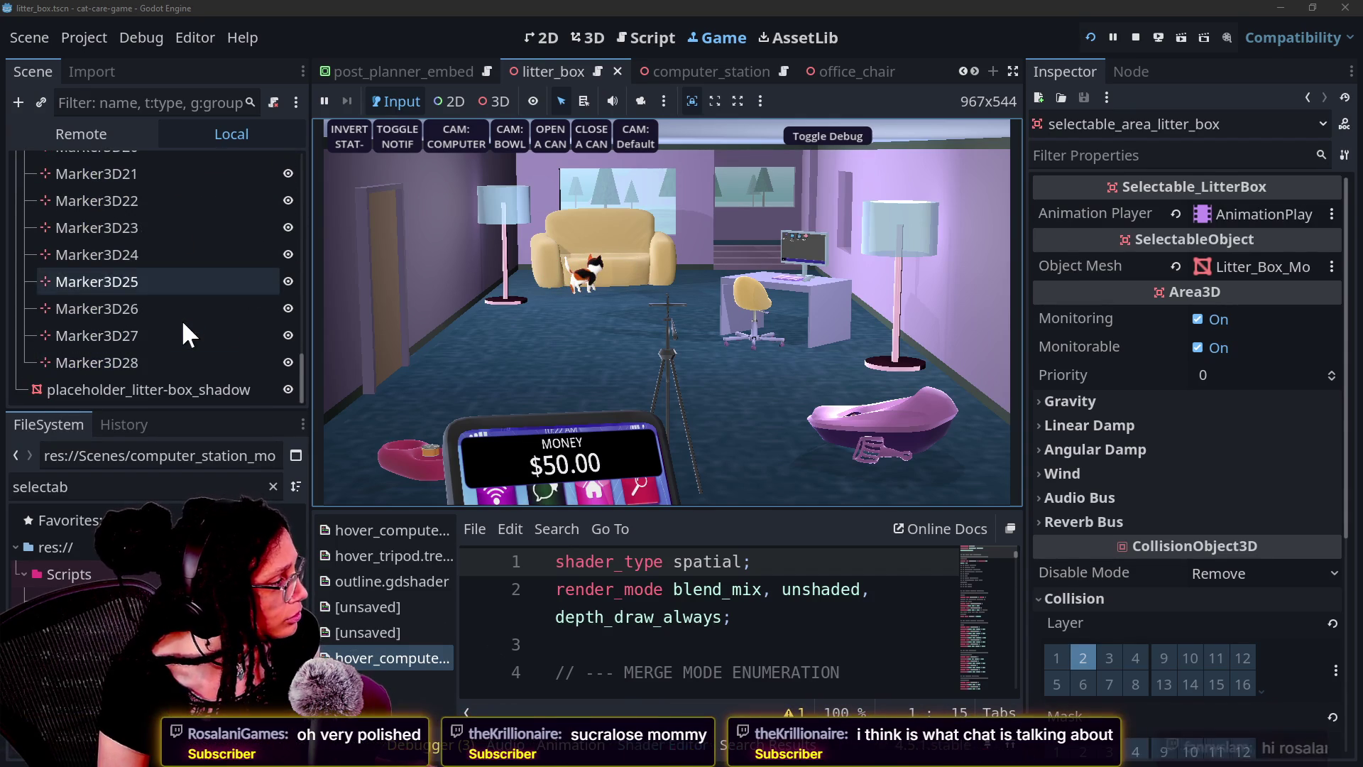
left_click(171, 387)
scroll(165, 321, "up", 15)
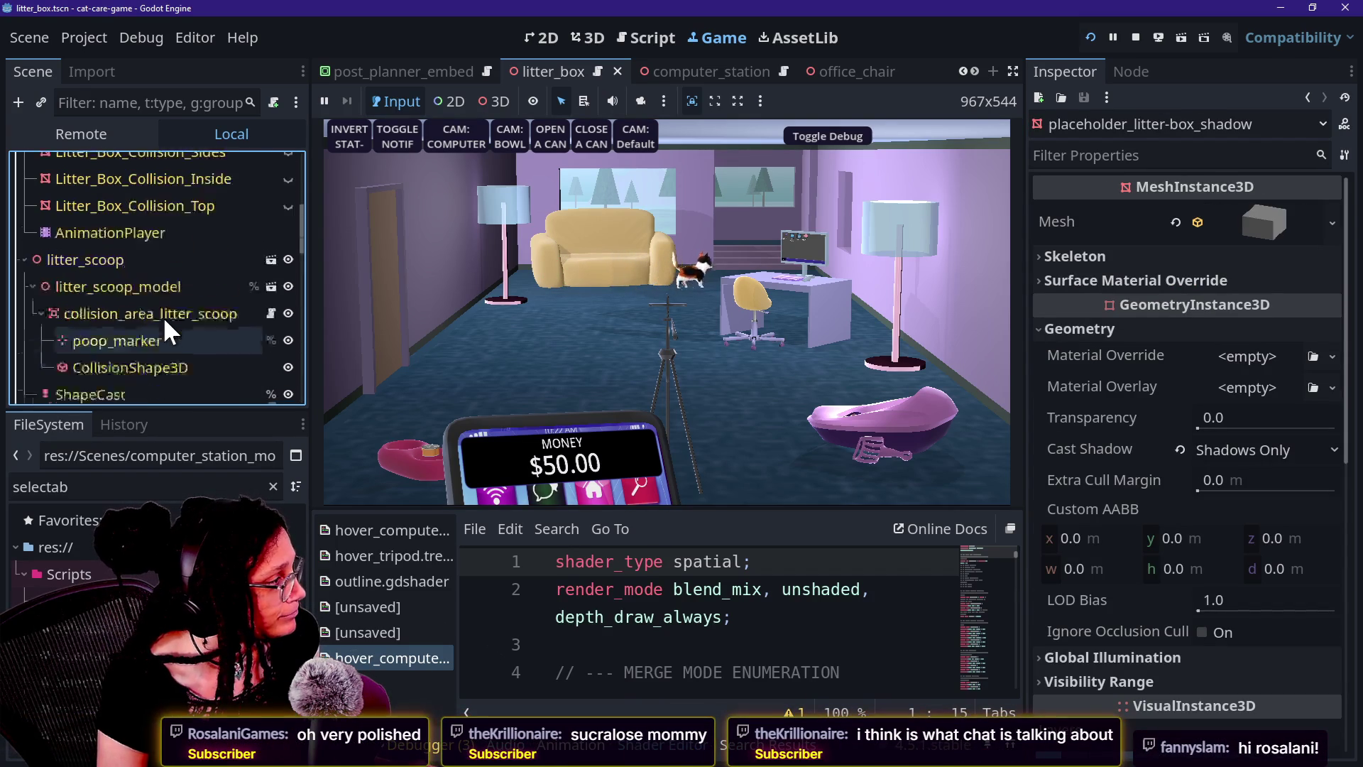
scroll(165, 321, "down", 3)
Check the litter scoop's child nodes, then select Litter_Box_Model_Whole to view its outline overlay
left_click(118, 252)
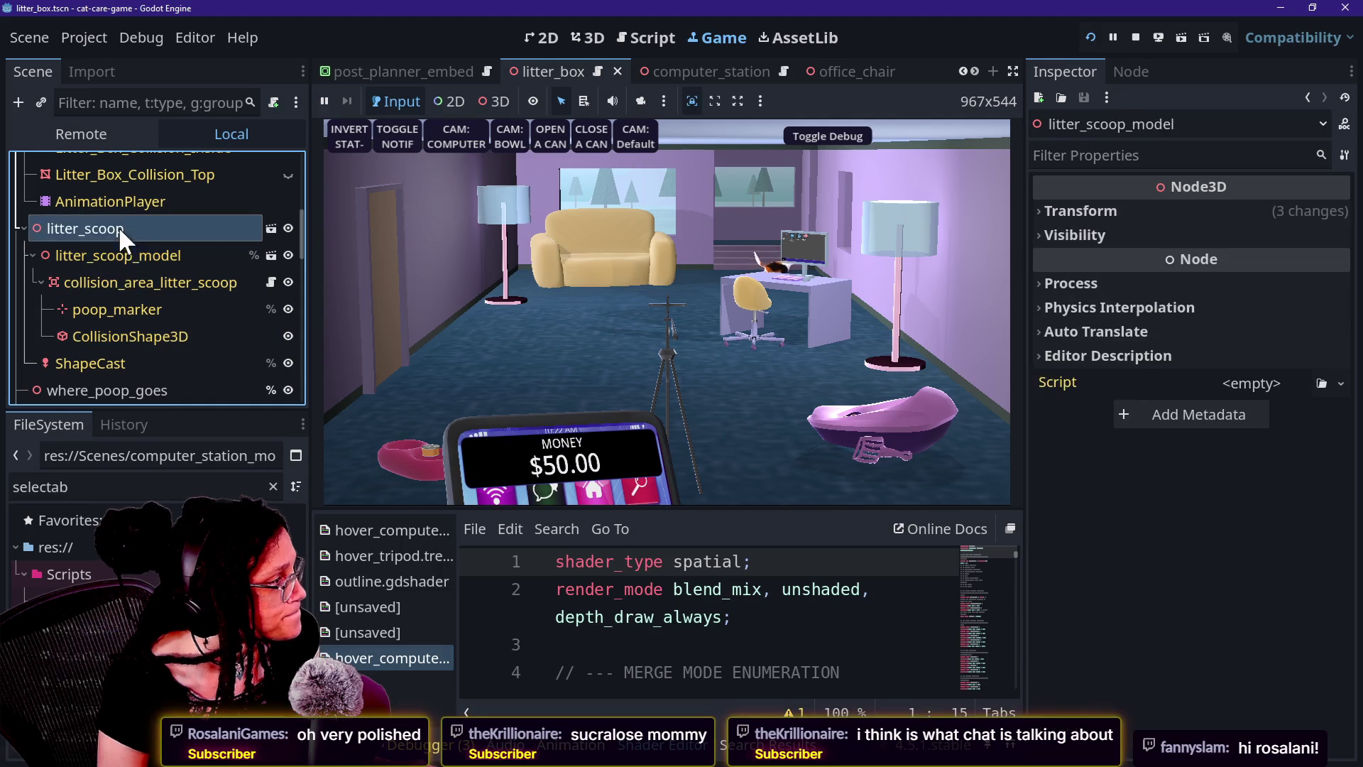
left_click(152, 284)
left_click(142, 363)
left_click(152, 309)
left_click(148, 229)
left_click(157, 283)
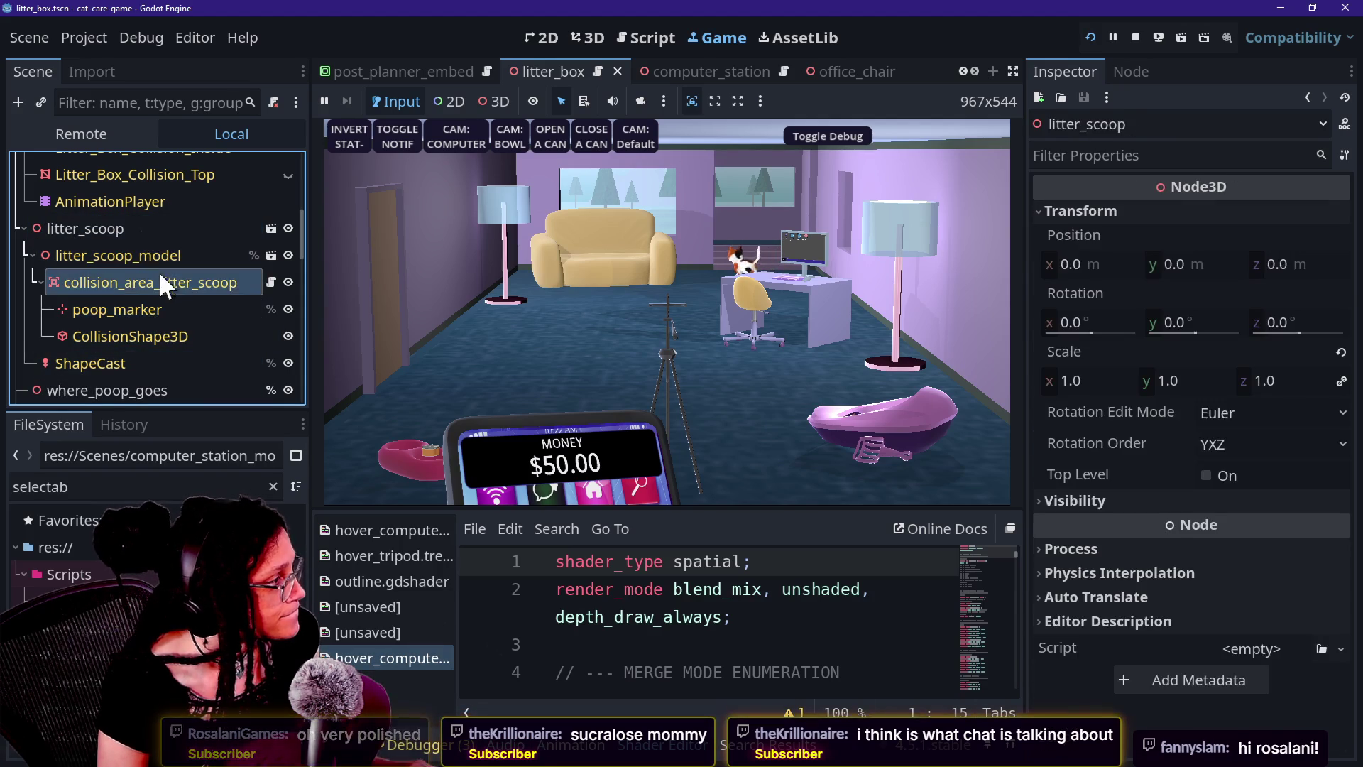
left_click(177, 336)
left_click(155, 256)
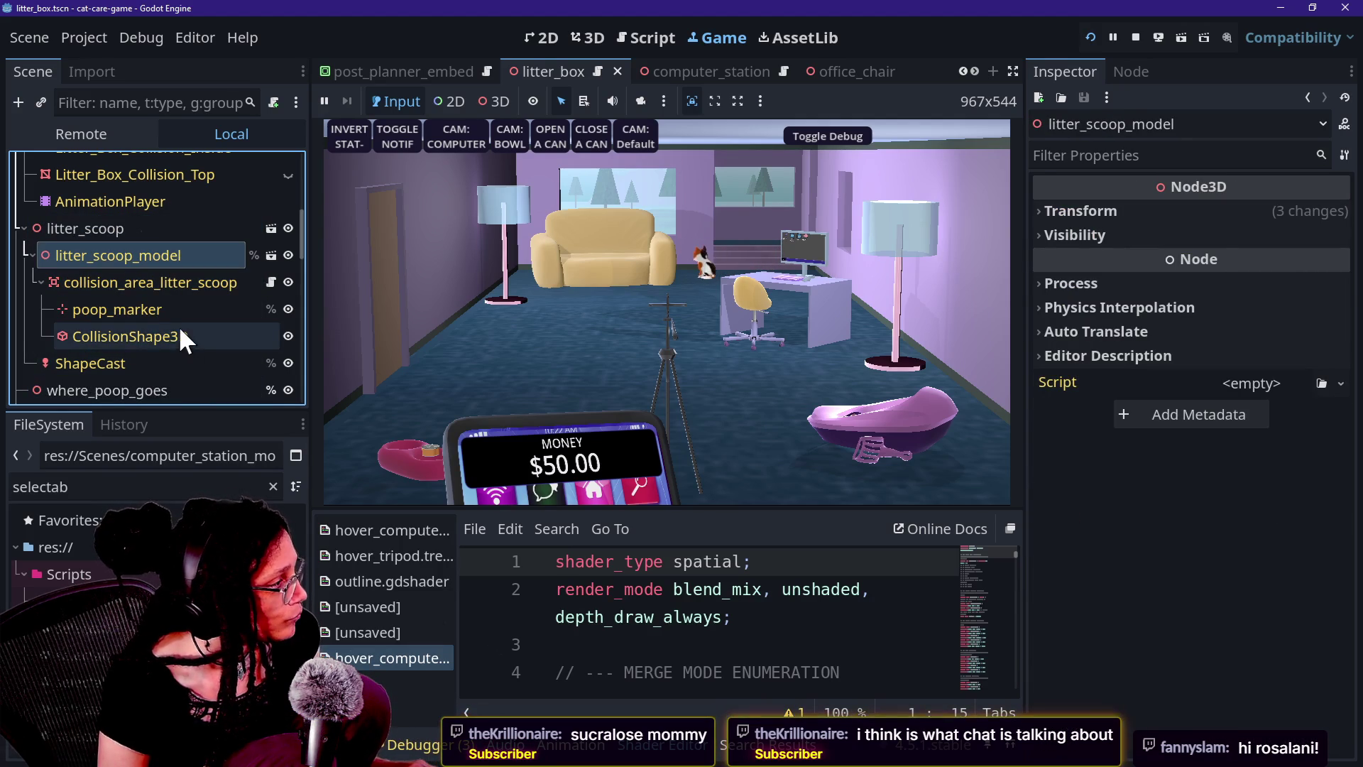
scroll(168, 275, "up", 3)
left_click(168, 259)
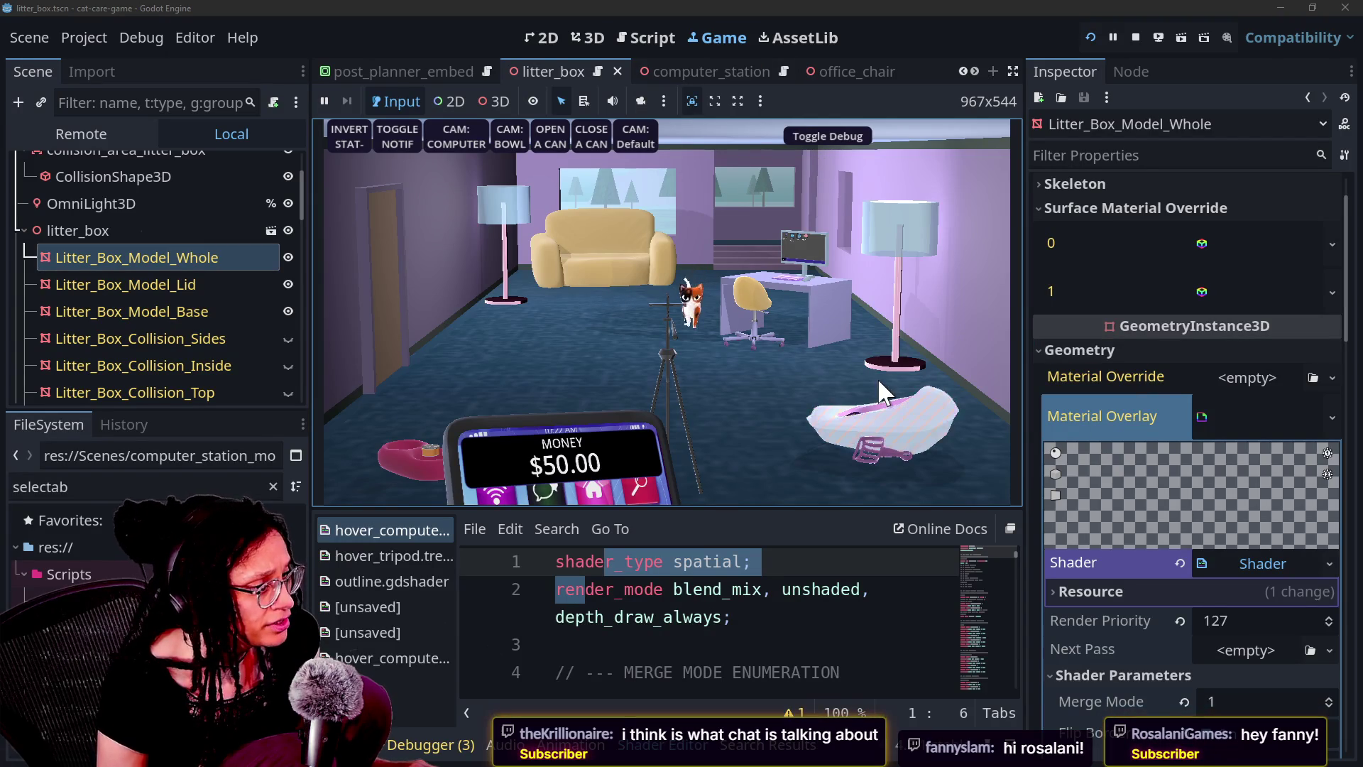
scroll(1068, 490, "down", 10)
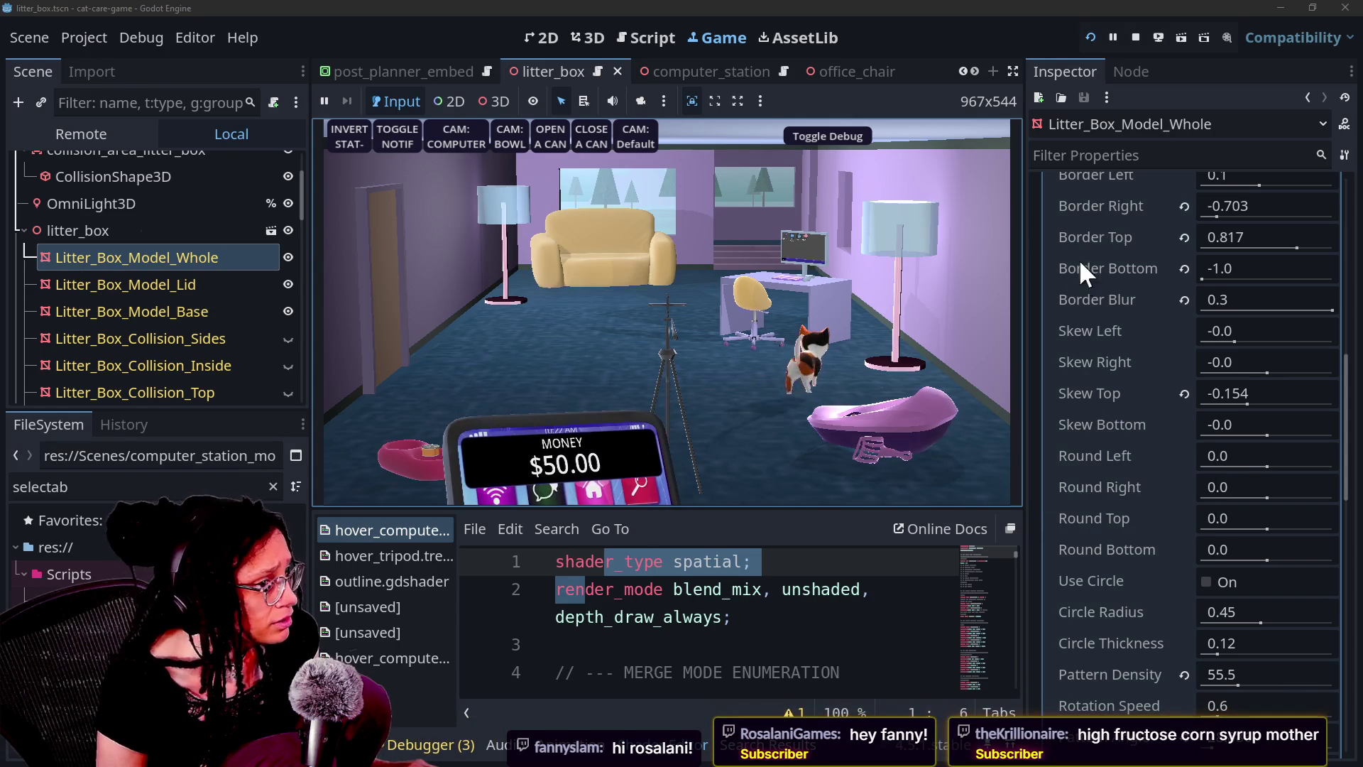
scroll(1097, 295, "up", 3)
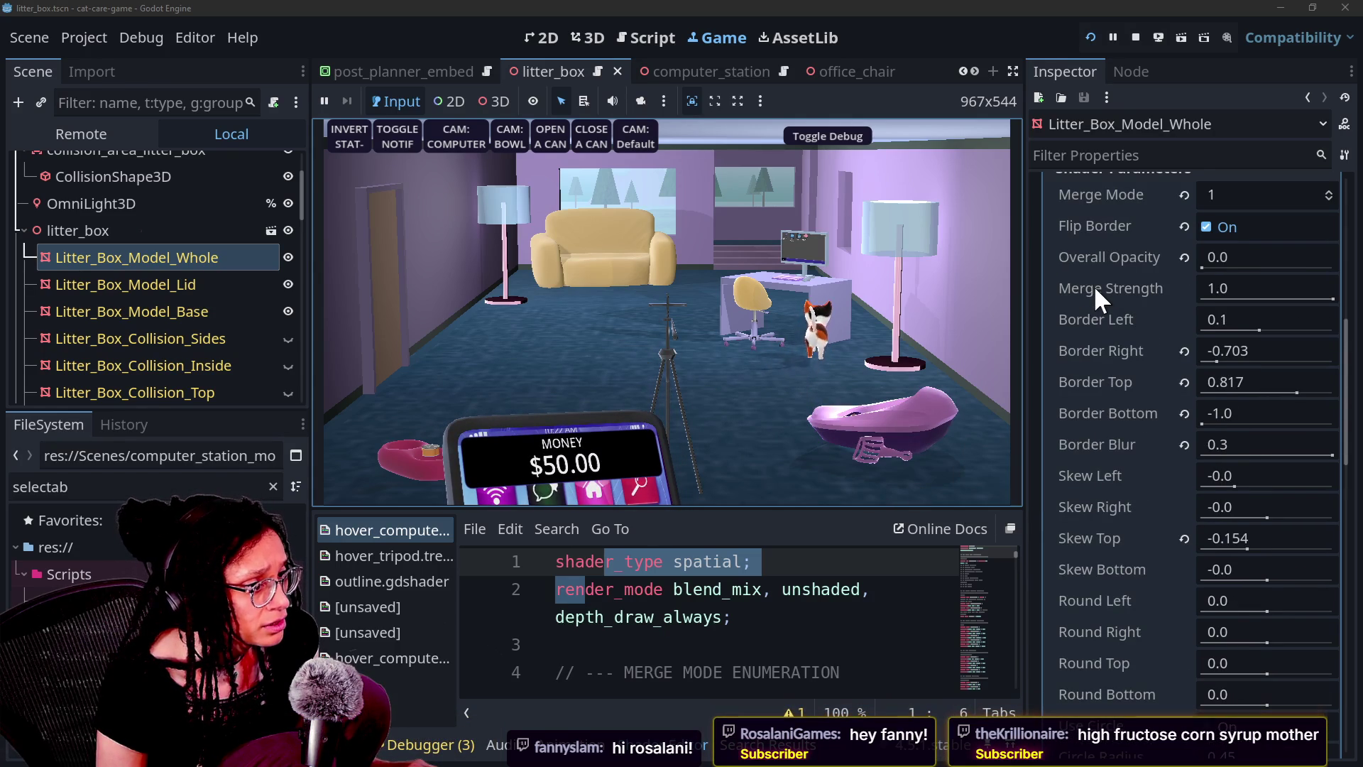
scroll(1173, 423, "up", 5)
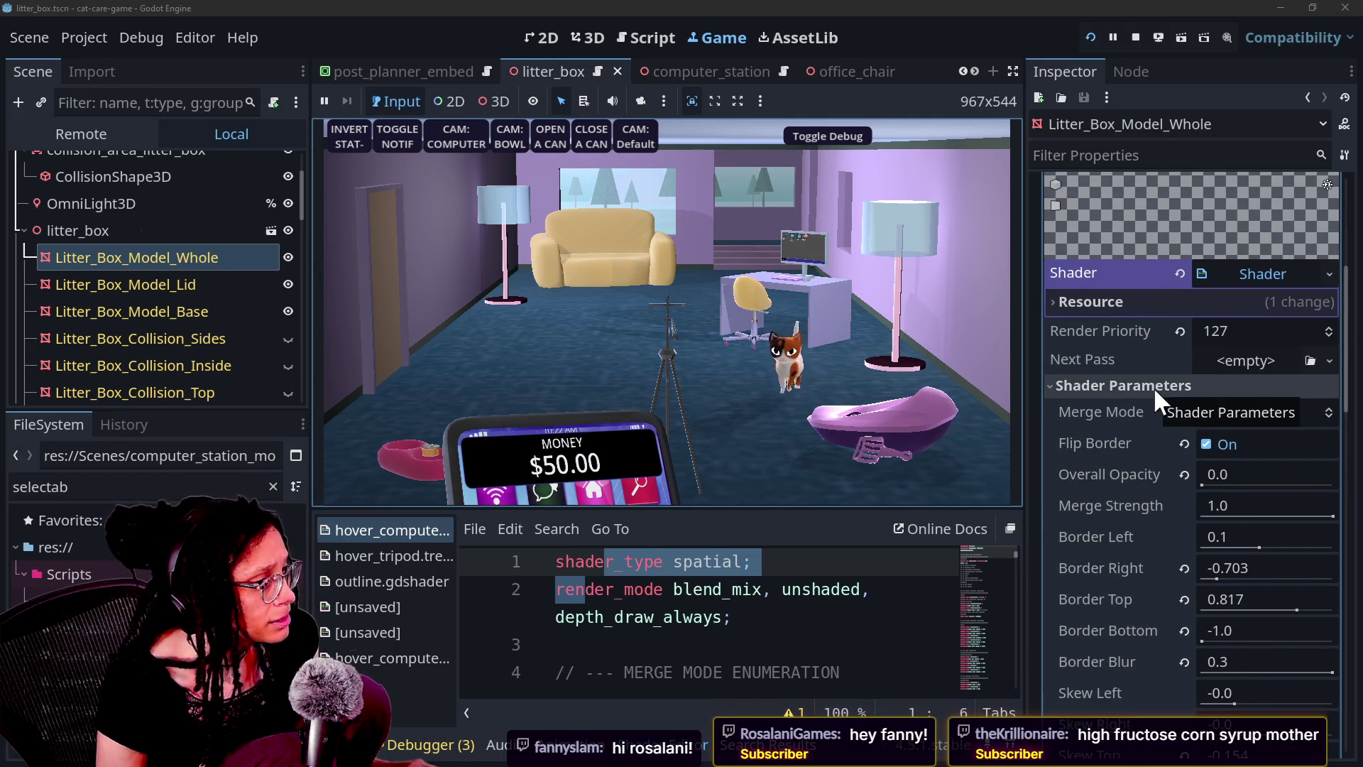
scroll(1155, 395, "up", 5)
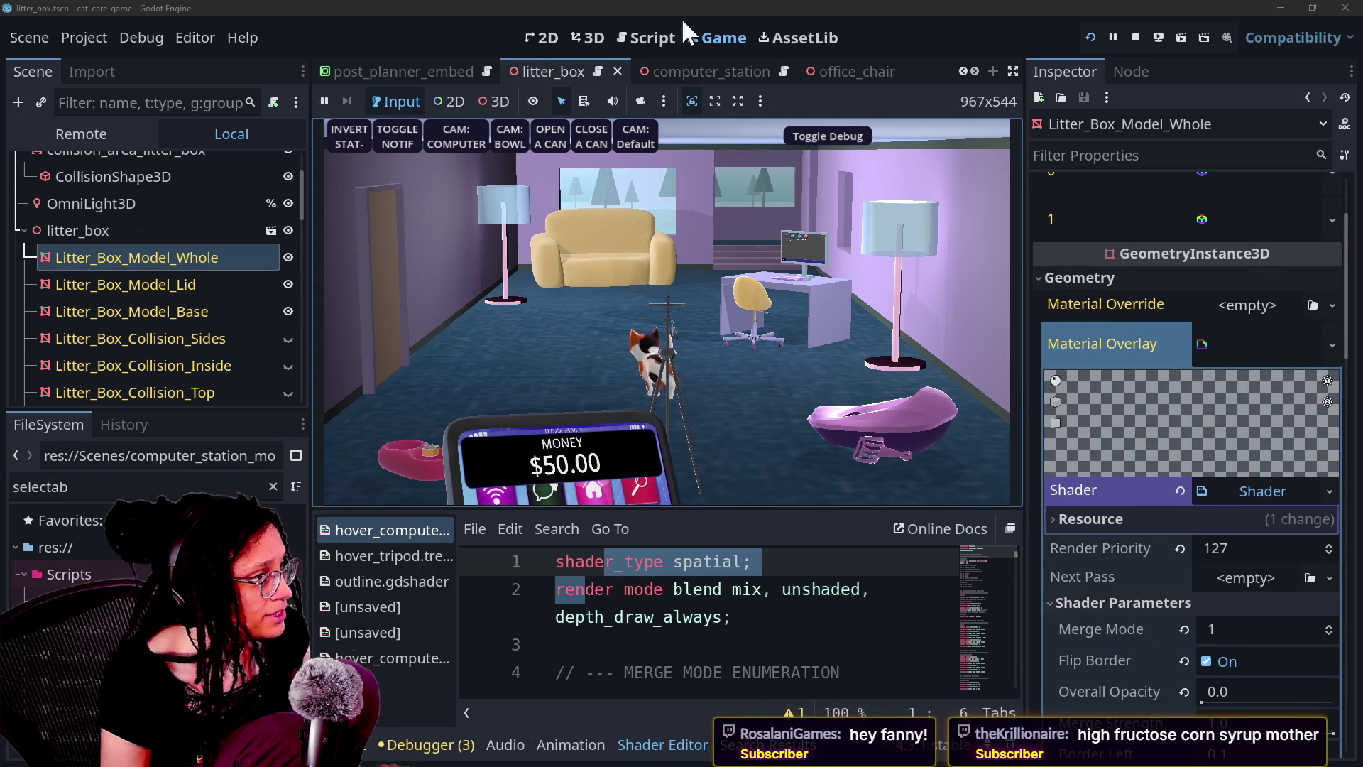
left_click(713, 271)
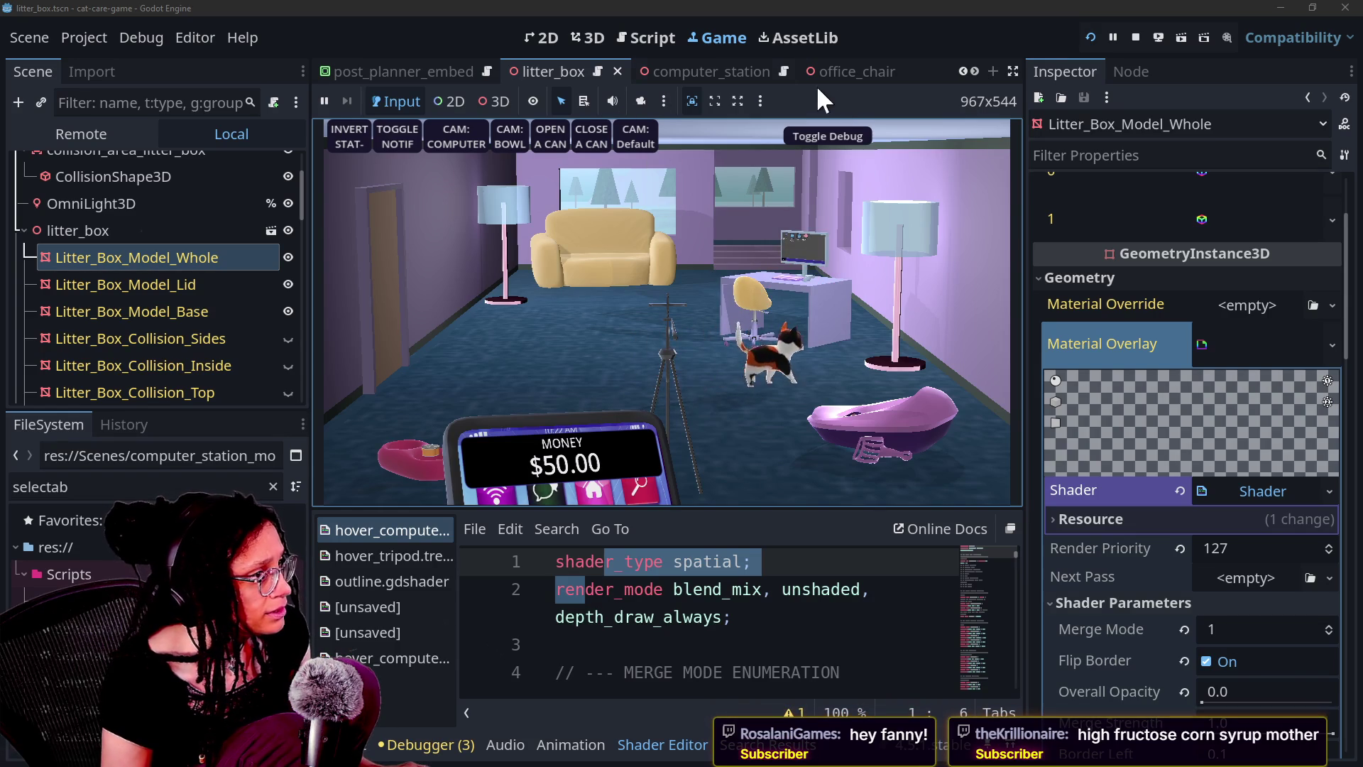
scroll(709, 73, "down", 1)
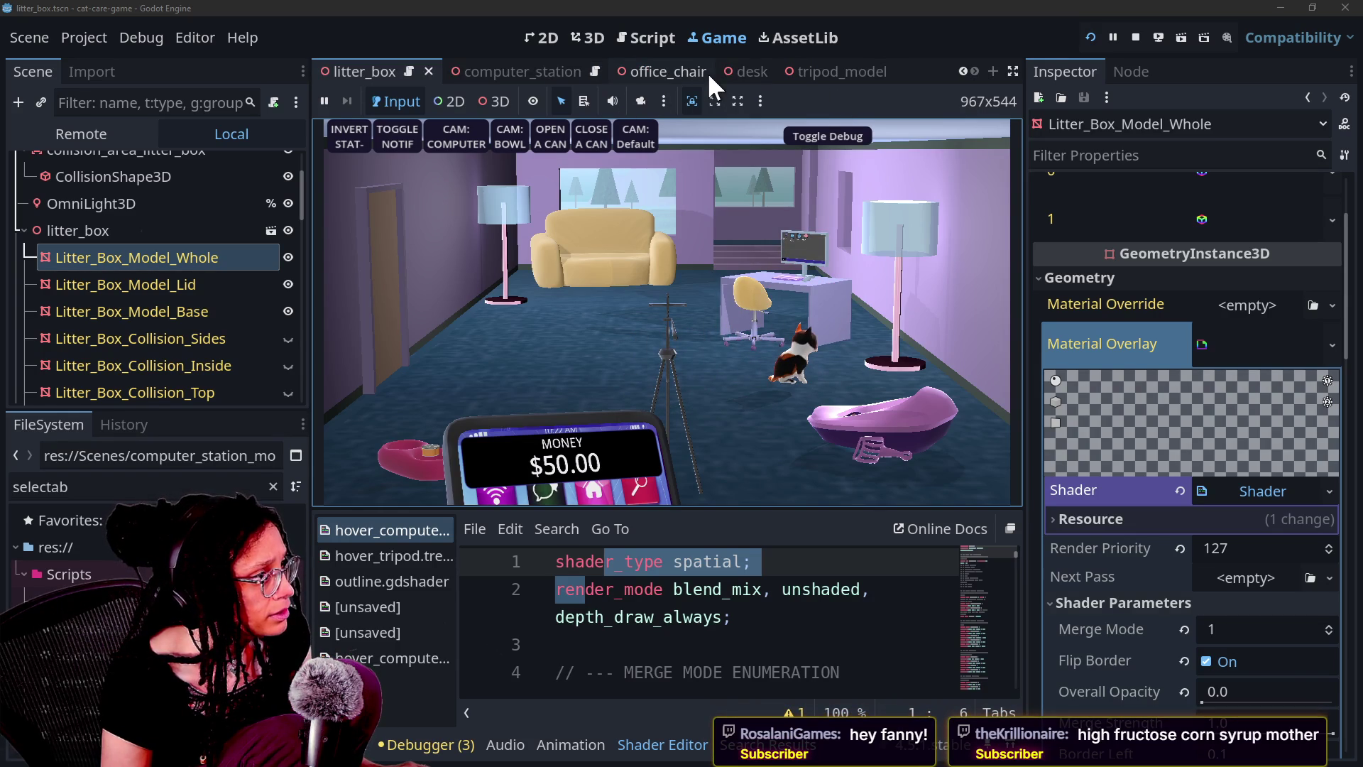
scroll(709, 73, "down", 3)
left_click(629, 70)
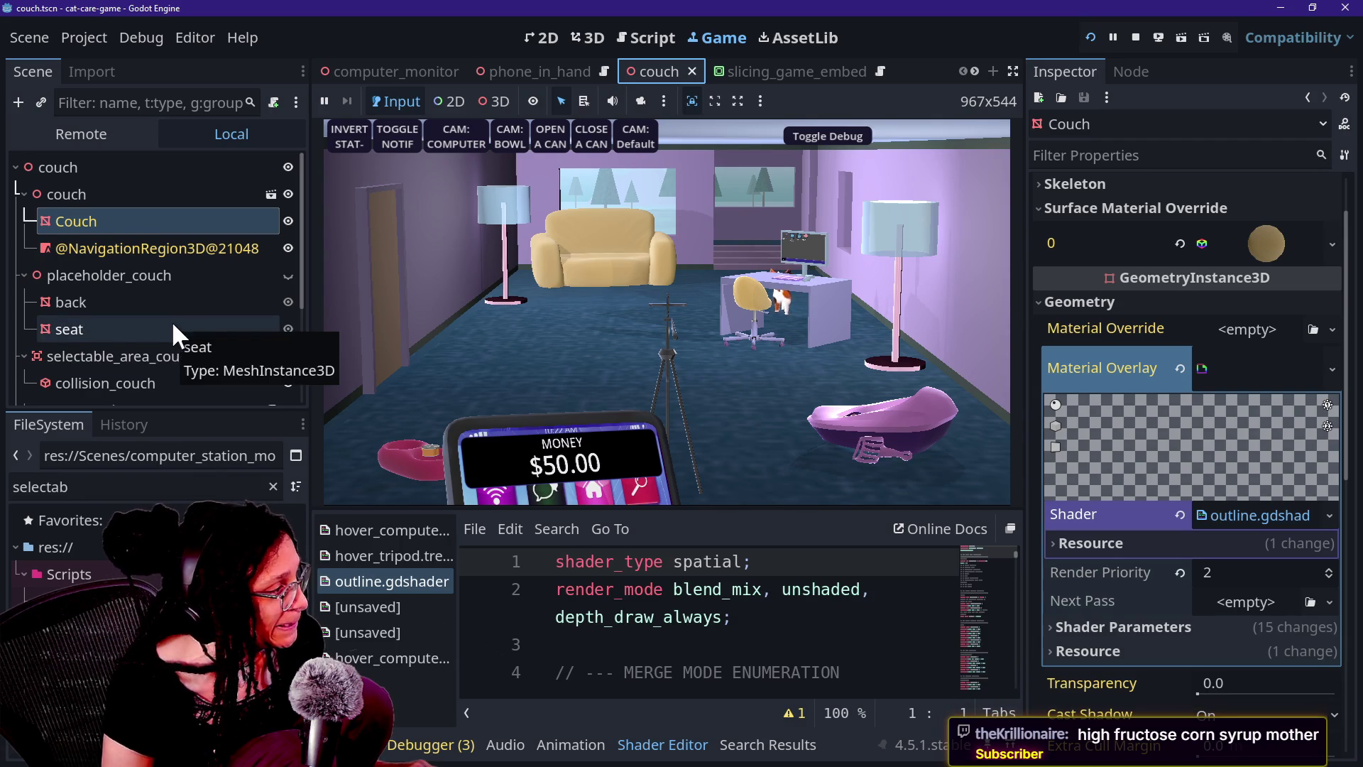
Scroll the Inspector to review the Couch mesh's outline shader Material Overlay
scroll(132, 319, "down", 1)
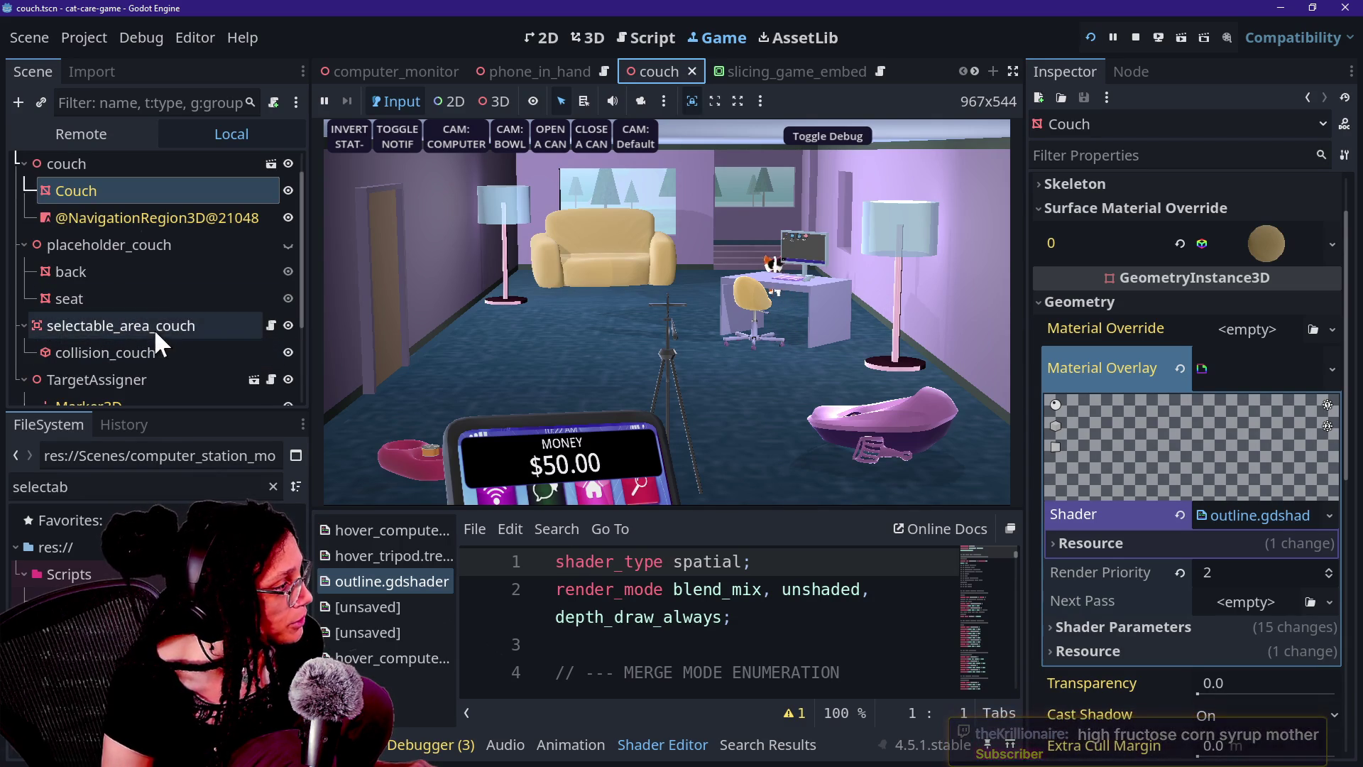
scroll(118, 261, "down", 1)
scroll(117, 262, "up", 2)
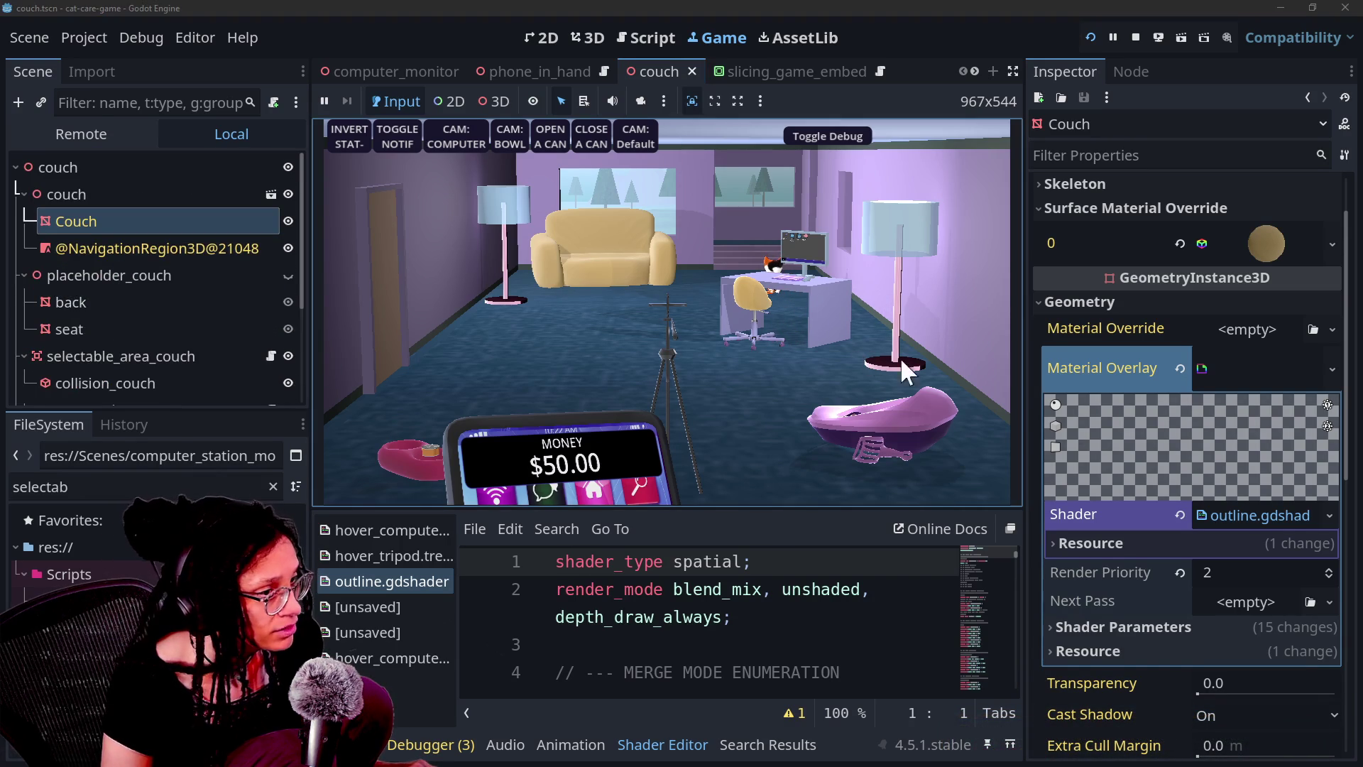
scroll(1195, 460, "down", 5)
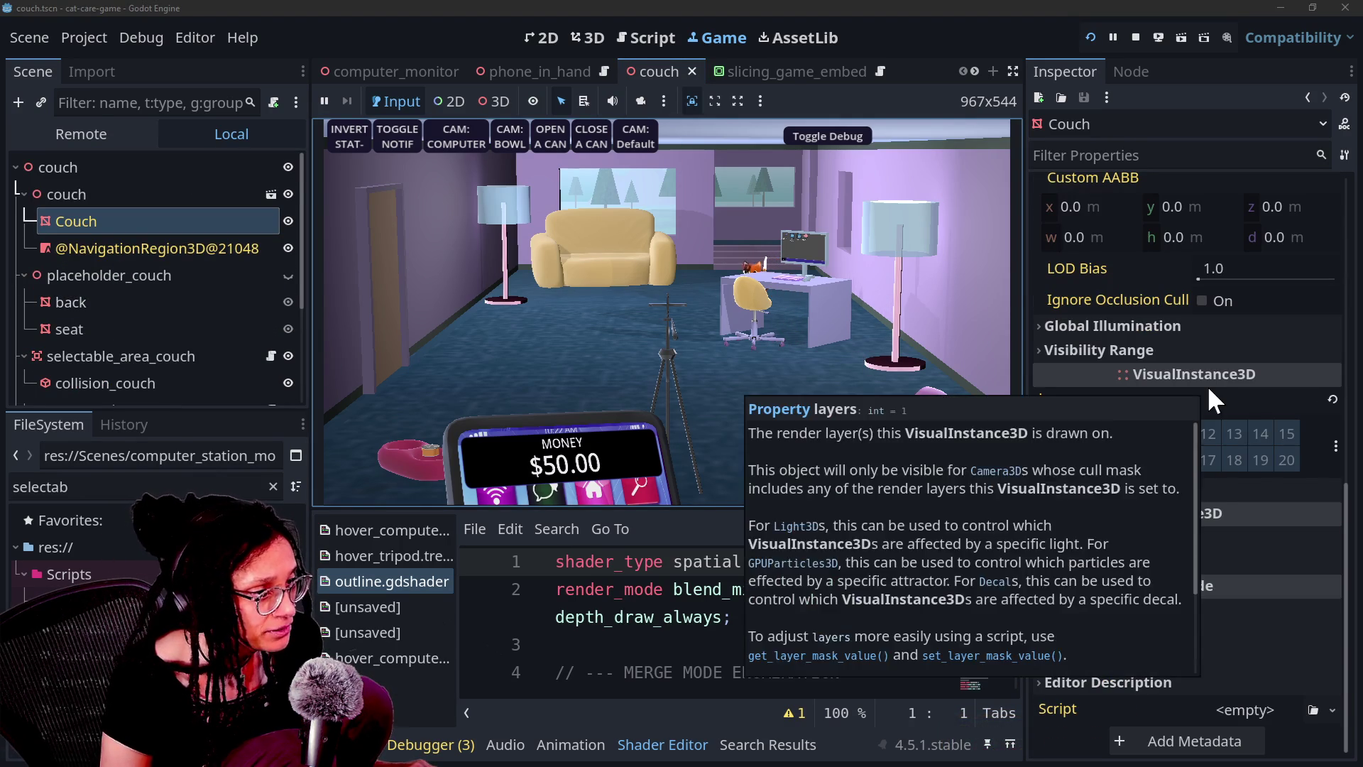
scroll(1195, 549, "up", 2)
scroll(1195, 544, "up", 2)
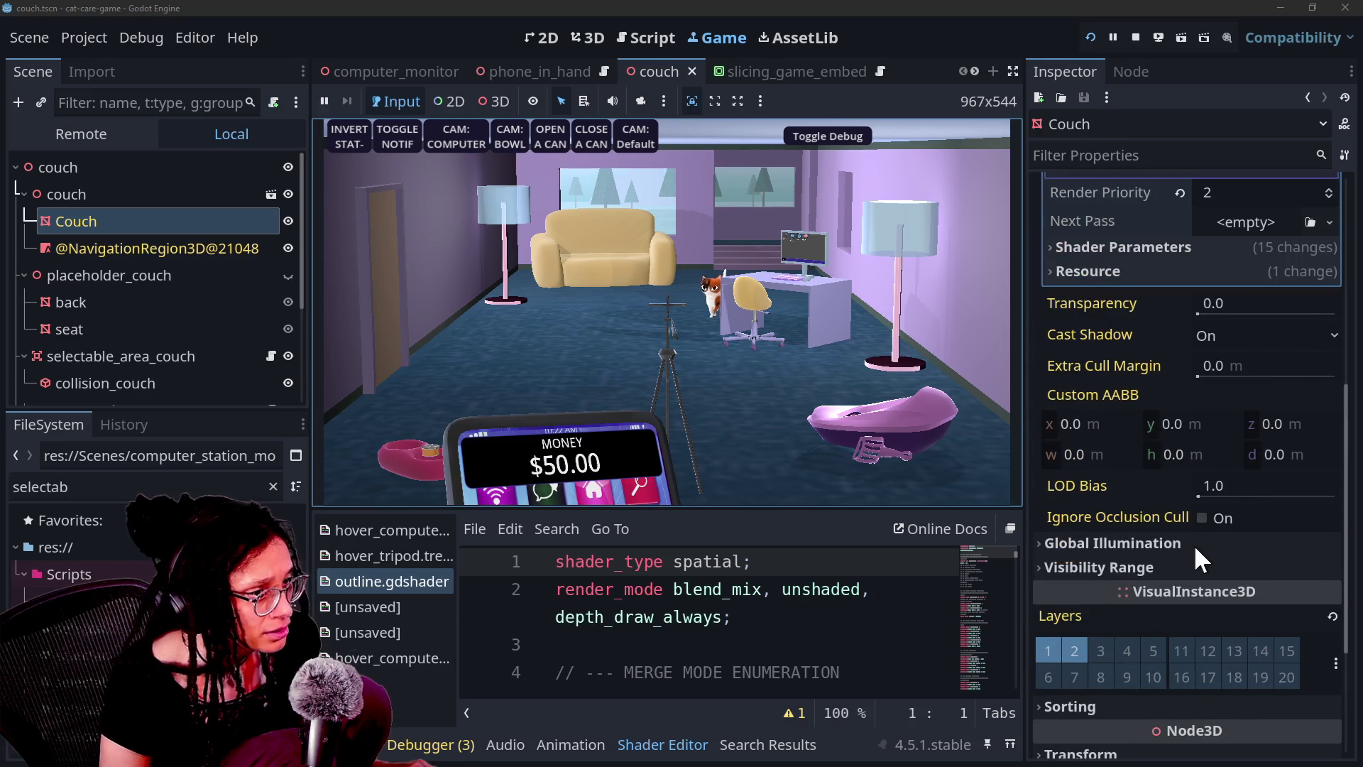
scroll(1255, 329, "up", 3)
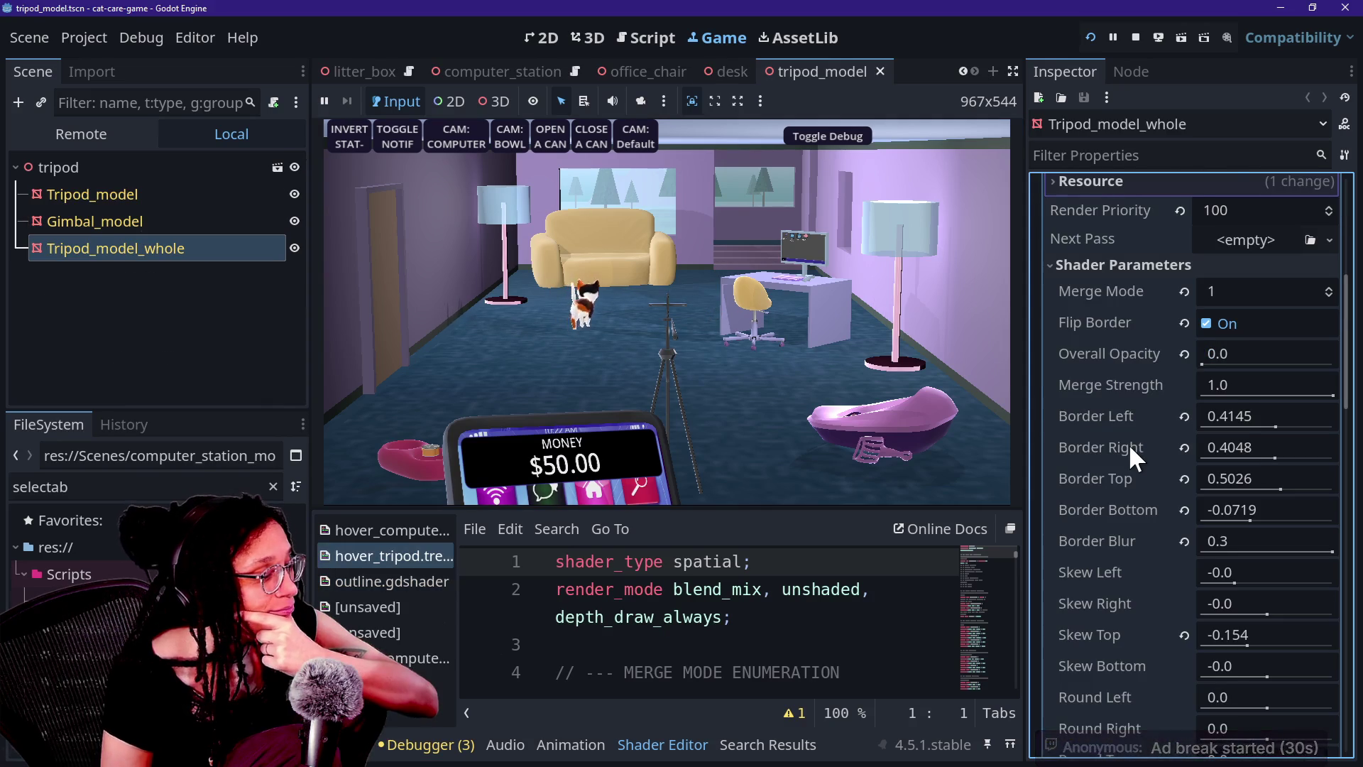
Review the tripod's shader parameters, then open outline.gdshader in the shader editor
scroll(1129, 445, "down", 1)
scroll(1109, 460, "down", 1)
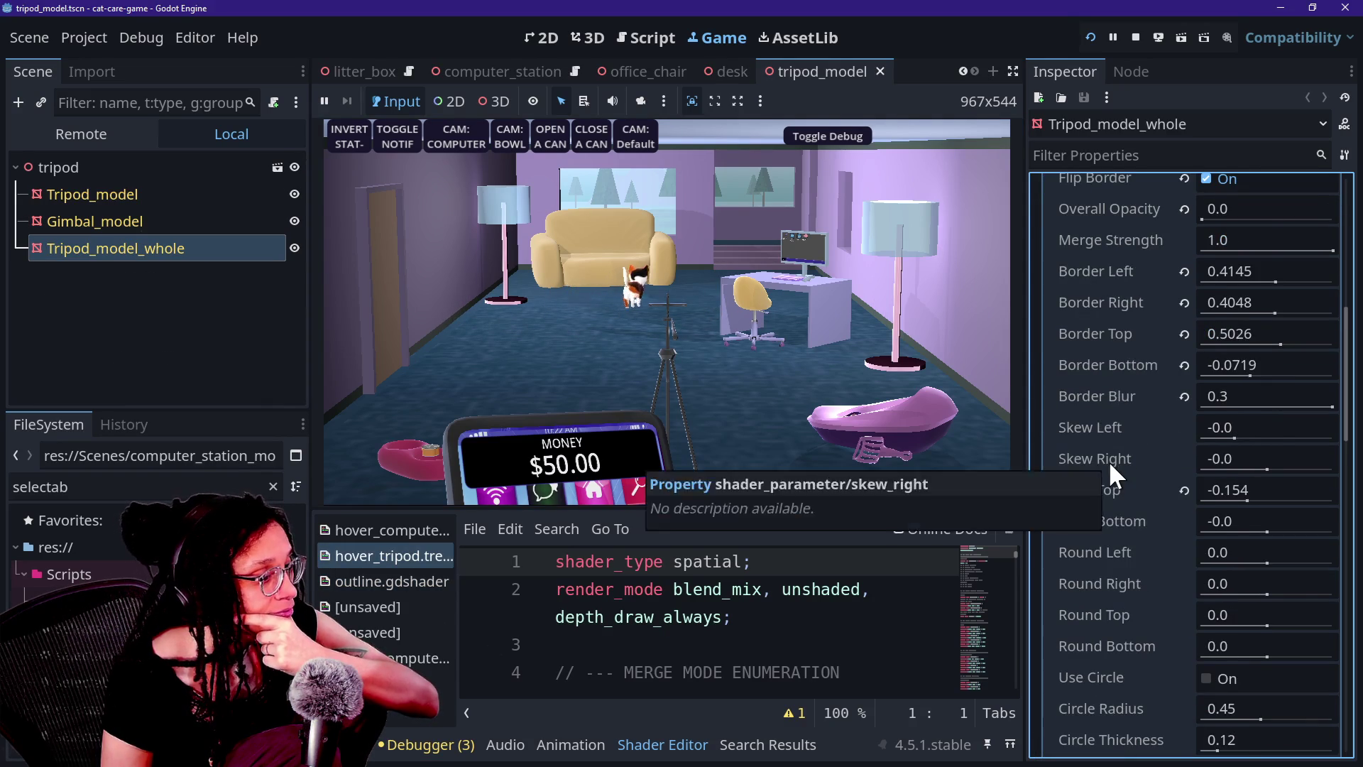
scroll(1109, 460, "down", 1)
scroll(1110, 461, "up", 2)
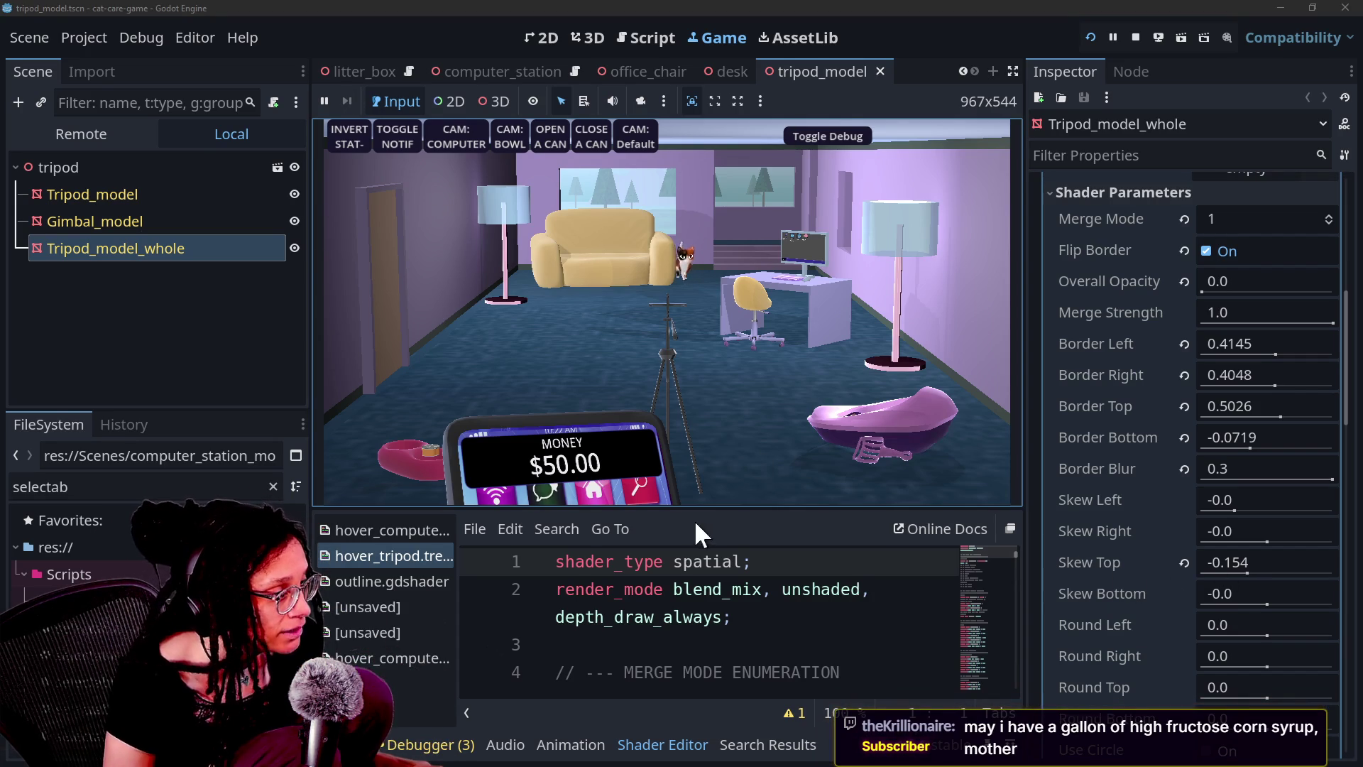
left_click(420, 581)
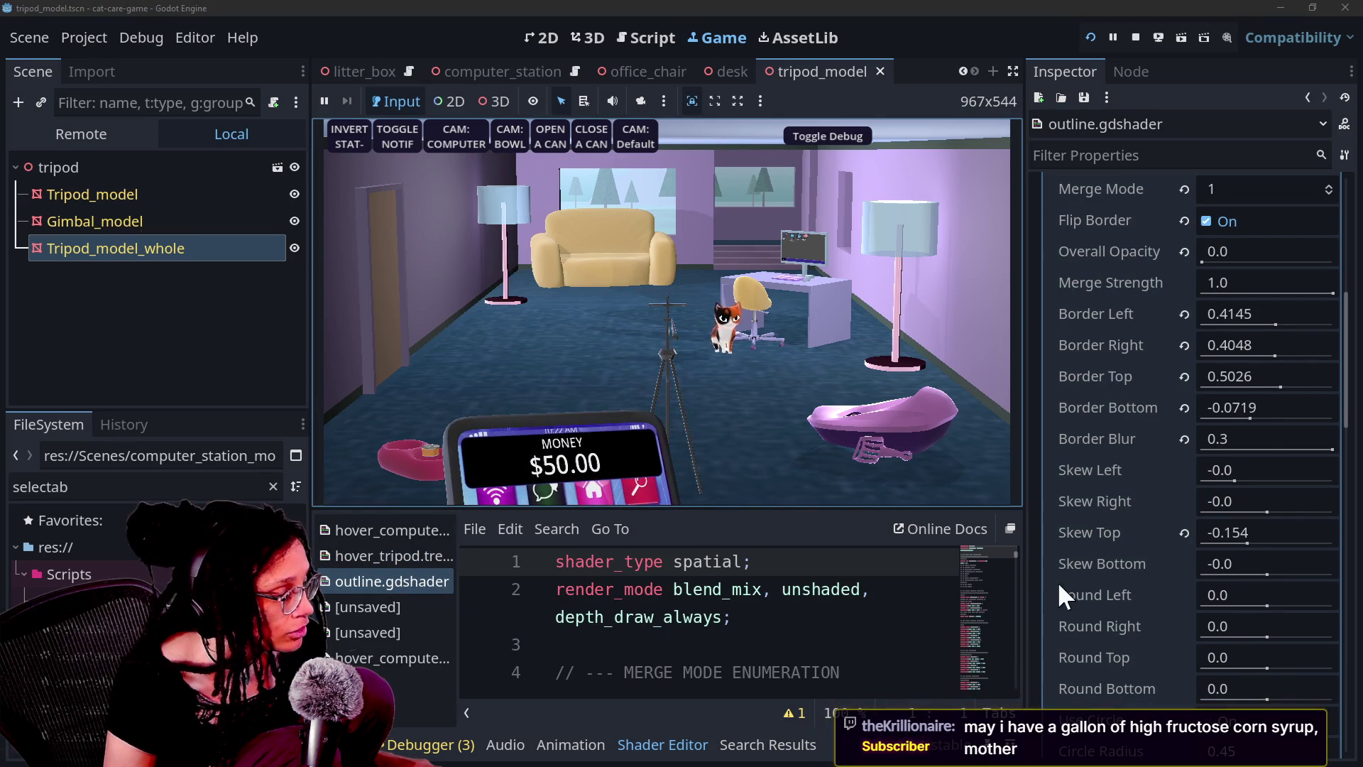
left_click(703, 617)
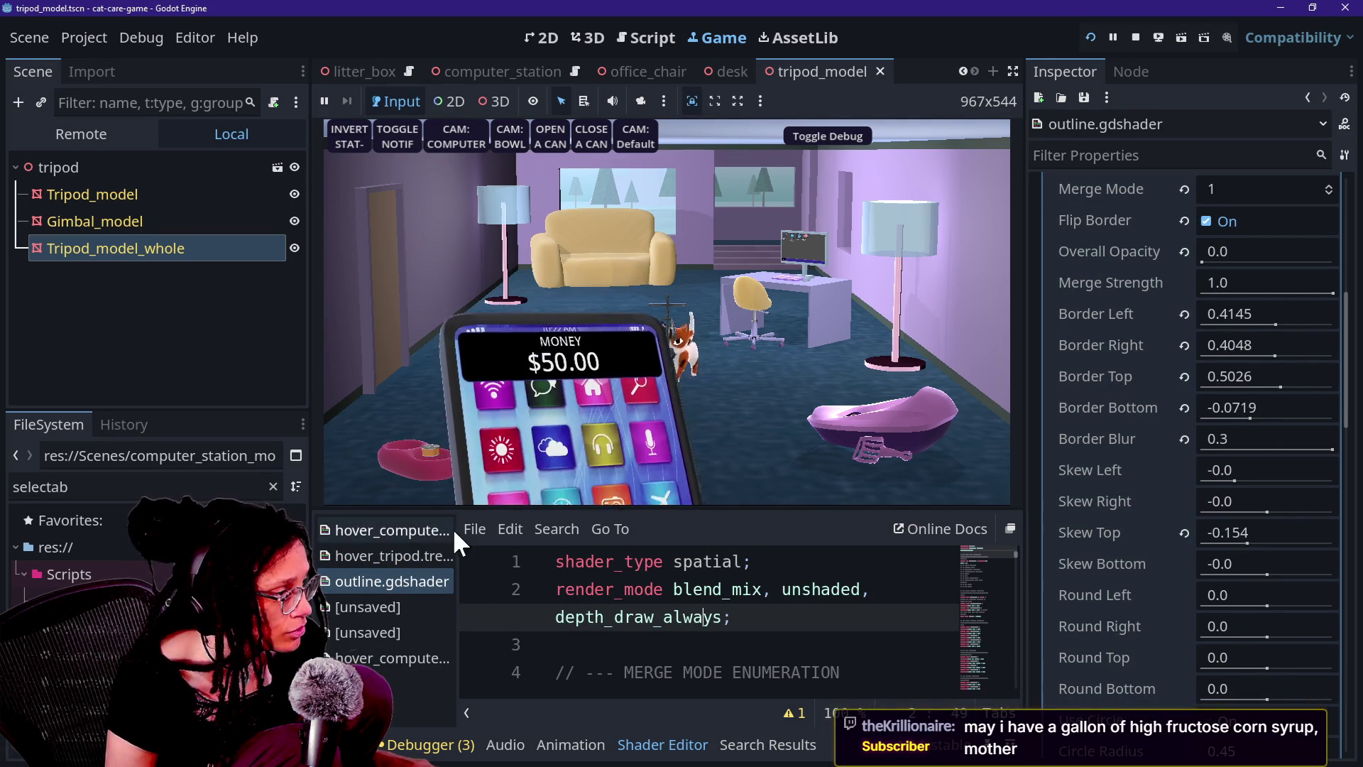
Enlarge the shader editor and hide the side docks to reach the skew uniforms
left_click_drag(436, 509, 436, 215)
left_click(702, 426)
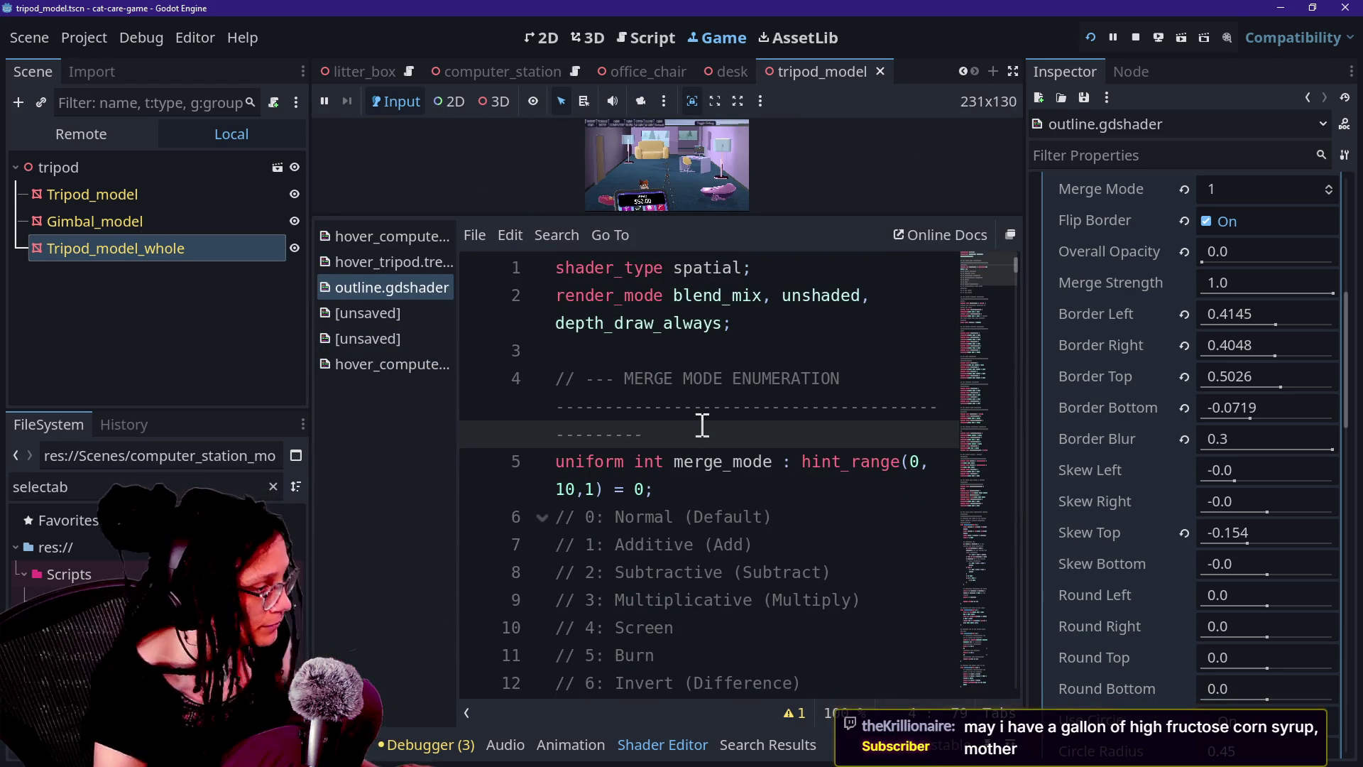
key("ctrl+shift+F11")
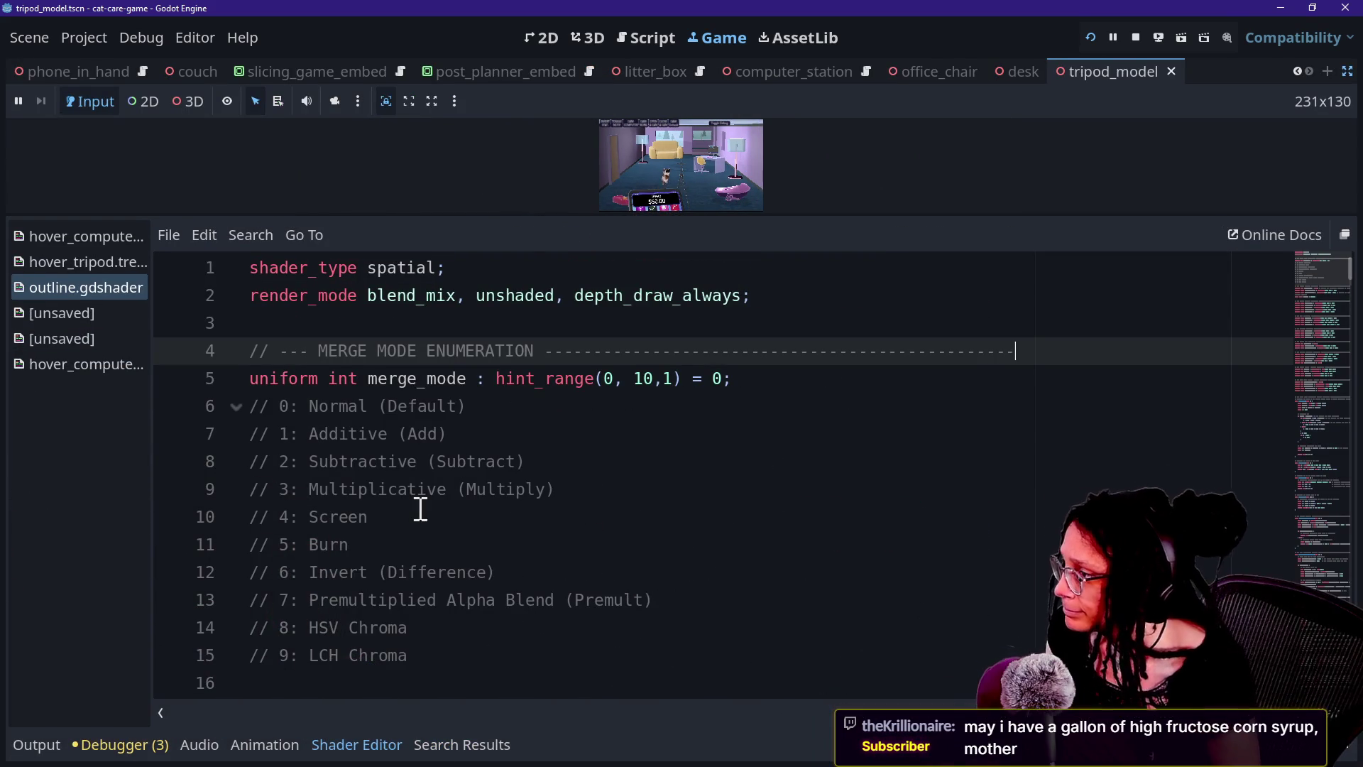
scroll(421, 508, "down", 5)
scroll(420, 509, "down", 1)
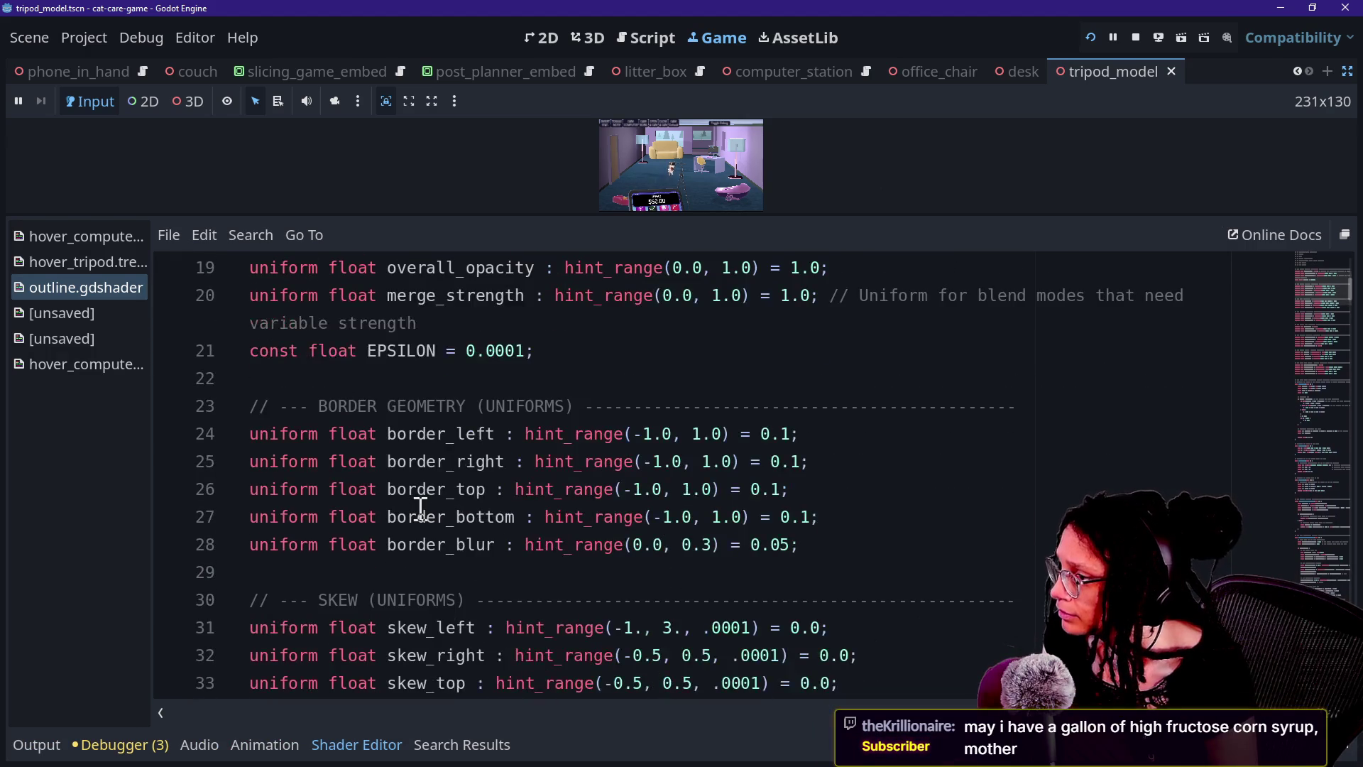
scroll(623, 441, "down", 3)
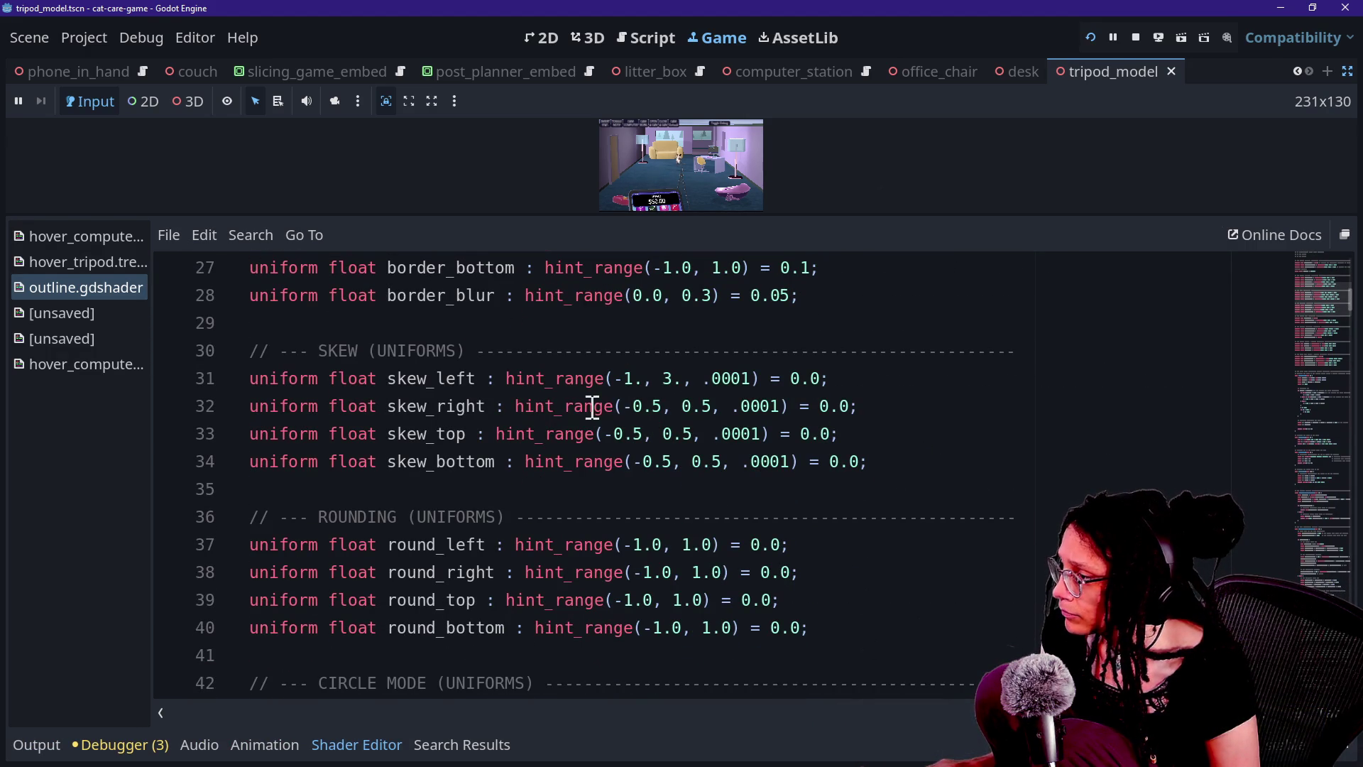
Delete the word uniform from the skew_left, skew_right and skew_bottom declarations on lines 31, 32 and 34
left_click(603, 379)
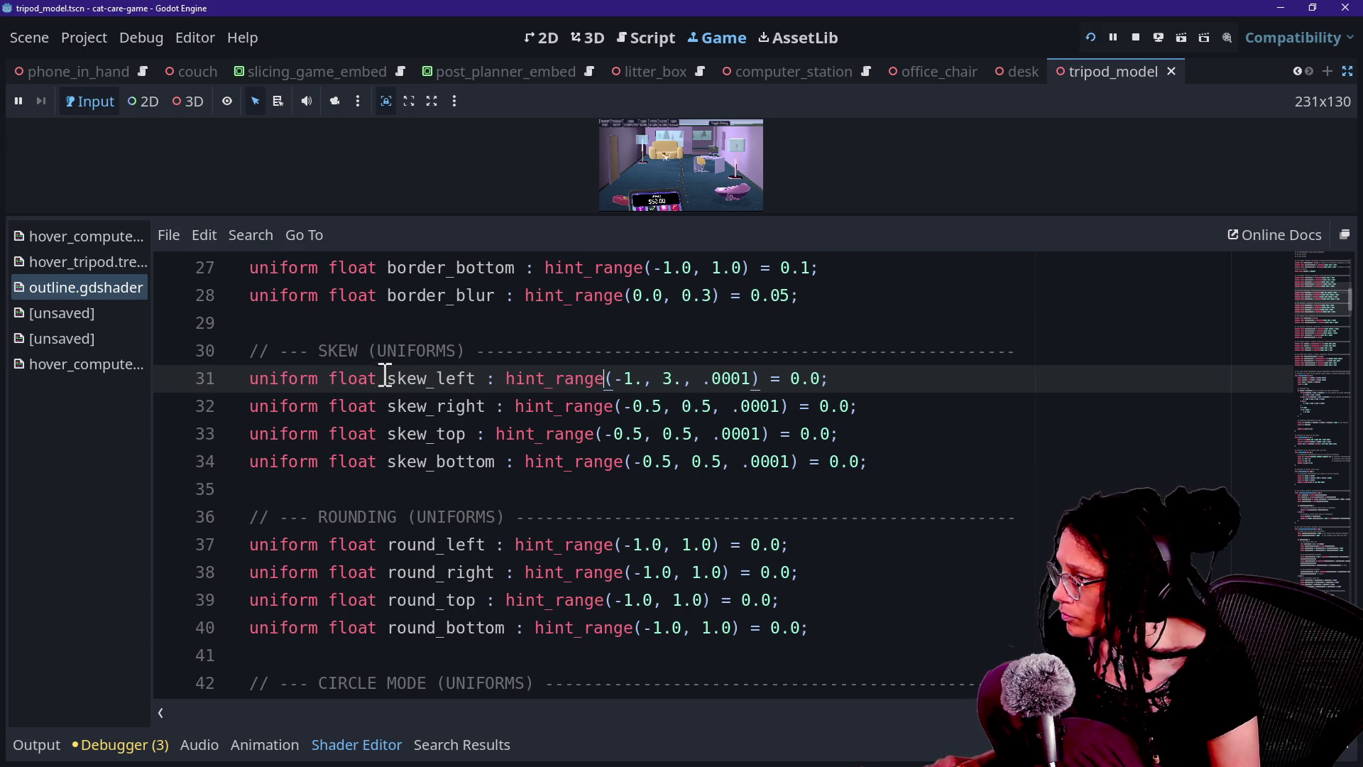
left_click_drag(331, 378, 201, 371)
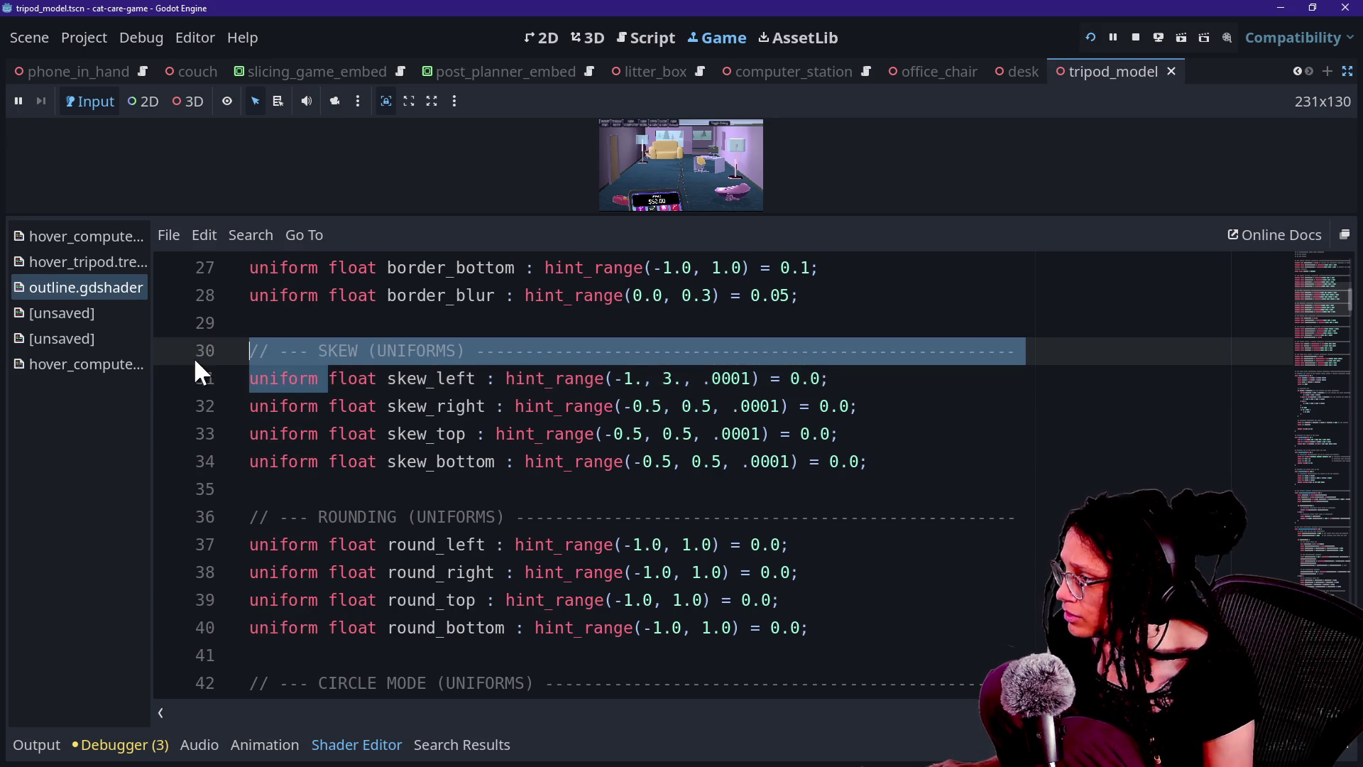
double_click(287, 379)
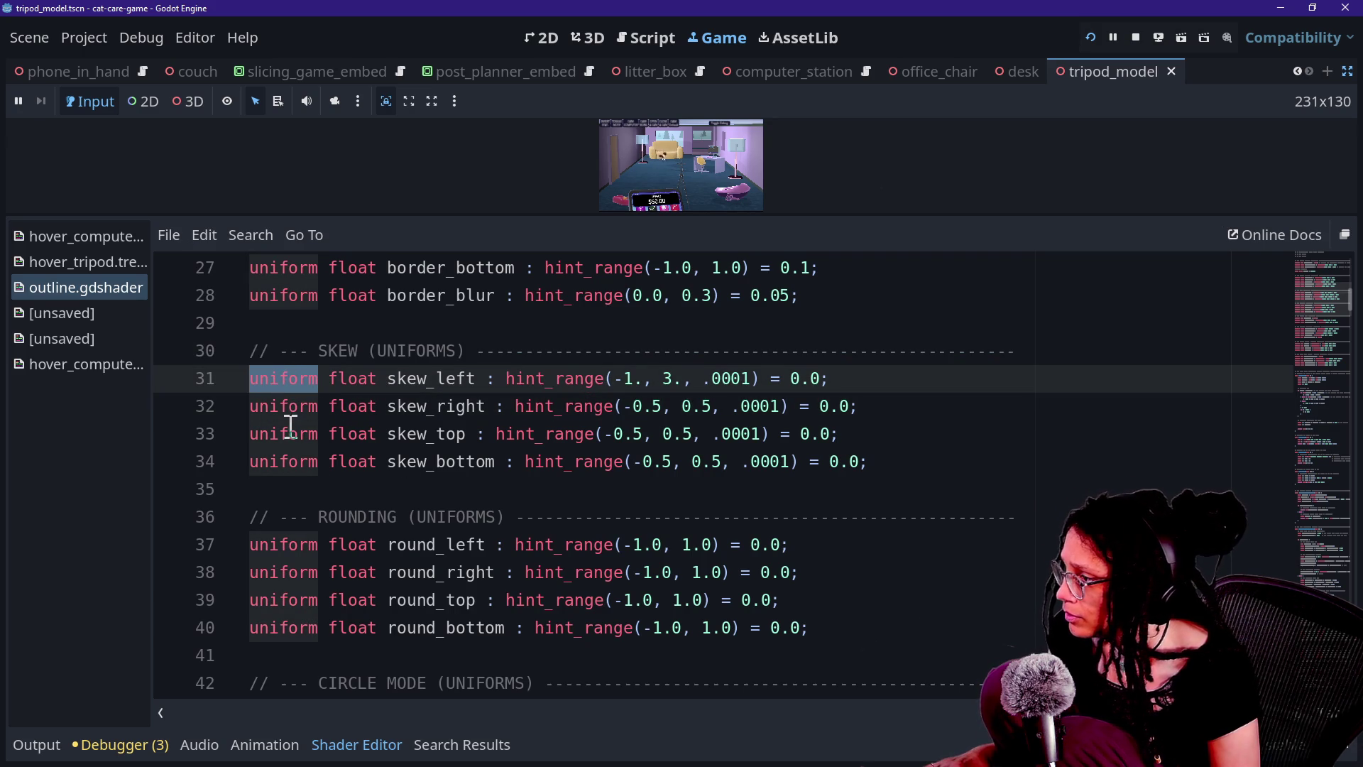
double_click(285, 406, "alt")
double_click(285, 462, "alt")
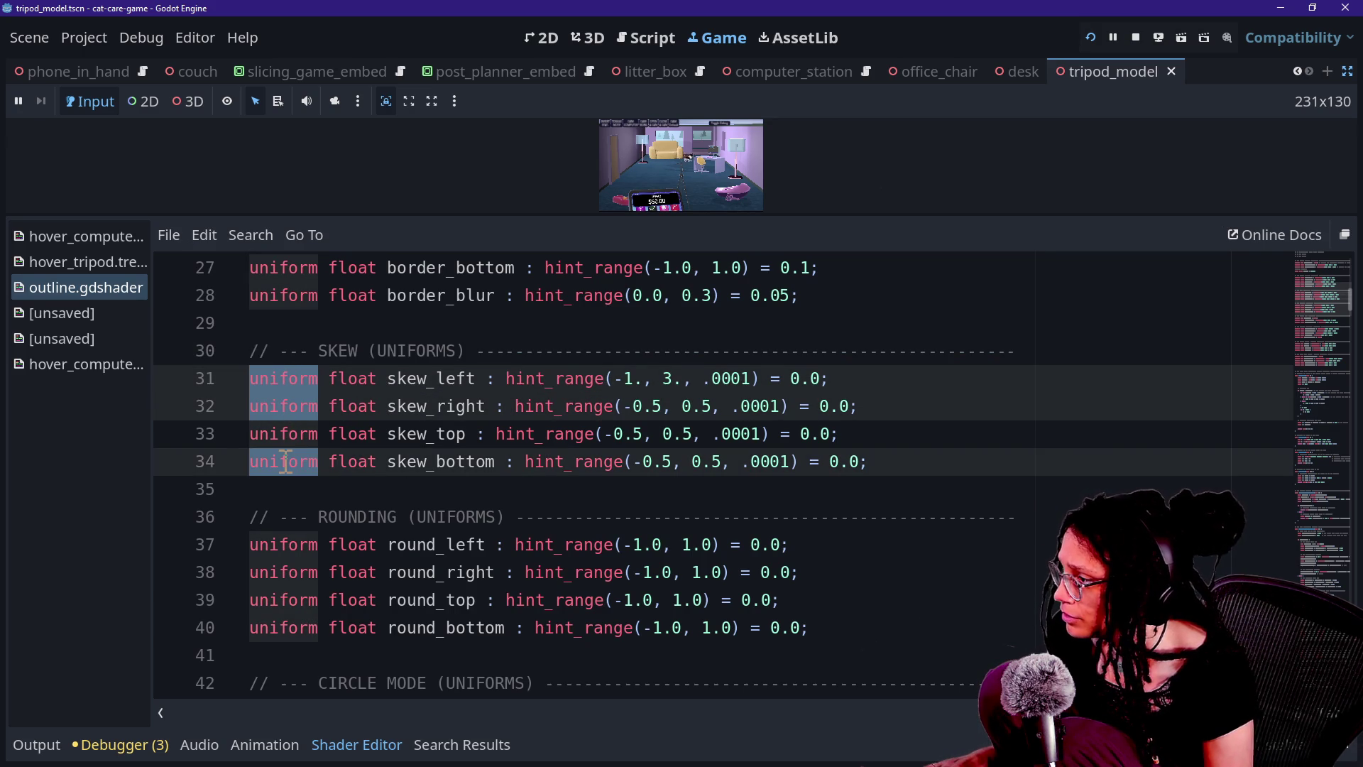
key("Delete")
key("Delete")
key("Escape")
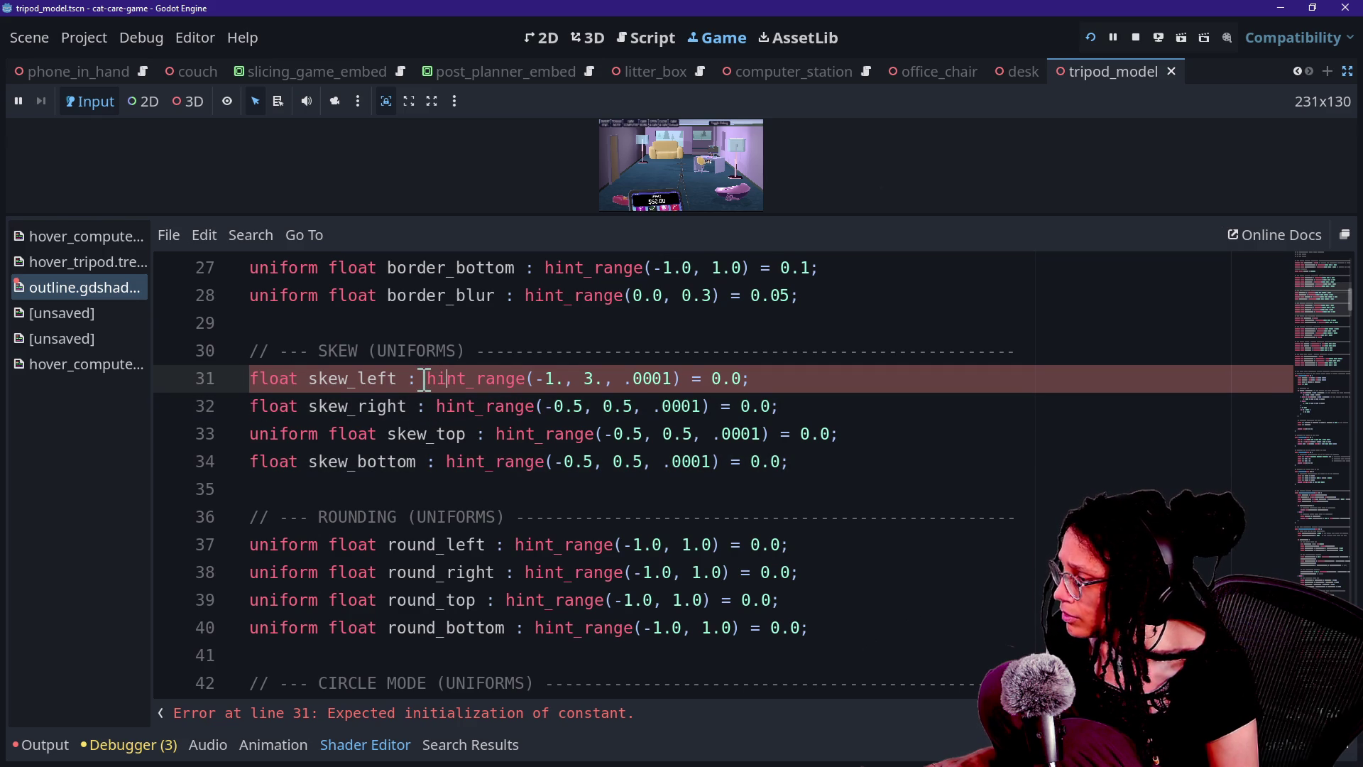
Remove skew_left's hint_range and prefix skew_left, skew_right and skew_bottom with const
left_click_drag(431, 380, 686, 378)
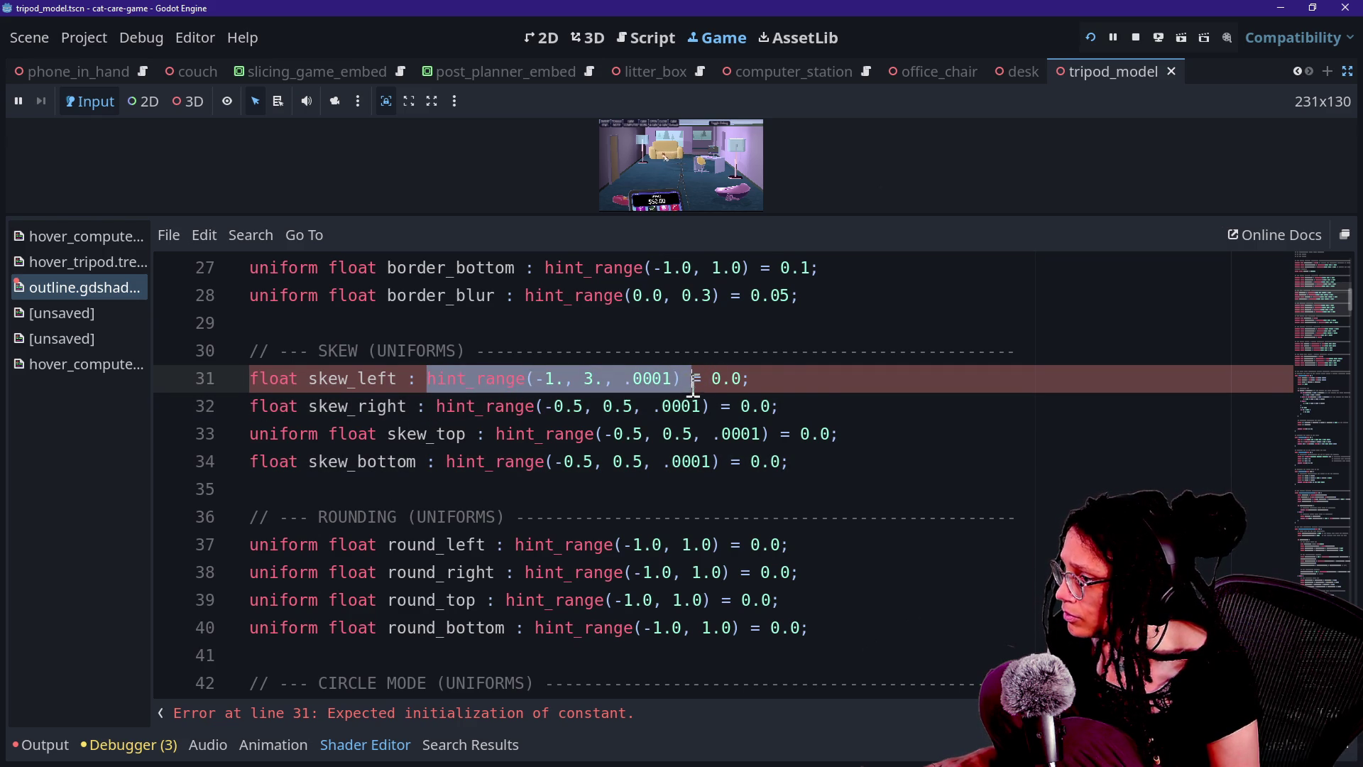
key("BackSpace")
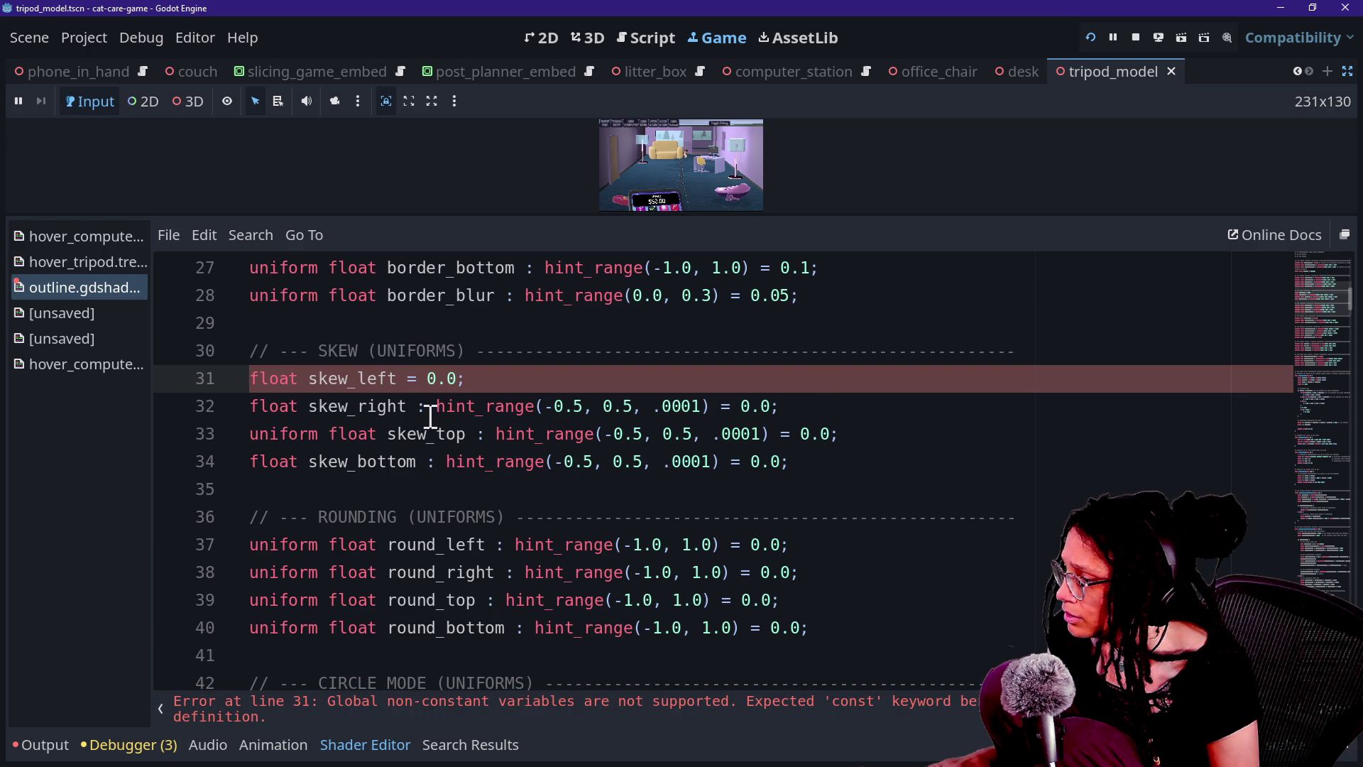
key("Up")
key("End")
key("Down")
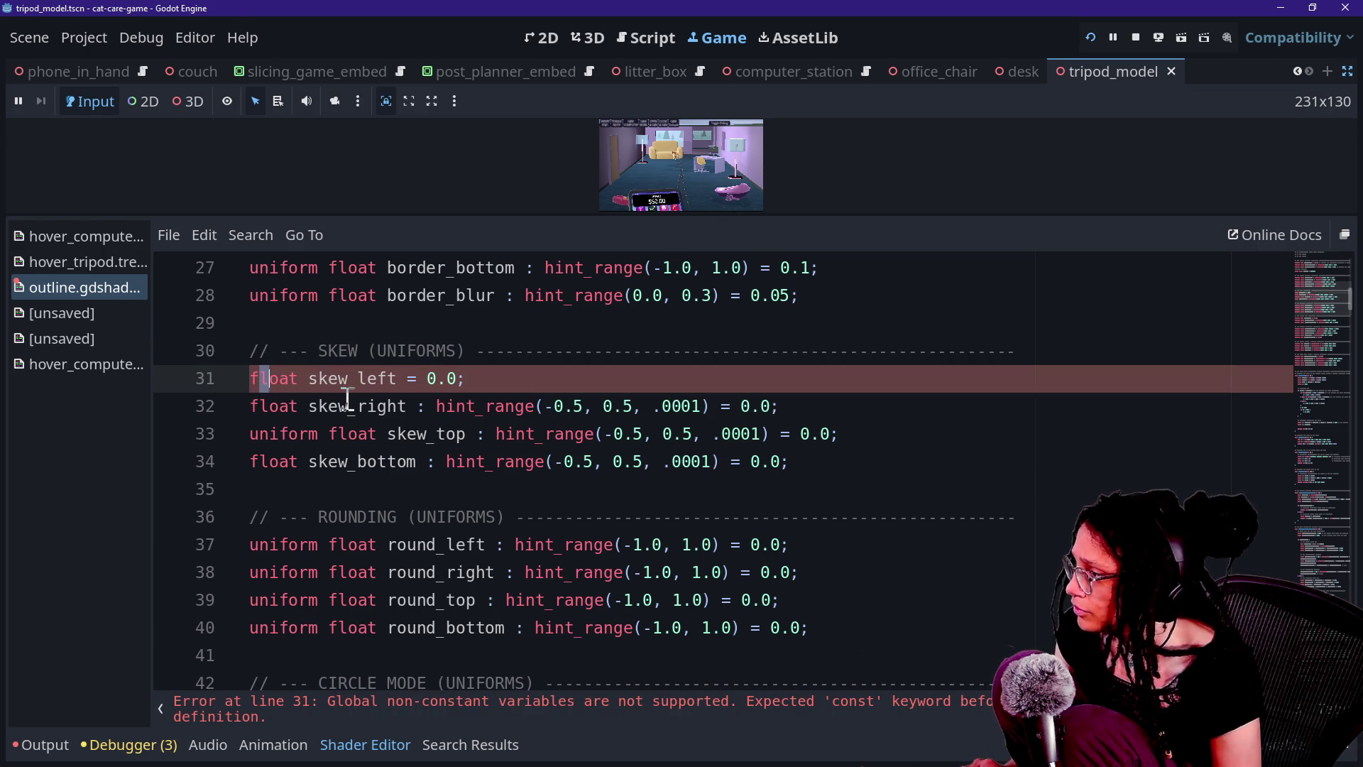
type("const")
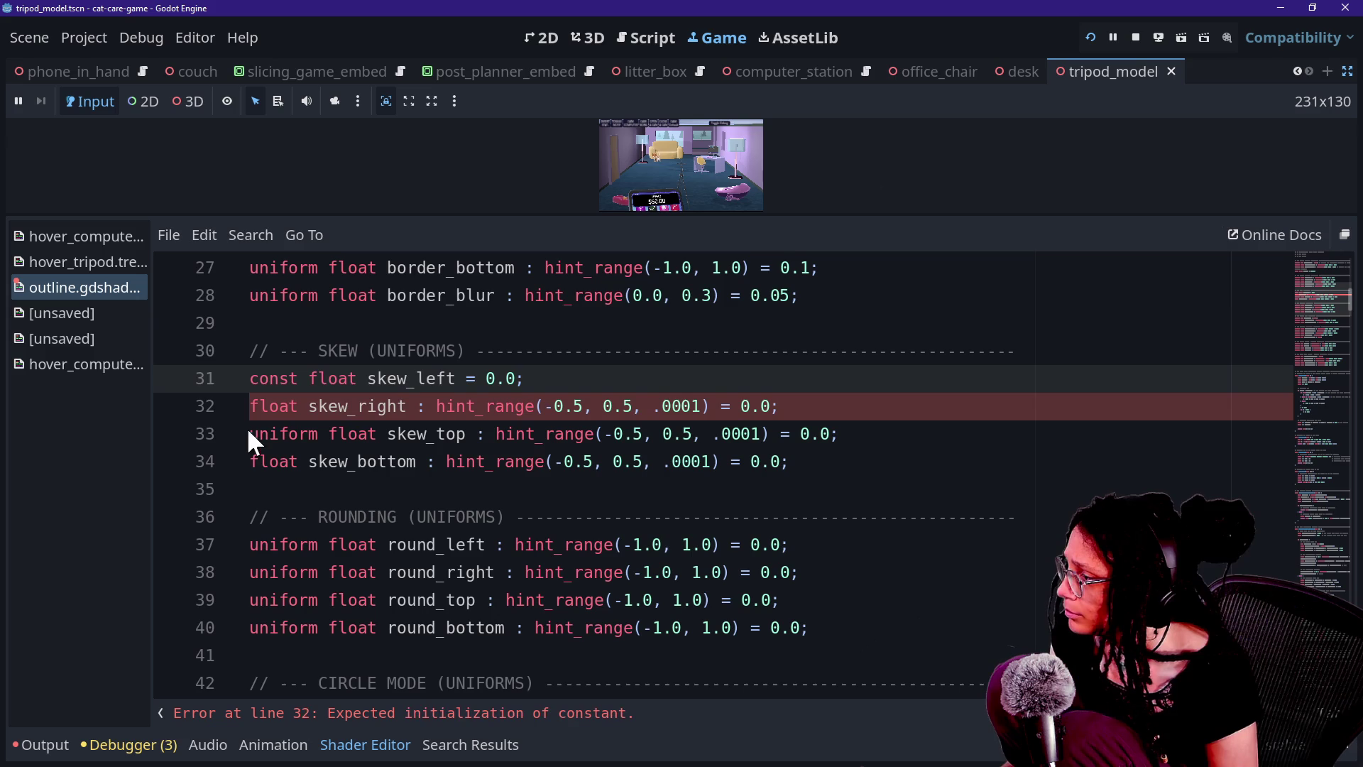
left_click(250, 434)
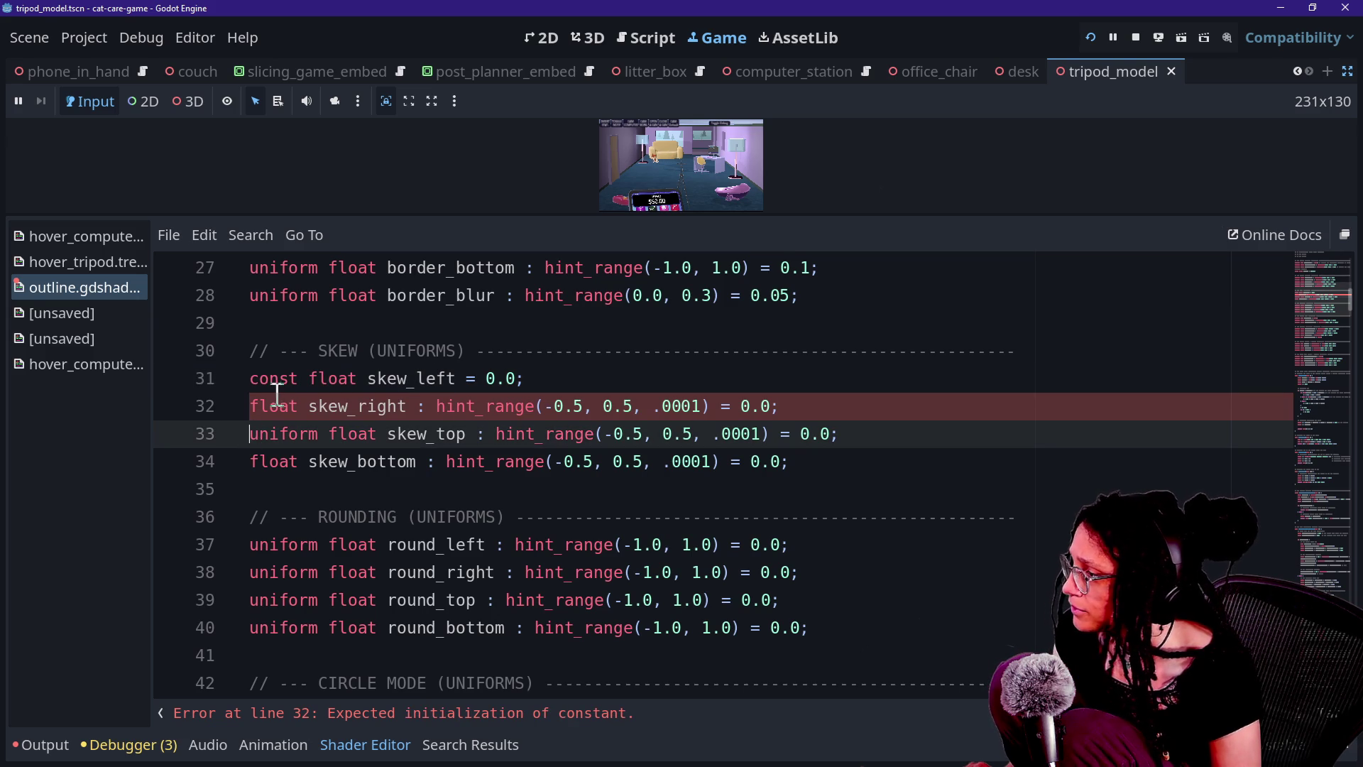
left_click(256, 408)
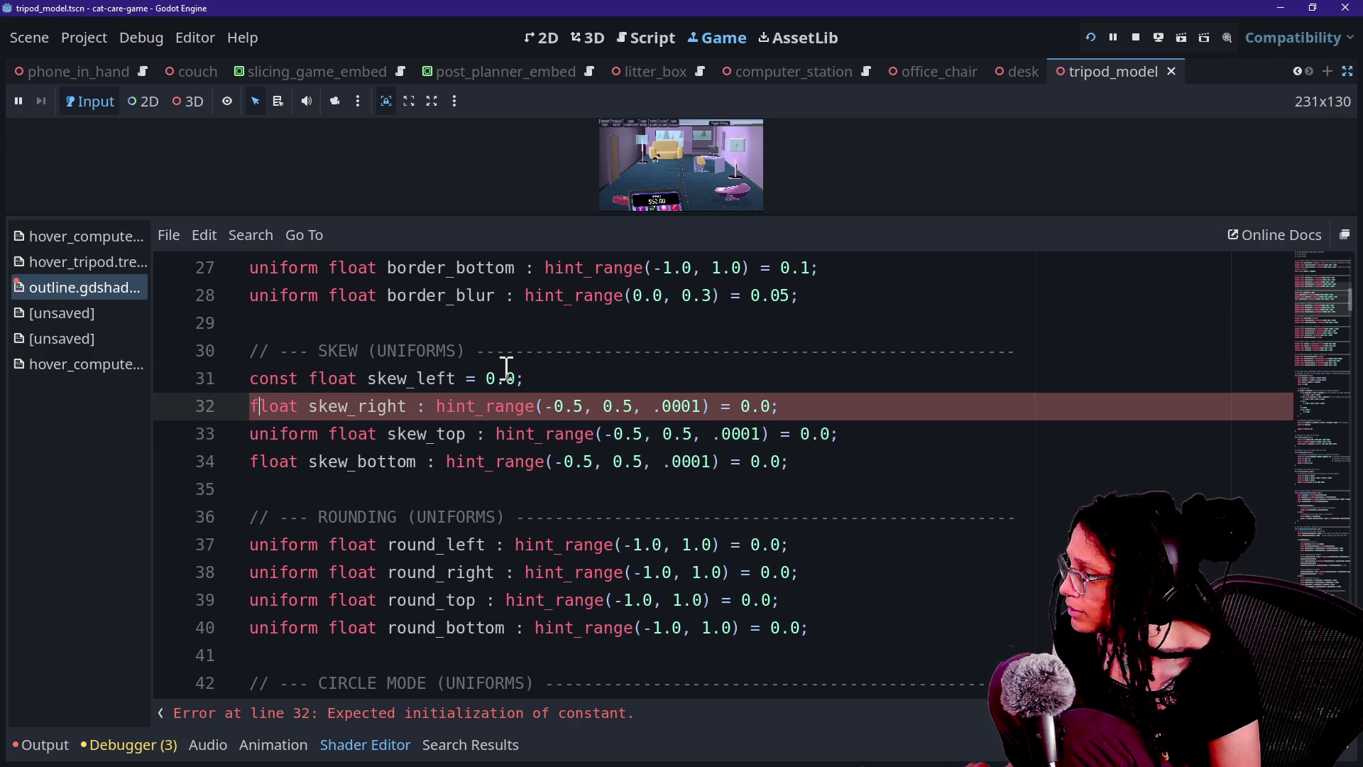
left_click(252, 462, "alt")
type("const")
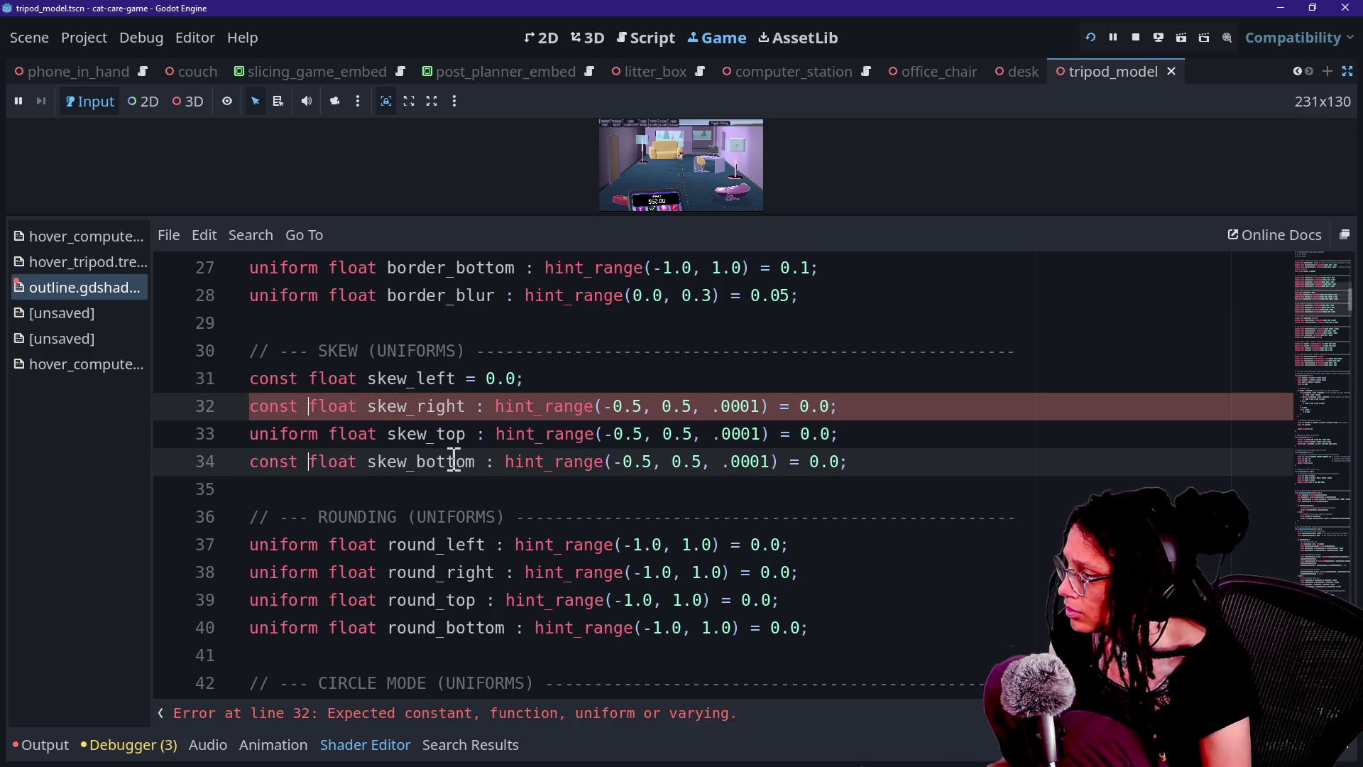
left_click(666, 383)
Strip the hint_range from skew_right and skew_bottom and save outline.gdshader
left_click_drag(476, 407, 792, 407)
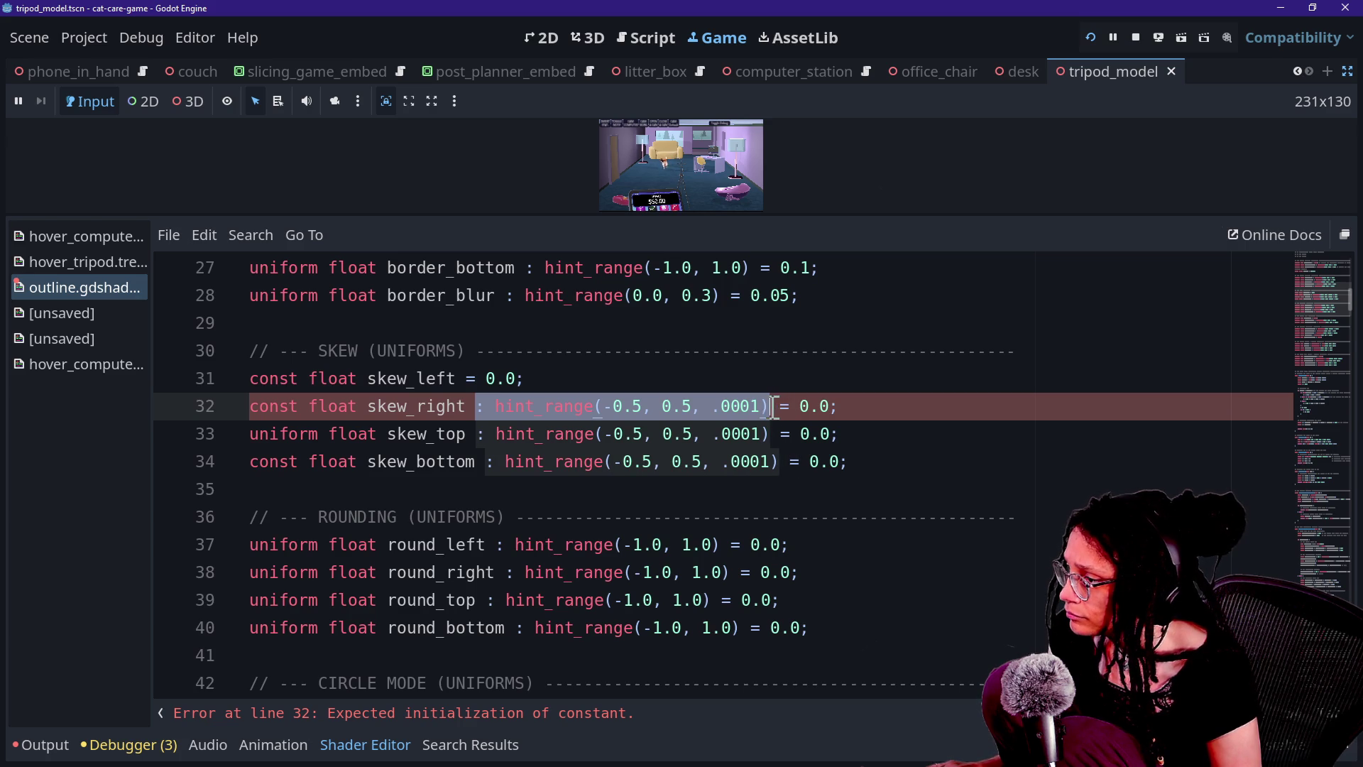
left_click_drag(473, 433, 739, 436)
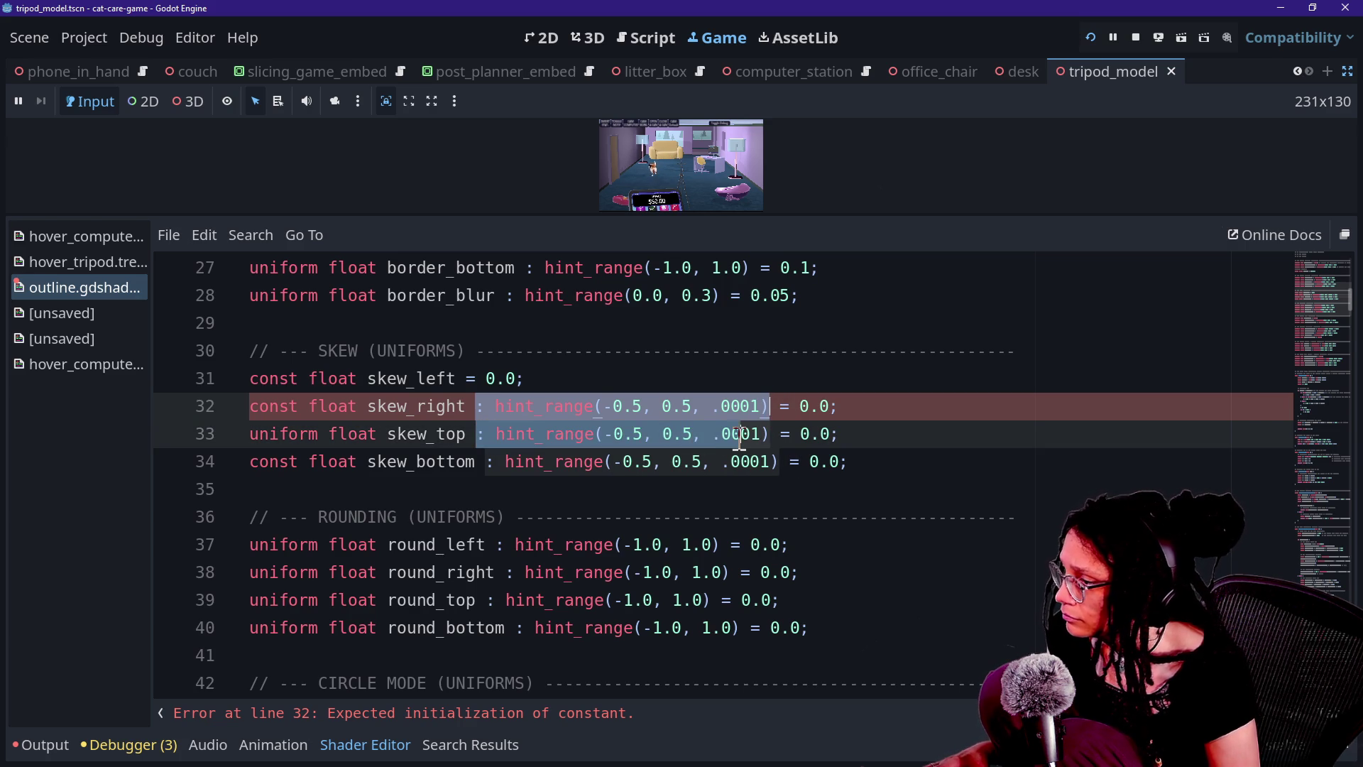
left_click(547, 406)
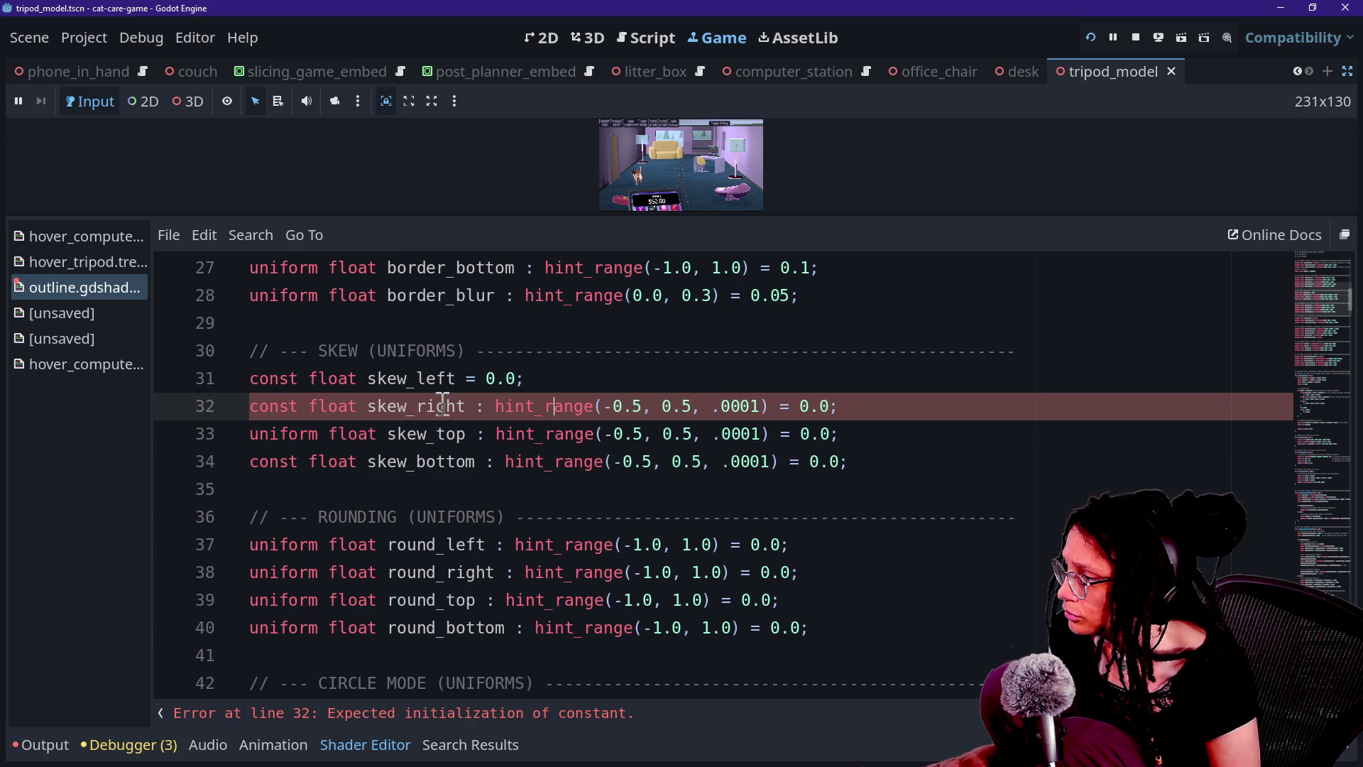
left_click_drag(496, 402, 739, 402)
mouse_move(477, 406)
left_mouse_down()
mouse_move(730, 406)
mouse_move(779, 392)
left_mouse_up()
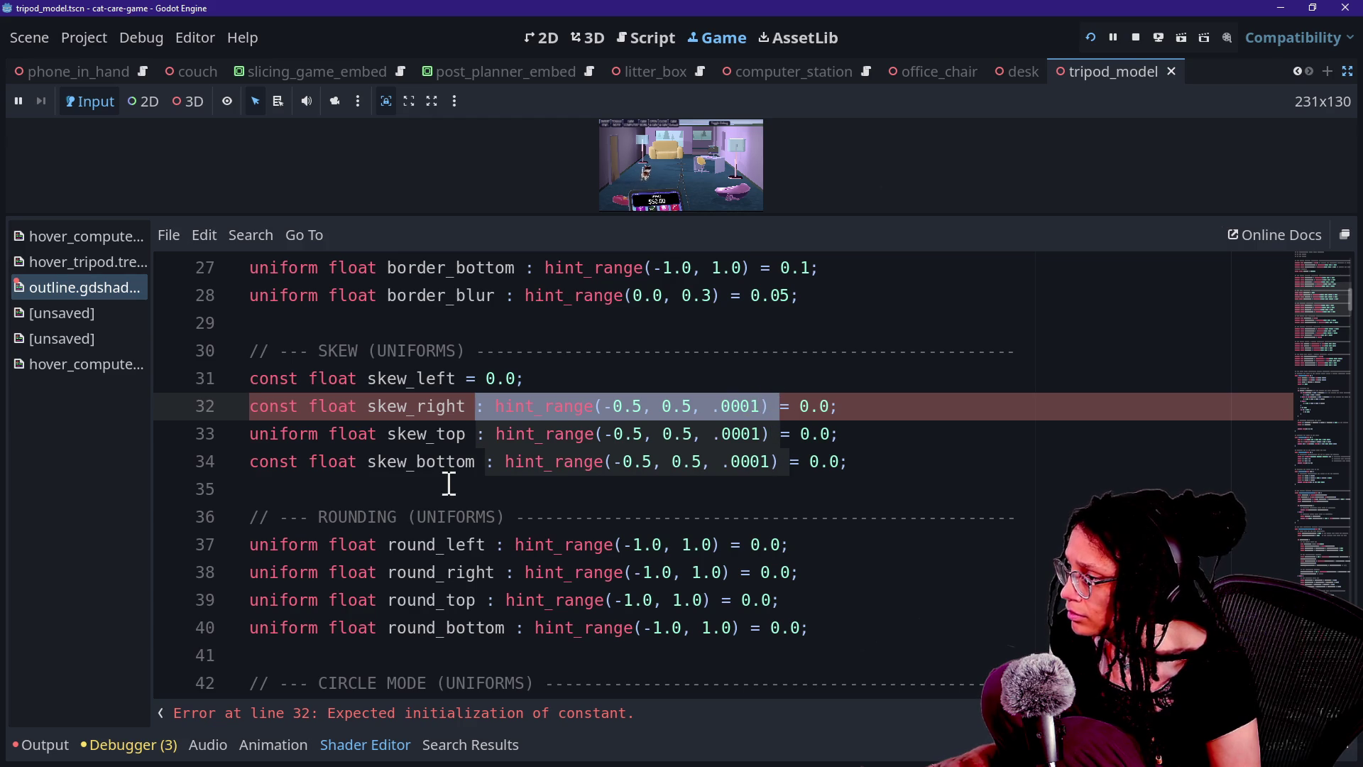
left_click_drag(487, 462, 783, 453)
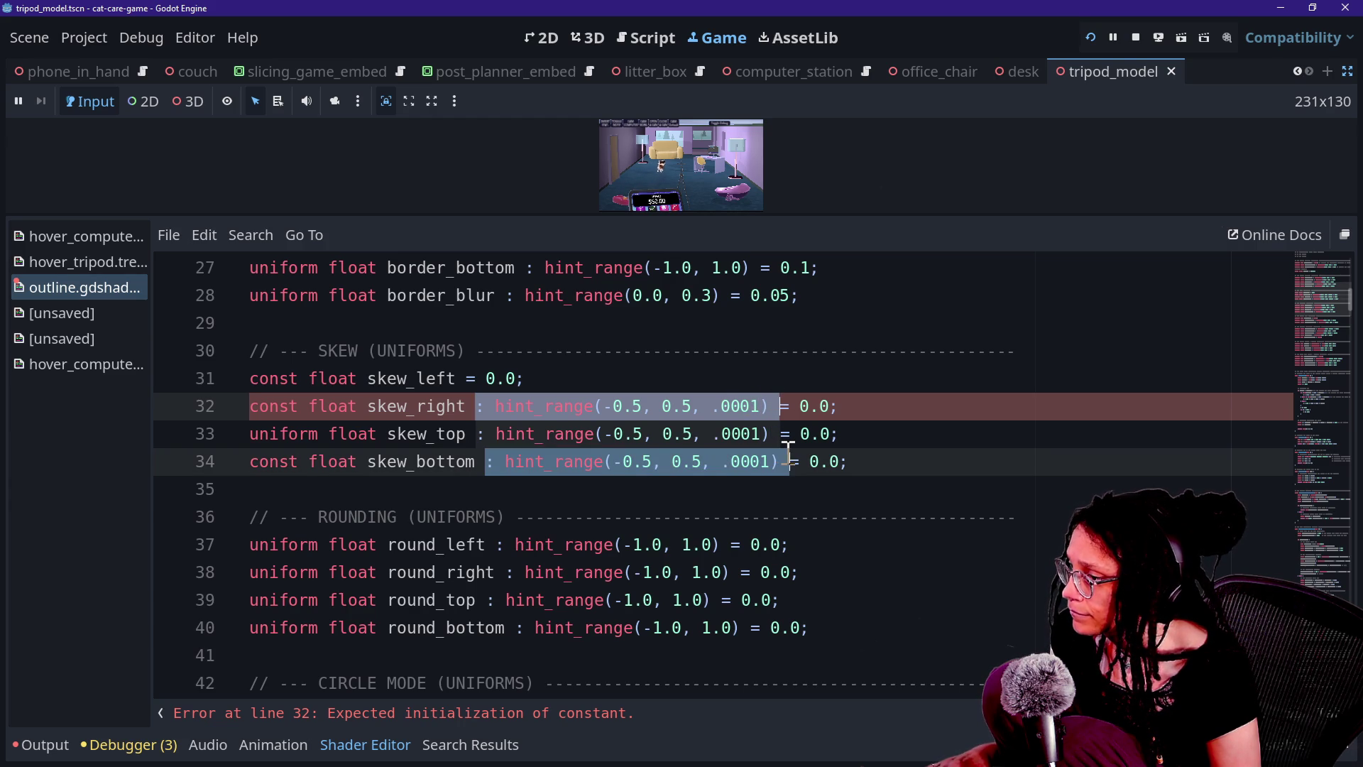
key("BackSpace")
left_click(618, 348)
key("ctrl+s")
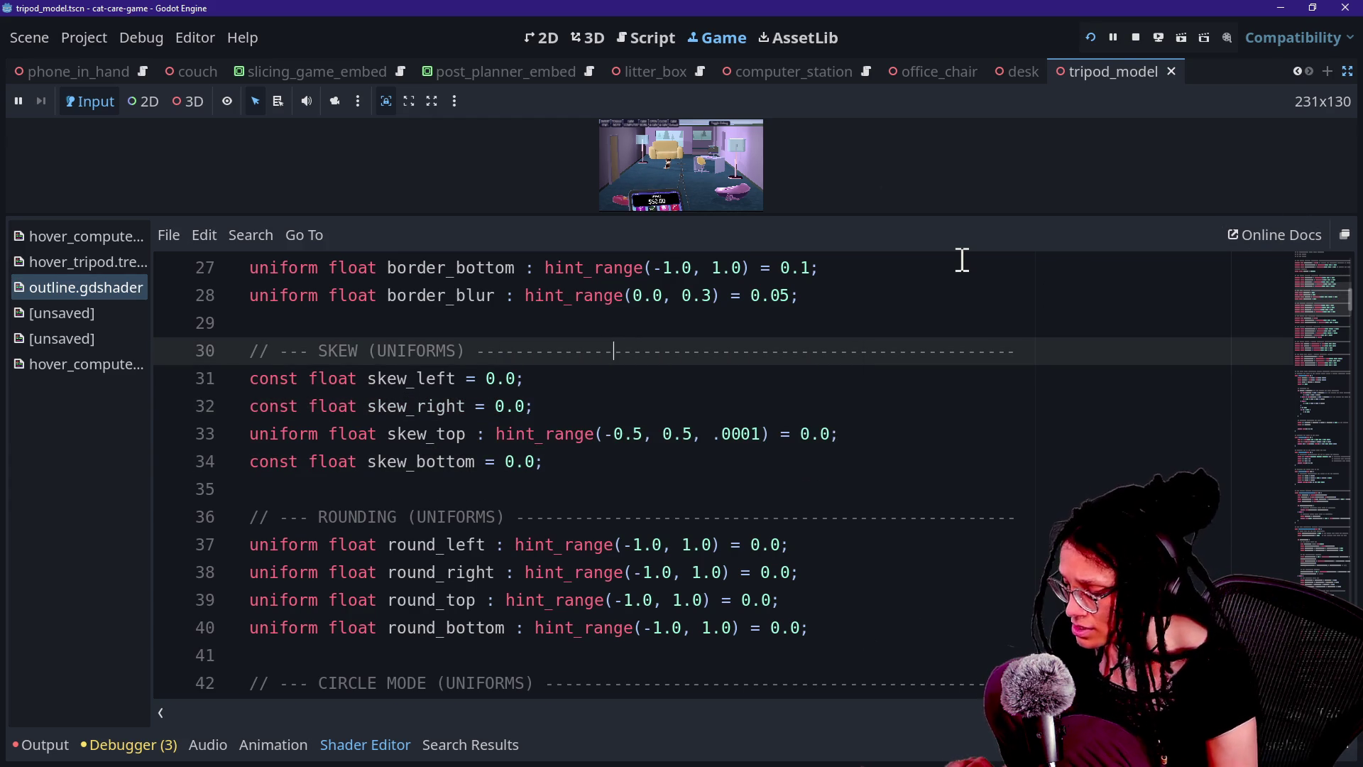
key("ctrl+shift+F11")
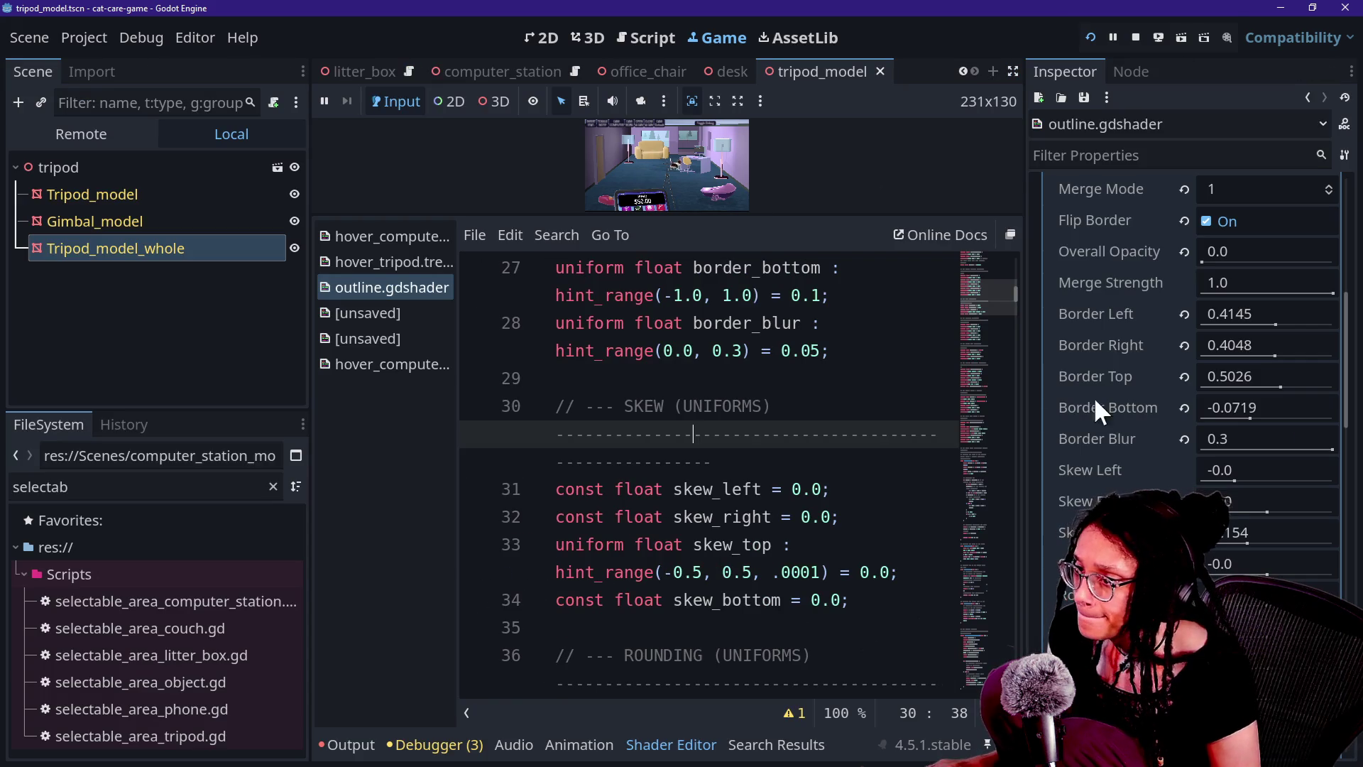
left_click(884, 451)
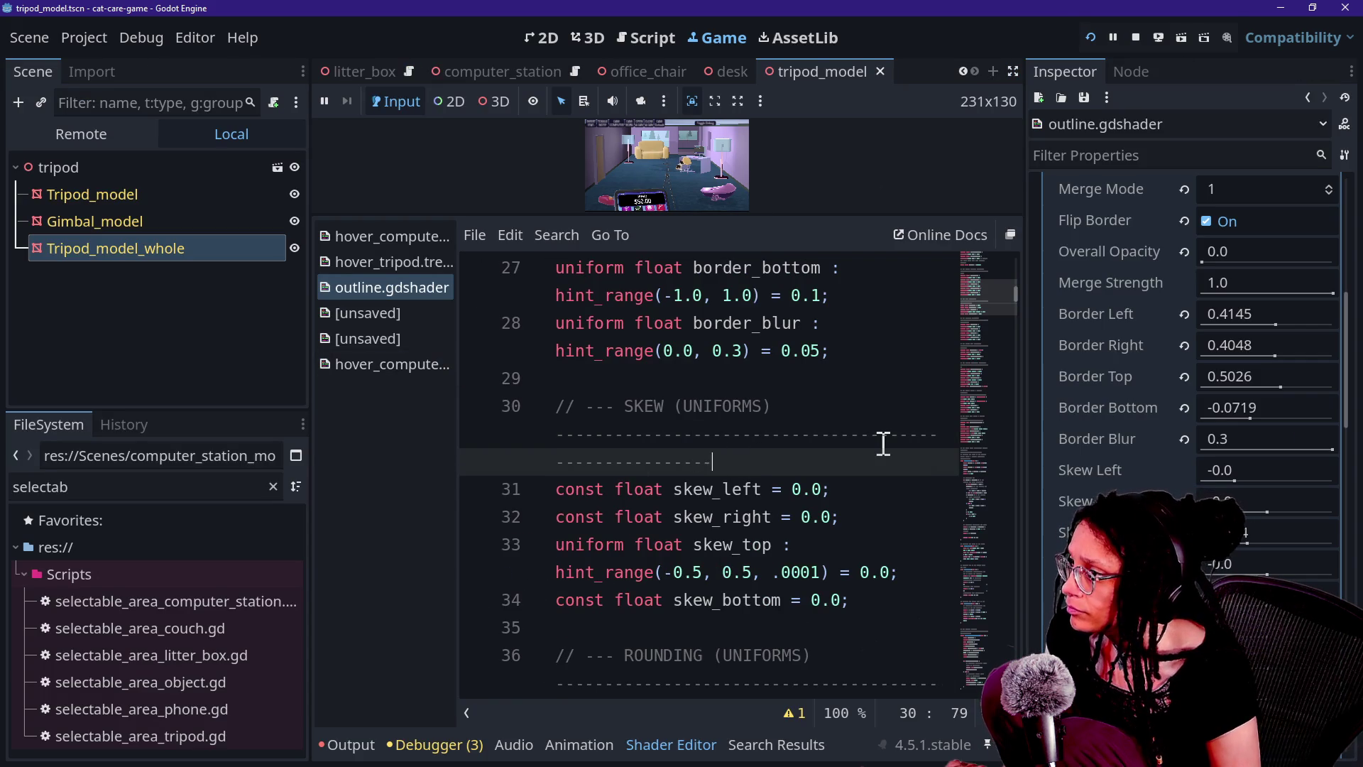
scroll(1133, 419, "up", 4)
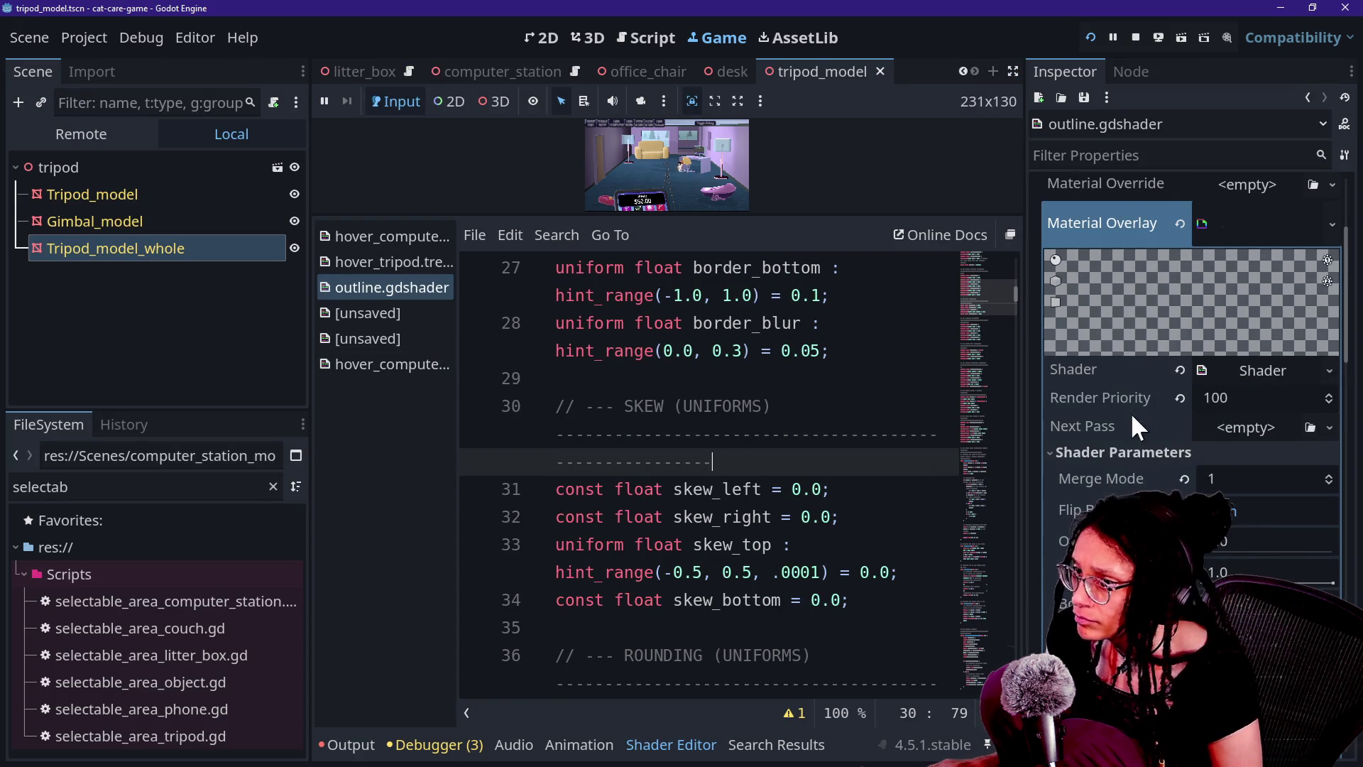
left_click(1216, 361)
left_click(1216, 363)
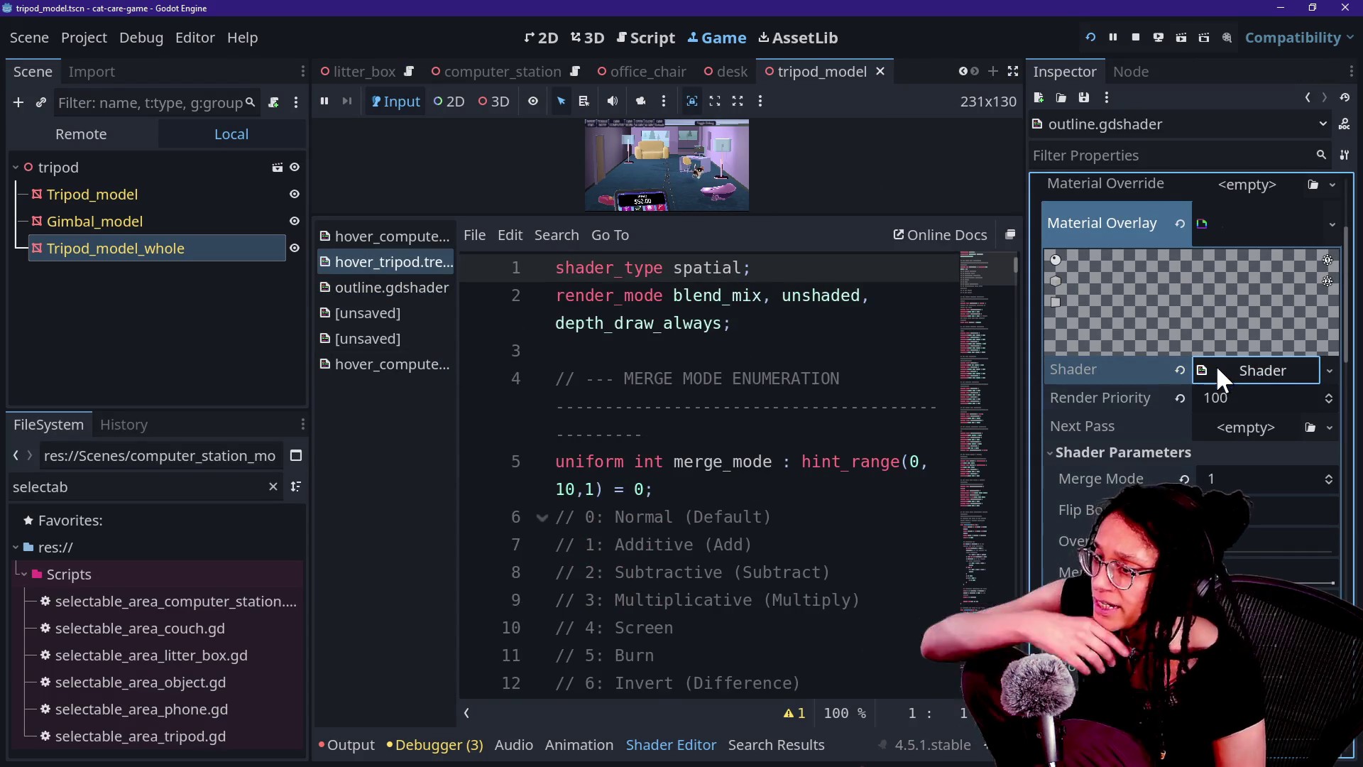
scroll(1123, 438, "down", 4)
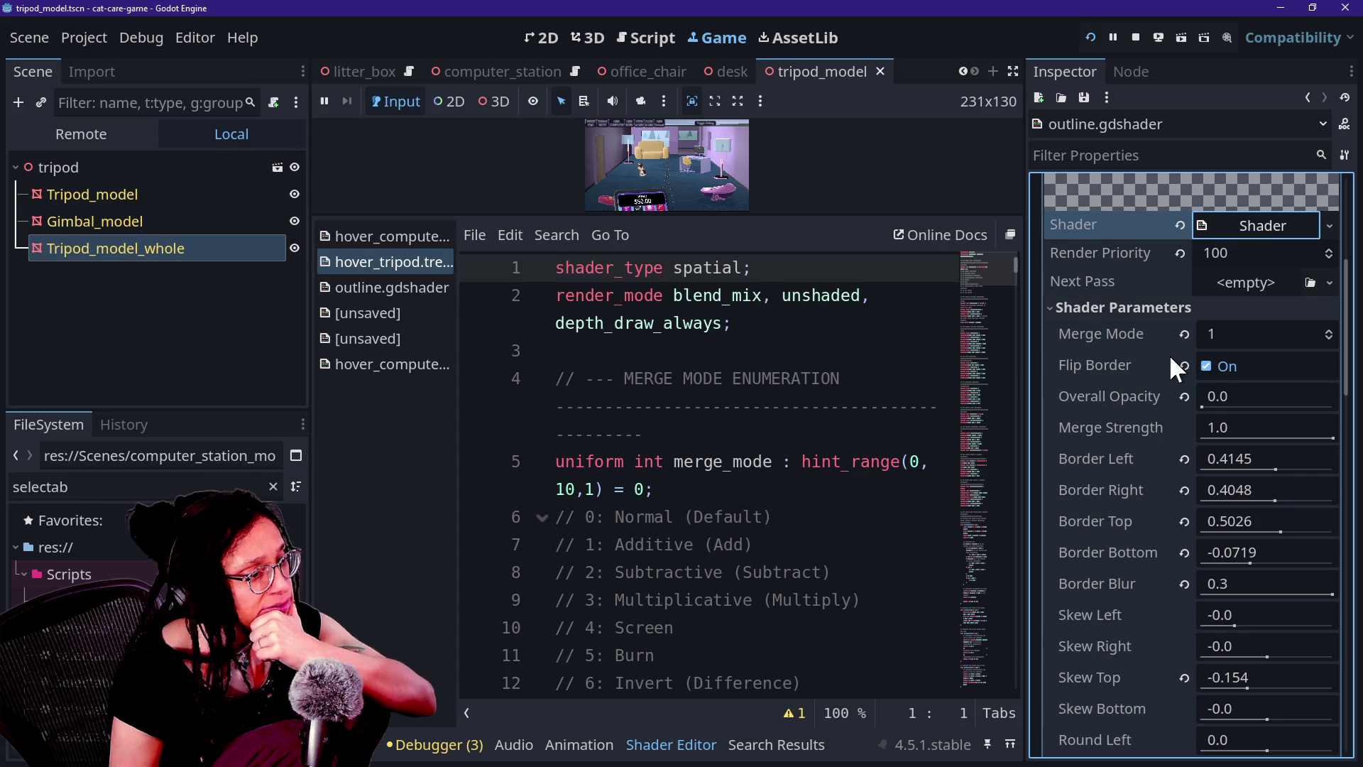
scroll(1170, 358, "down", 2)
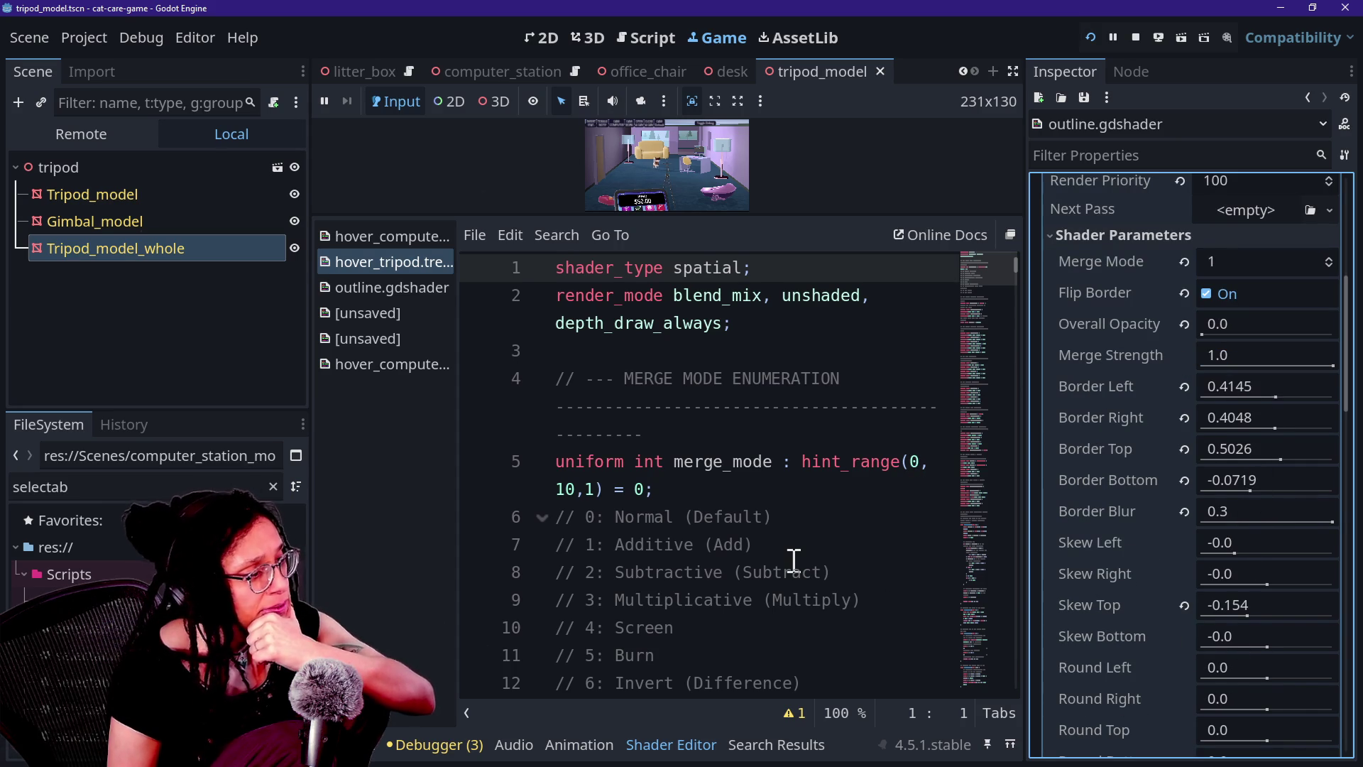
scroll(1038, 449, "up", 2)
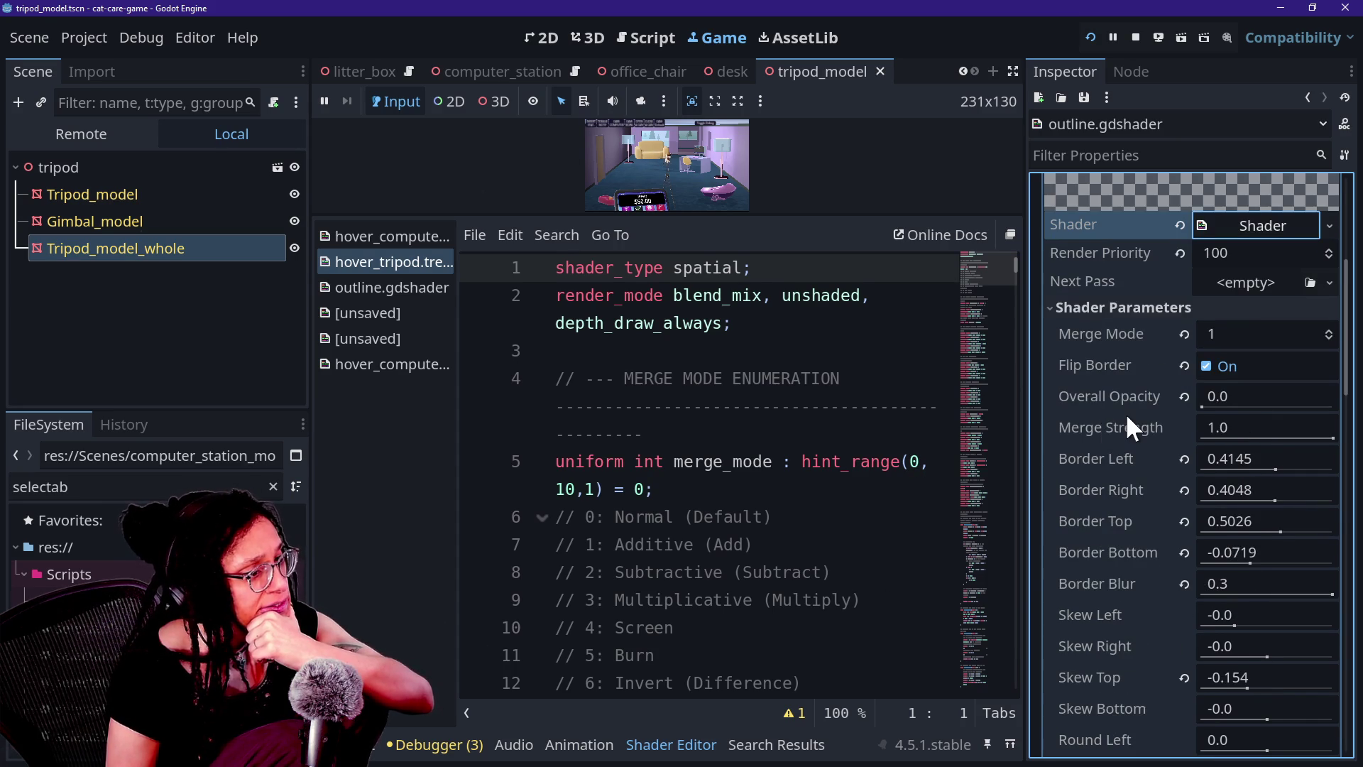
scroll(1129, 430, "down", 2)
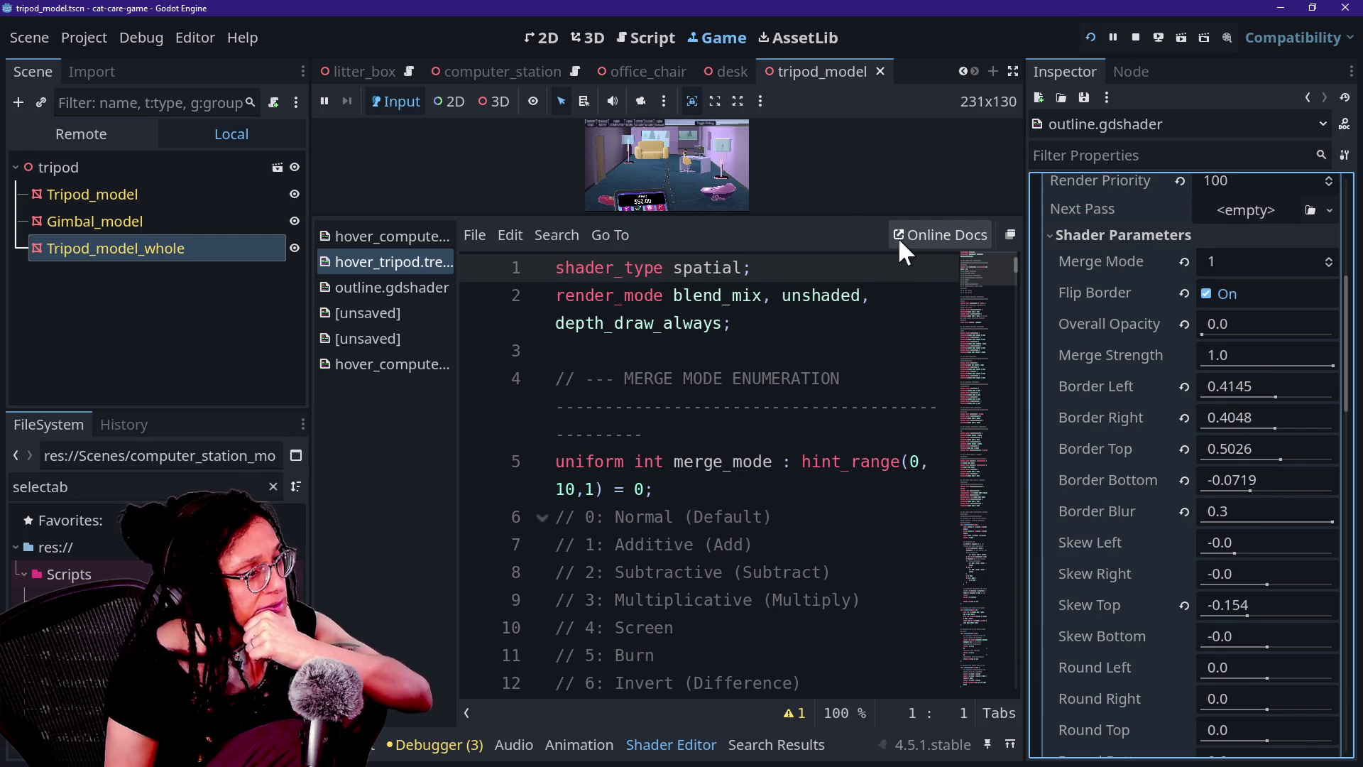
mouse_move(855, 215)
left_mouse_down()
mouse_move(840, 379)
mouse_move(1010, 475)
left_mouse_up()
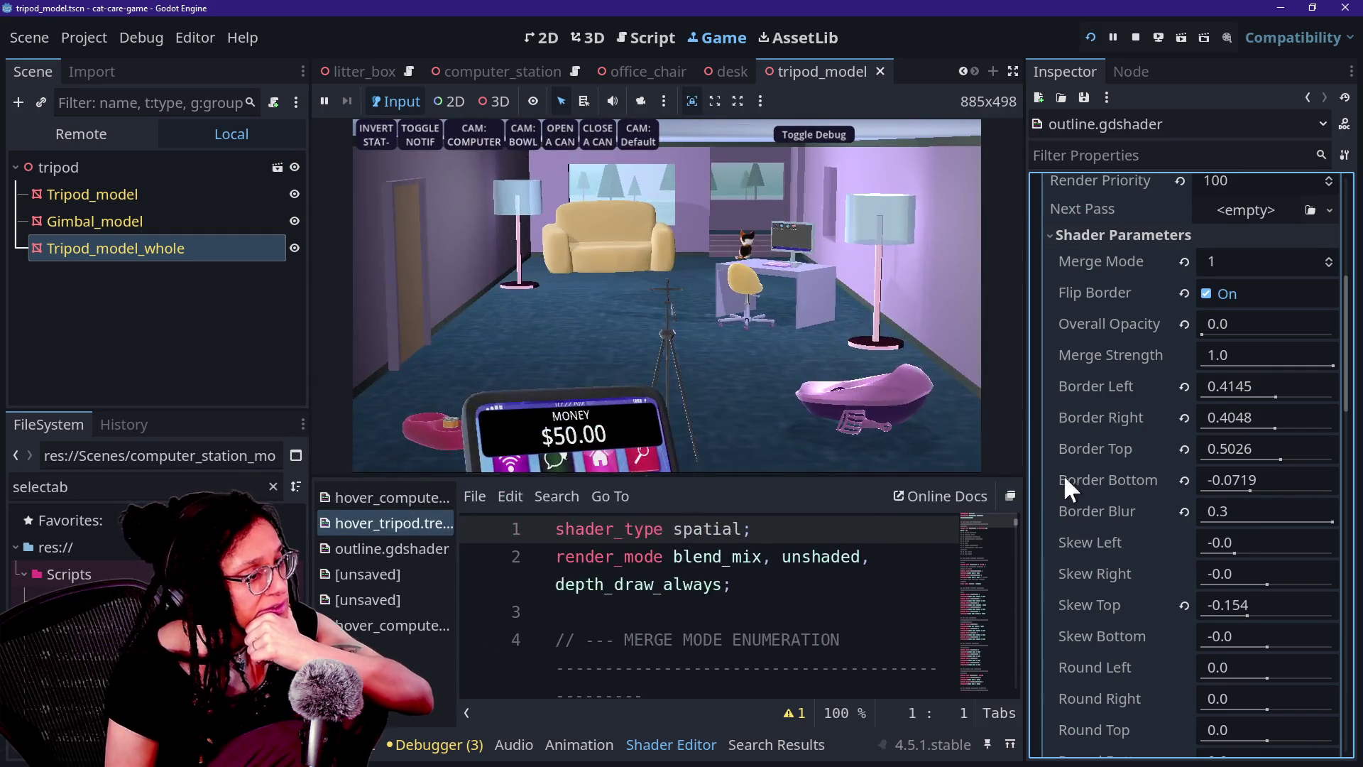
scroll(1162, 584, "down", 4)
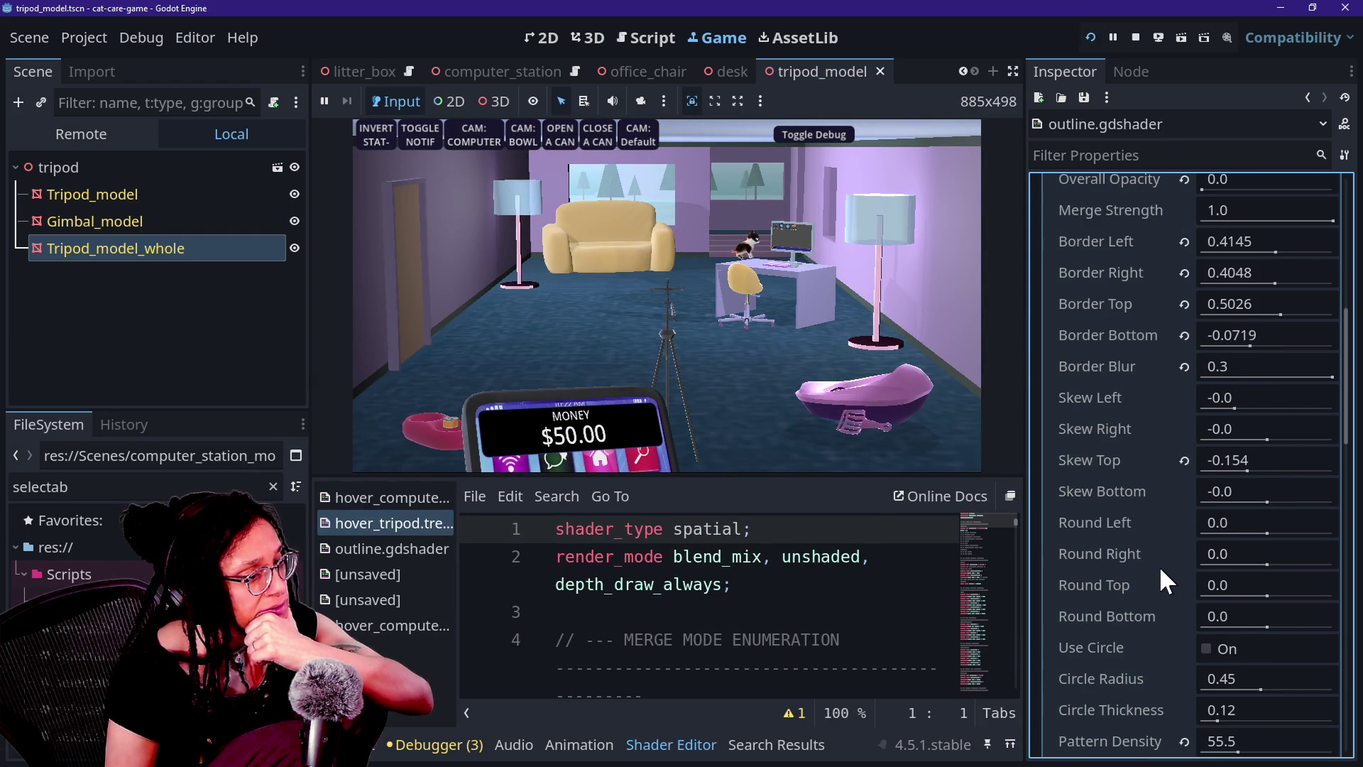
scroll(1162, 571, "up", 6)
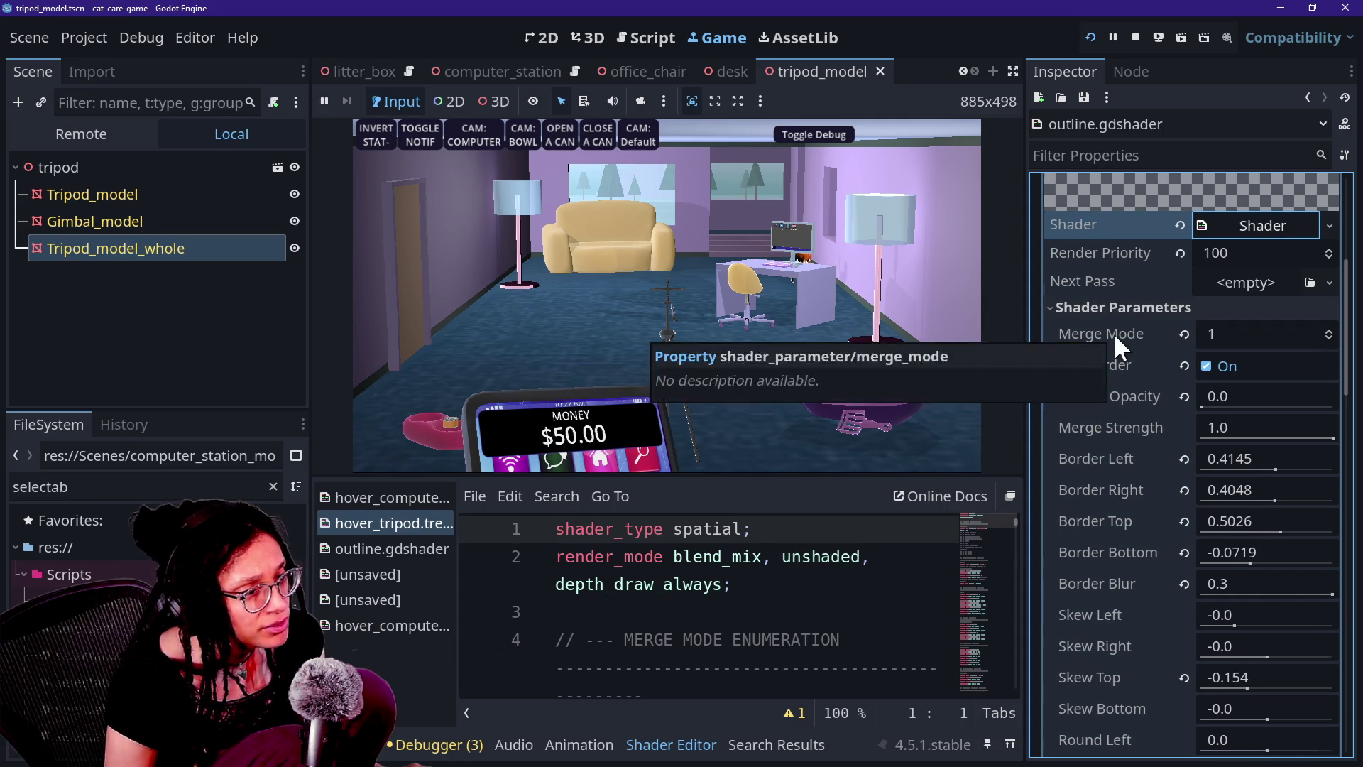
scroll(1114, 334, "up", 10)
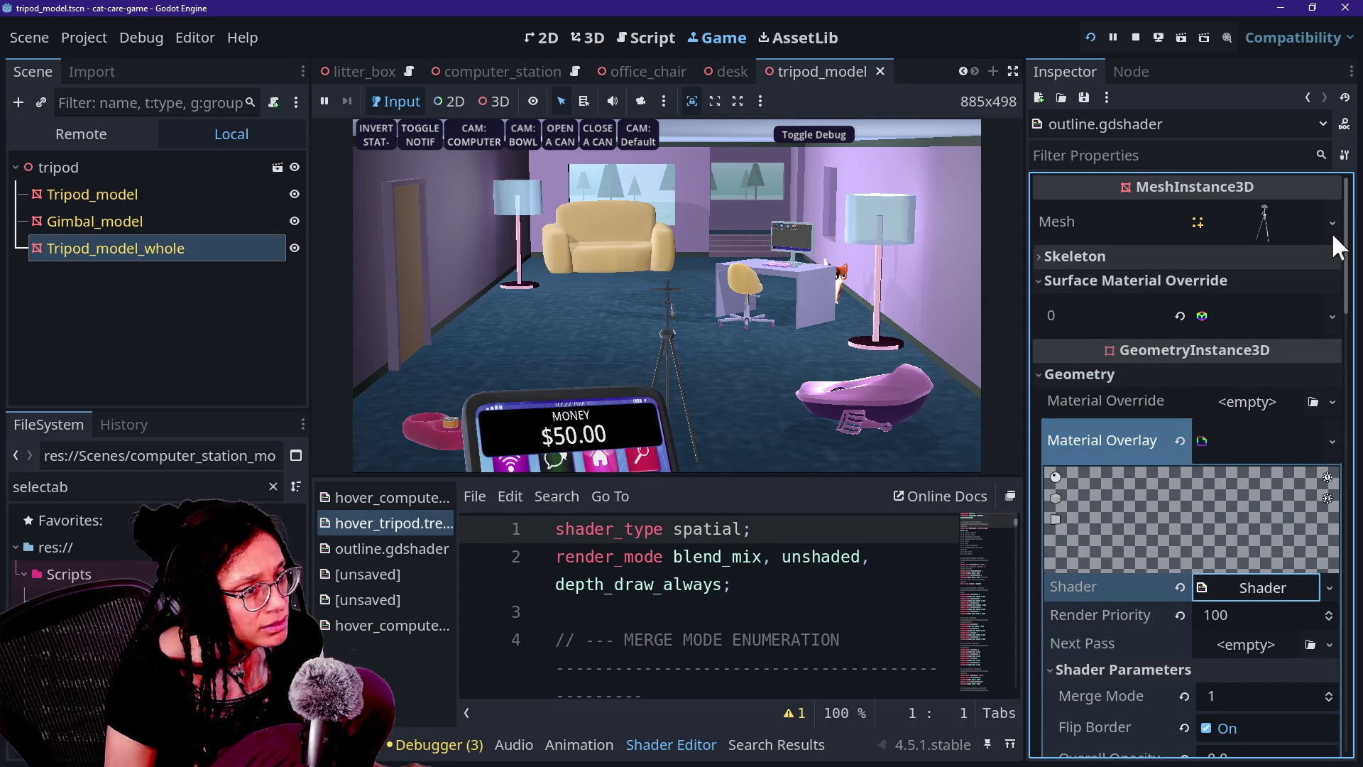
left_click(1345, 155)
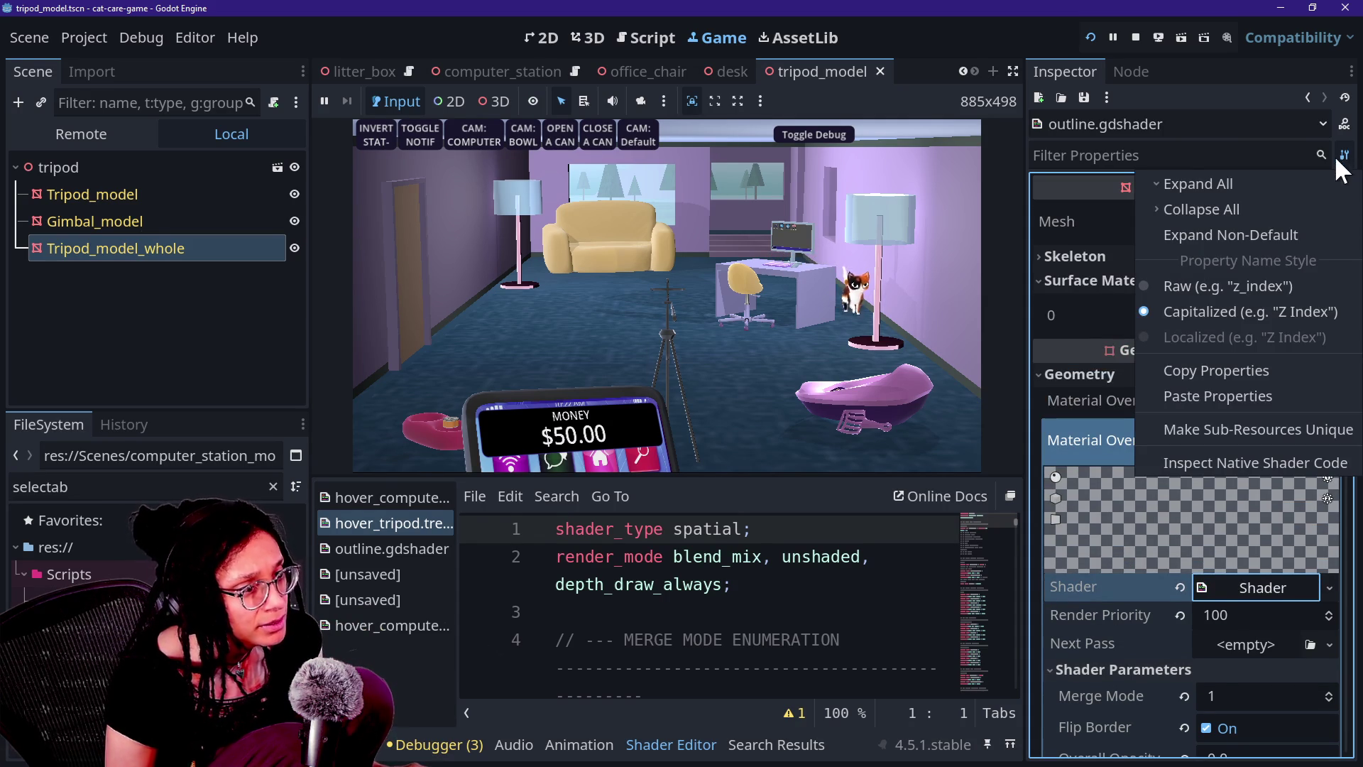
left_click(1213, 371)
scroll(1129, 518, "down", 4)
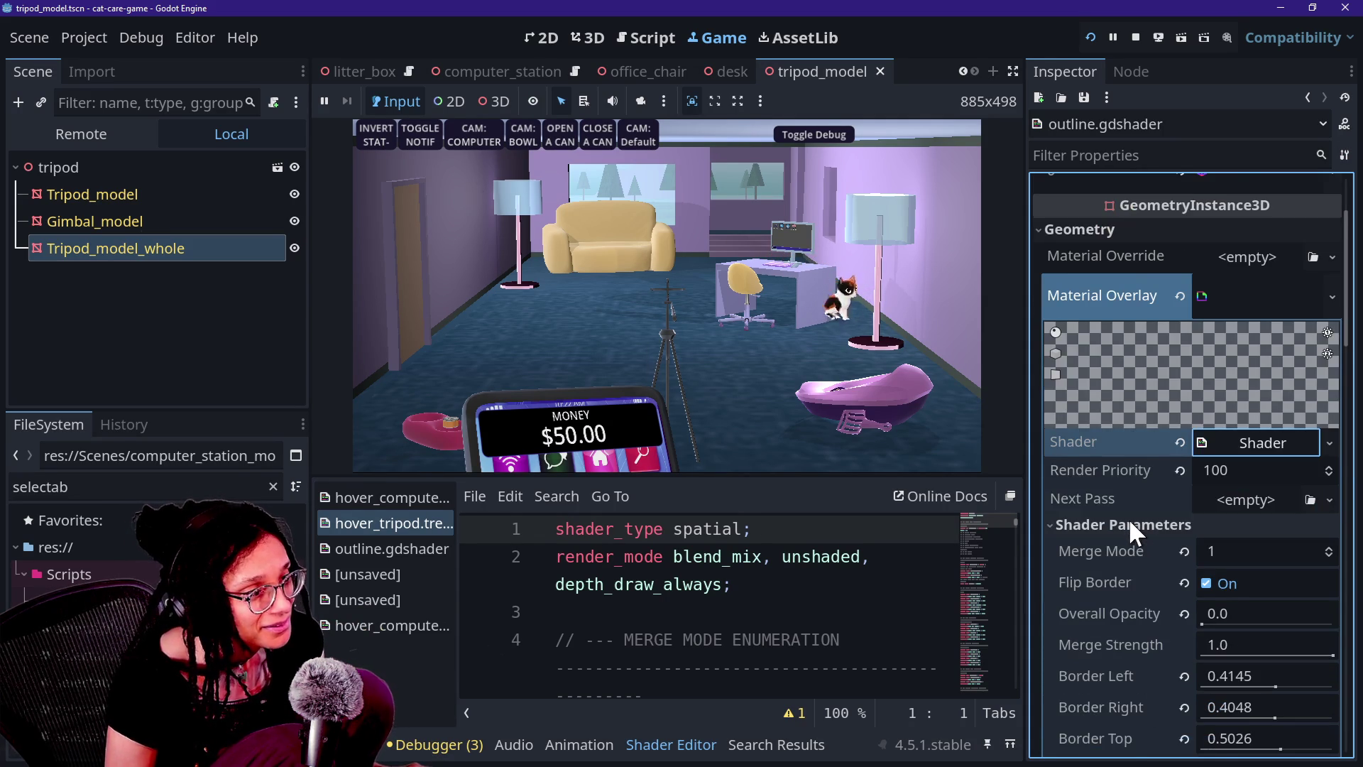
scroll(1129, 526, "down", 4)
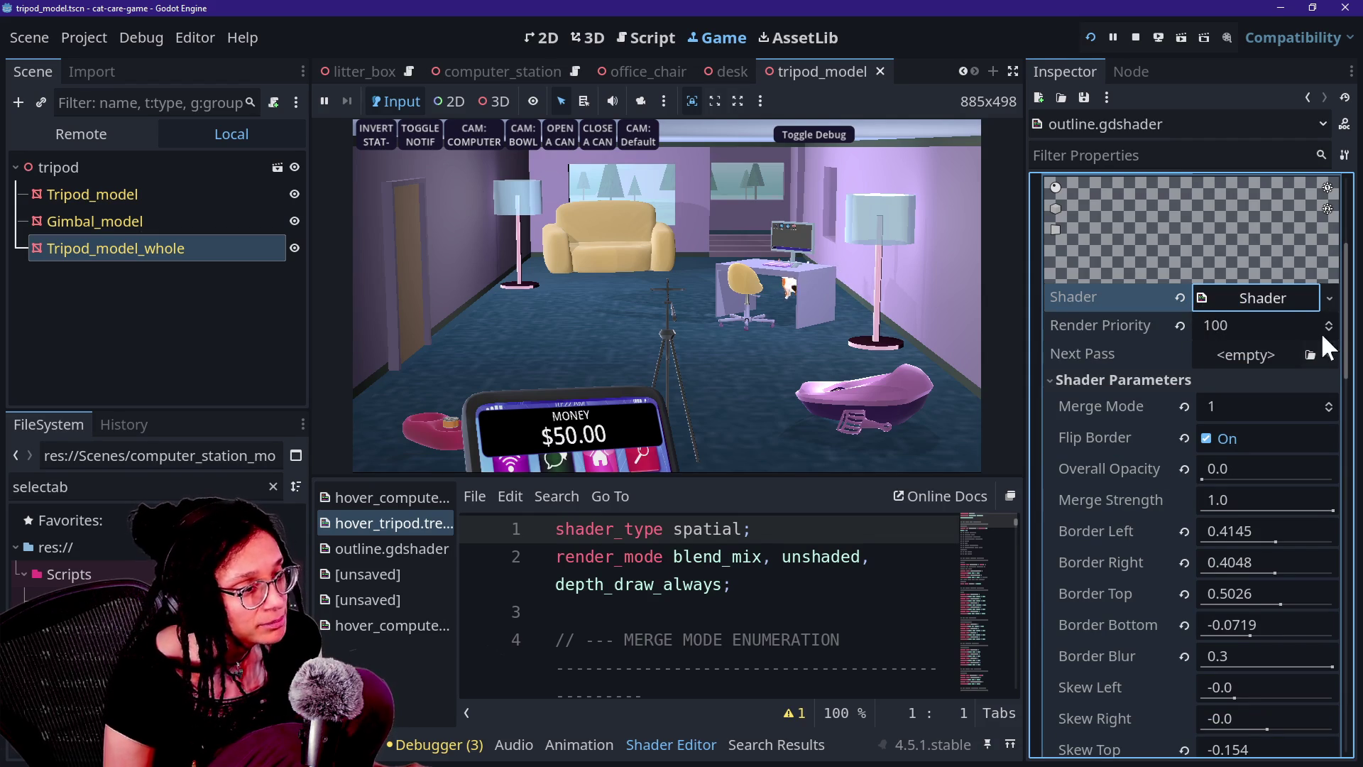
left_click(1330, 298)
Set the tripod overlay material's shader to outline.gdshader
left_click(1271, 361)
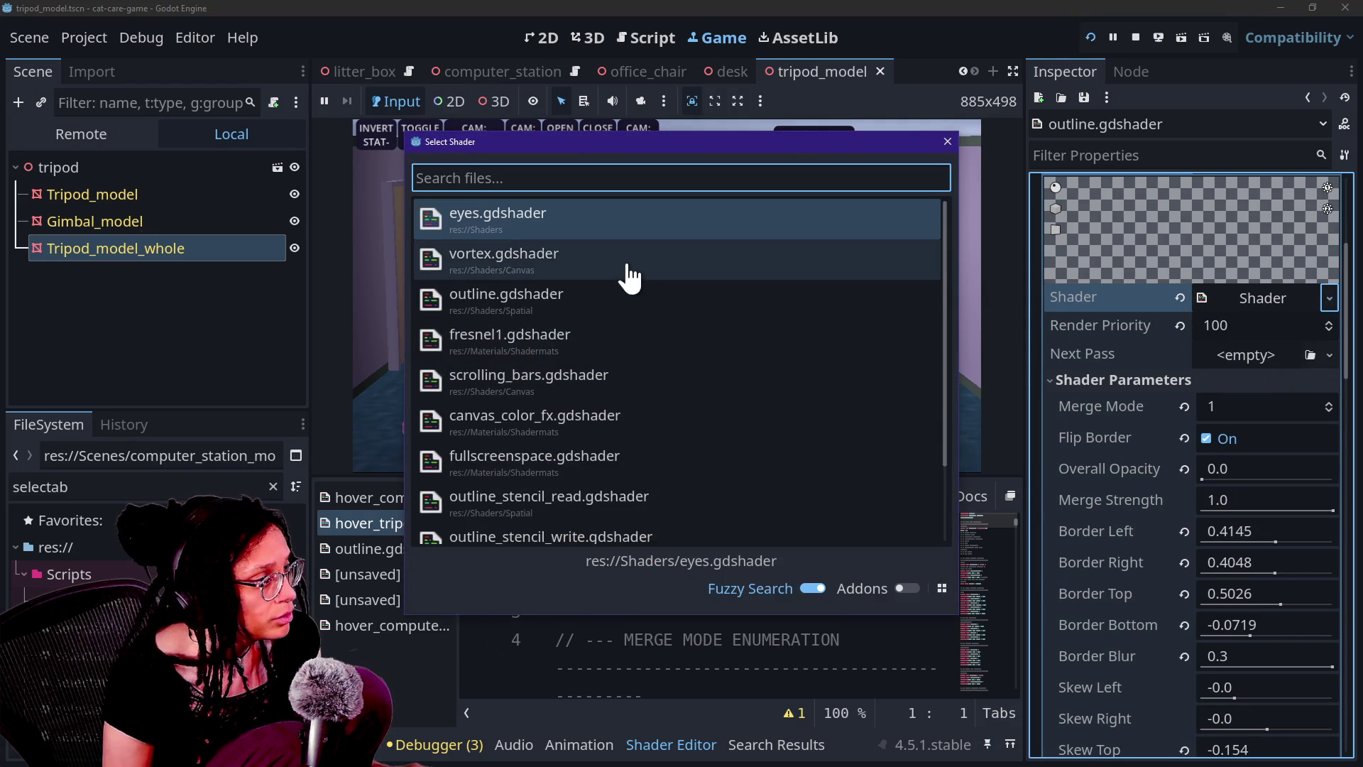
left_click(633, 305)
scroll(1127, 506, "down", 3)
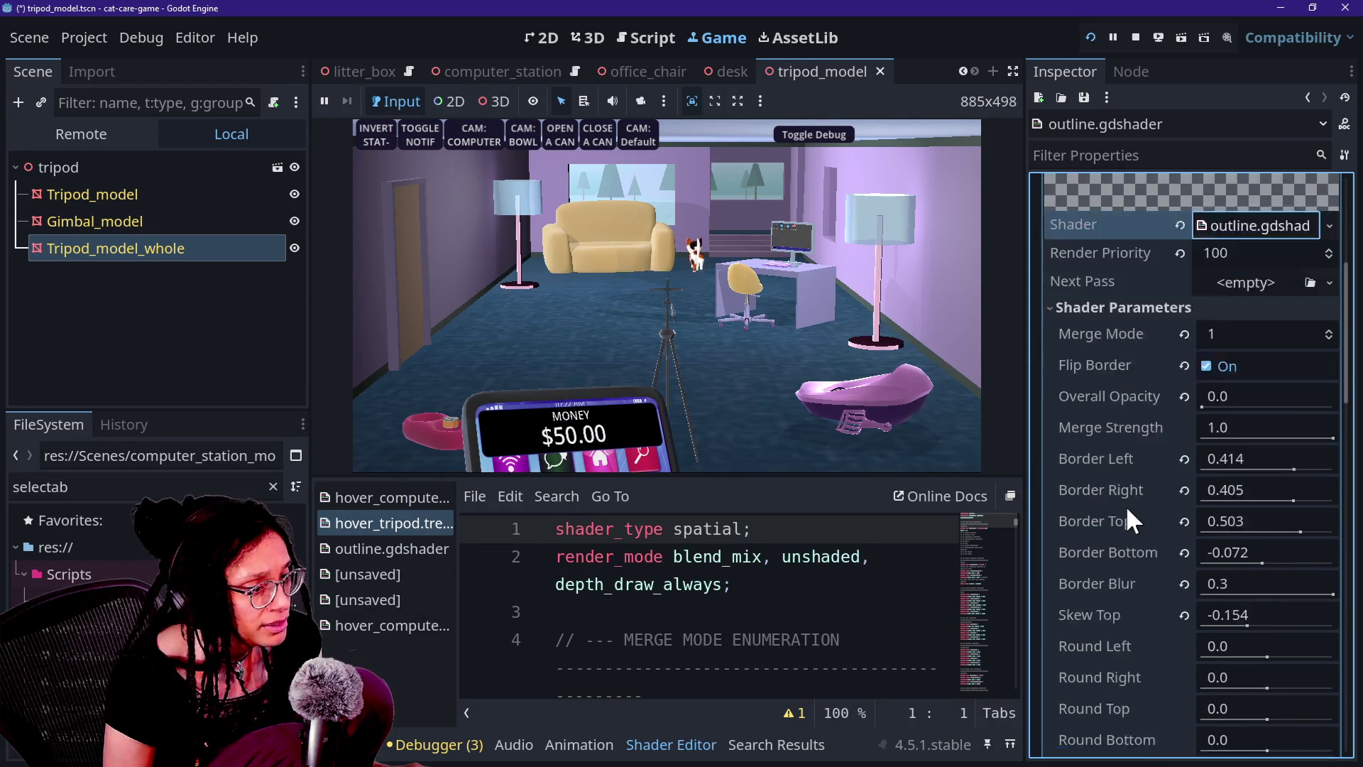
scroll(1125, 483, "up", 10)
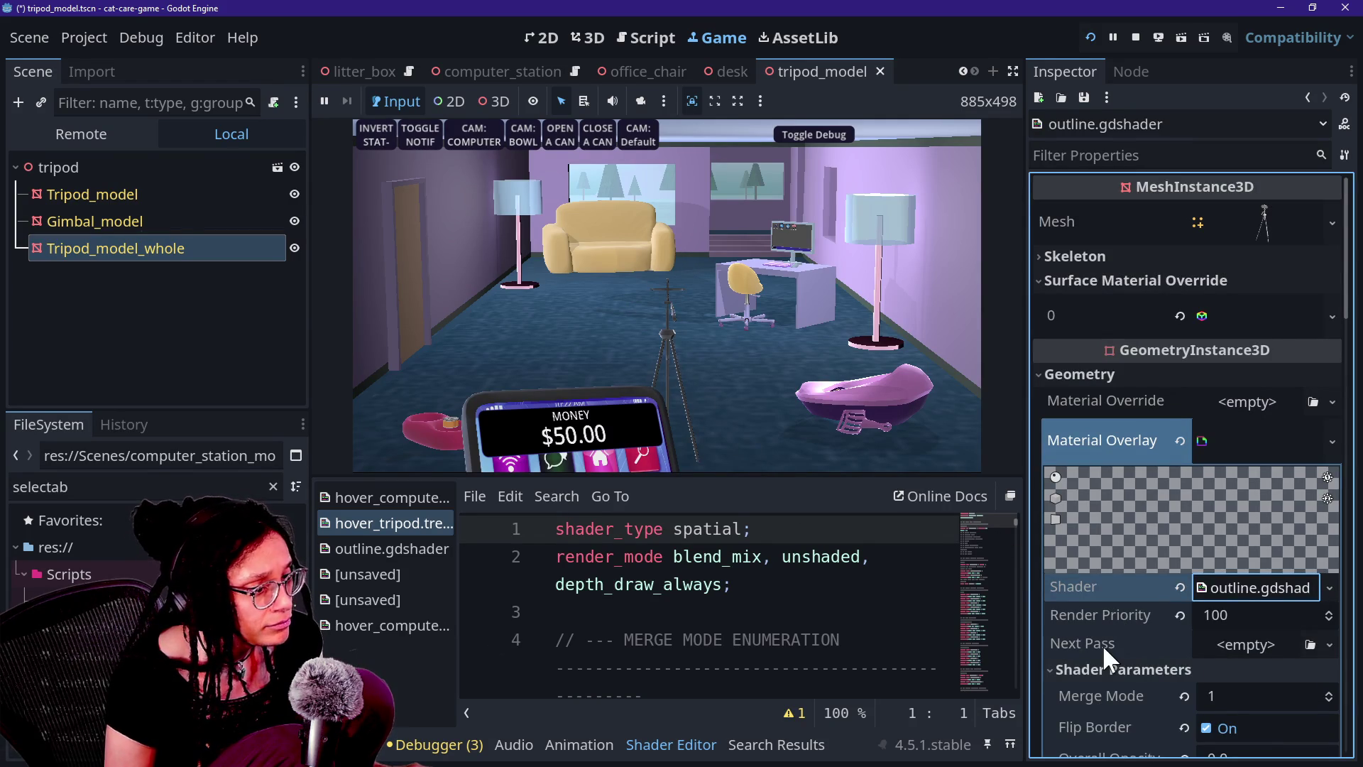
Paste the copied parameter values back into the material and save the tripod_model scene
scroll(1110, 595, "down", 4)
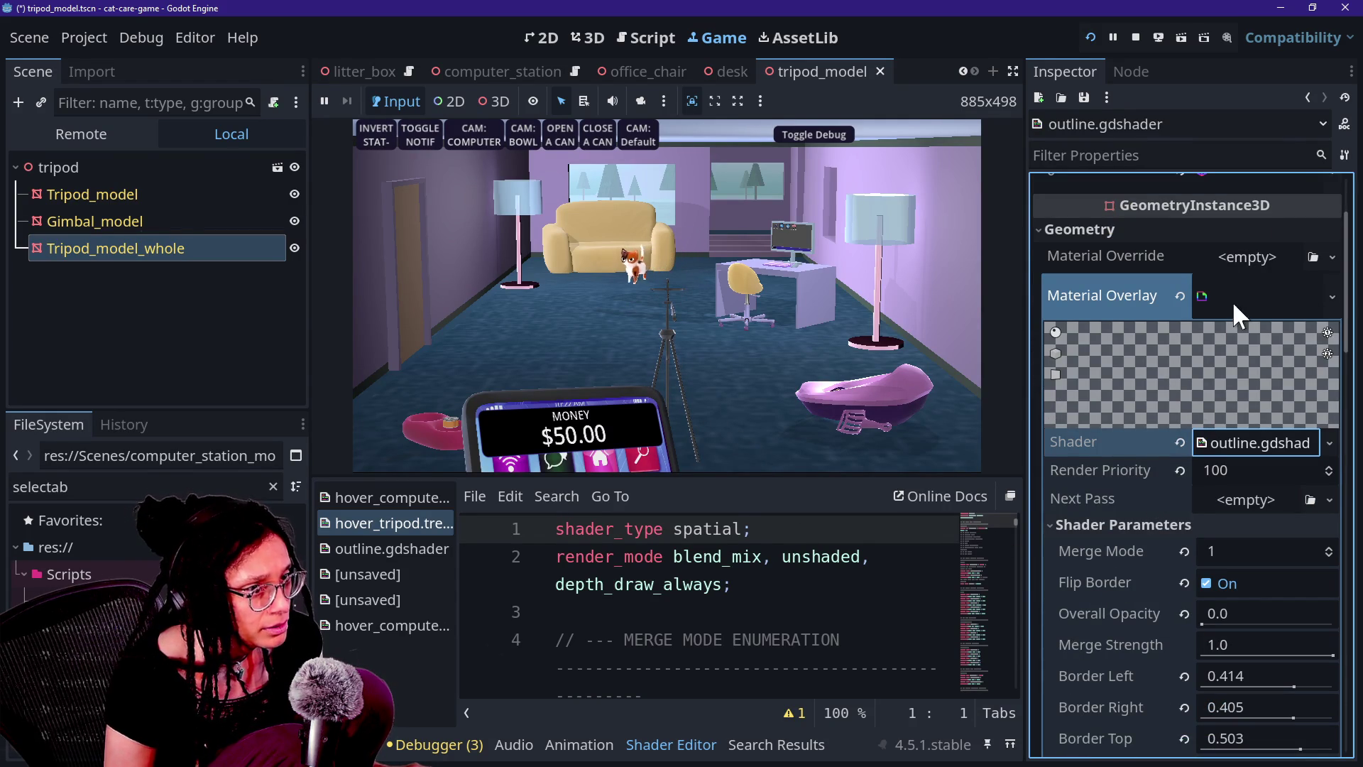
left_click(1345, 155)
left_click(1263, 401)
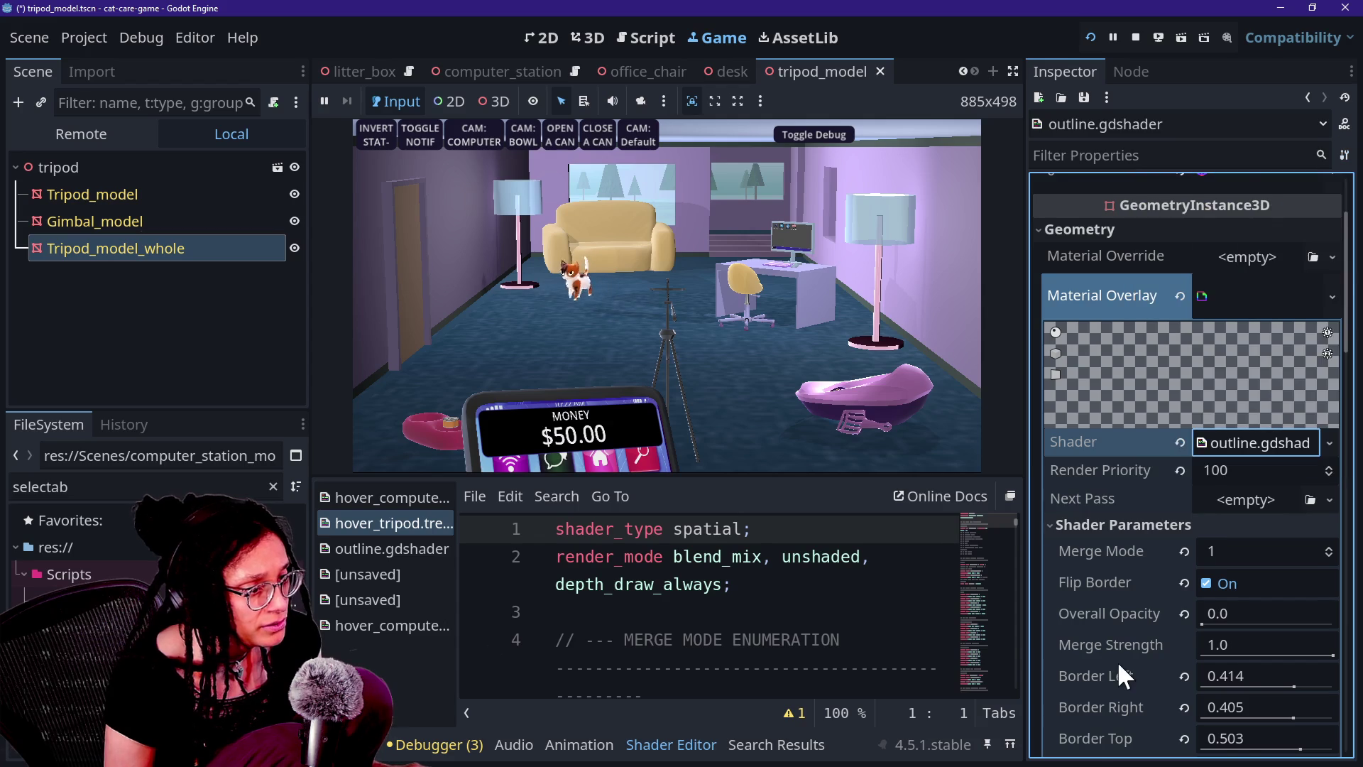
scroll(1118, 661, "down", 8)
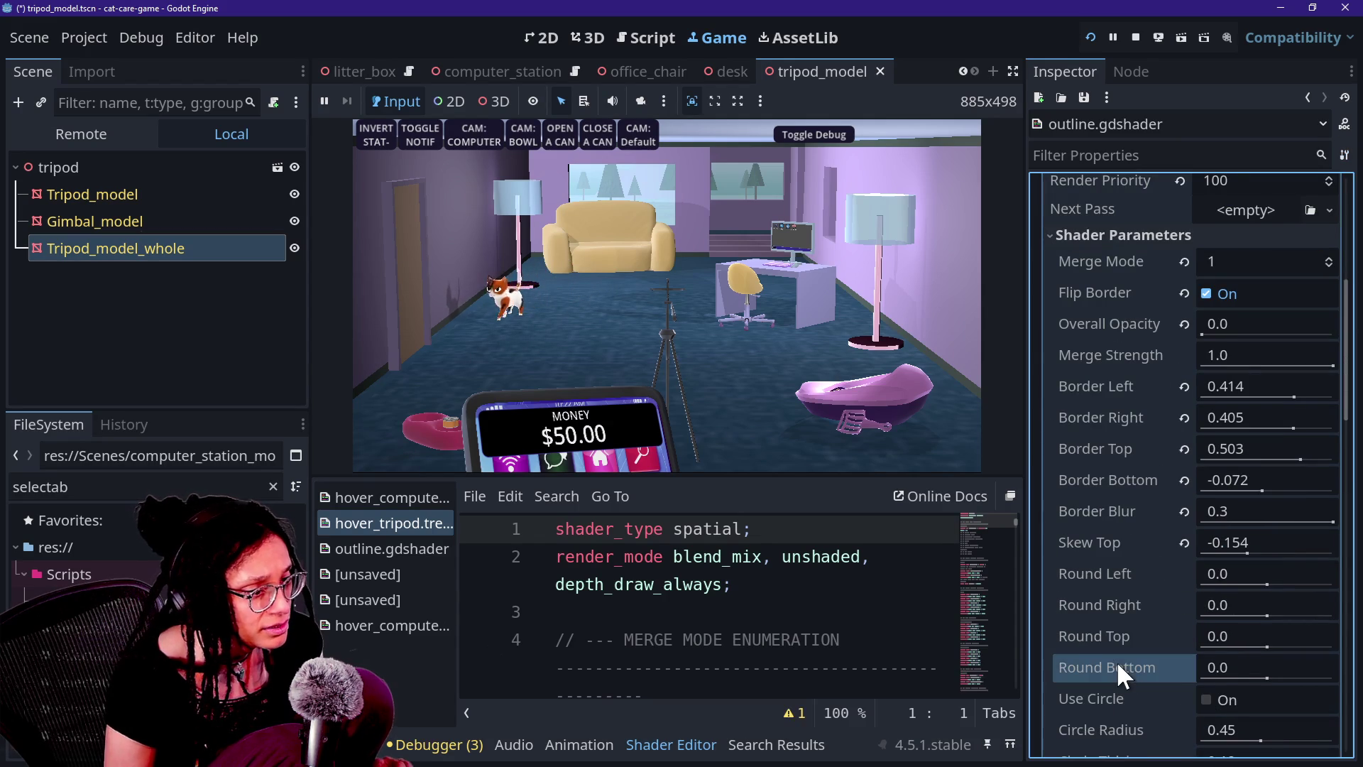
key("ctrl+s")
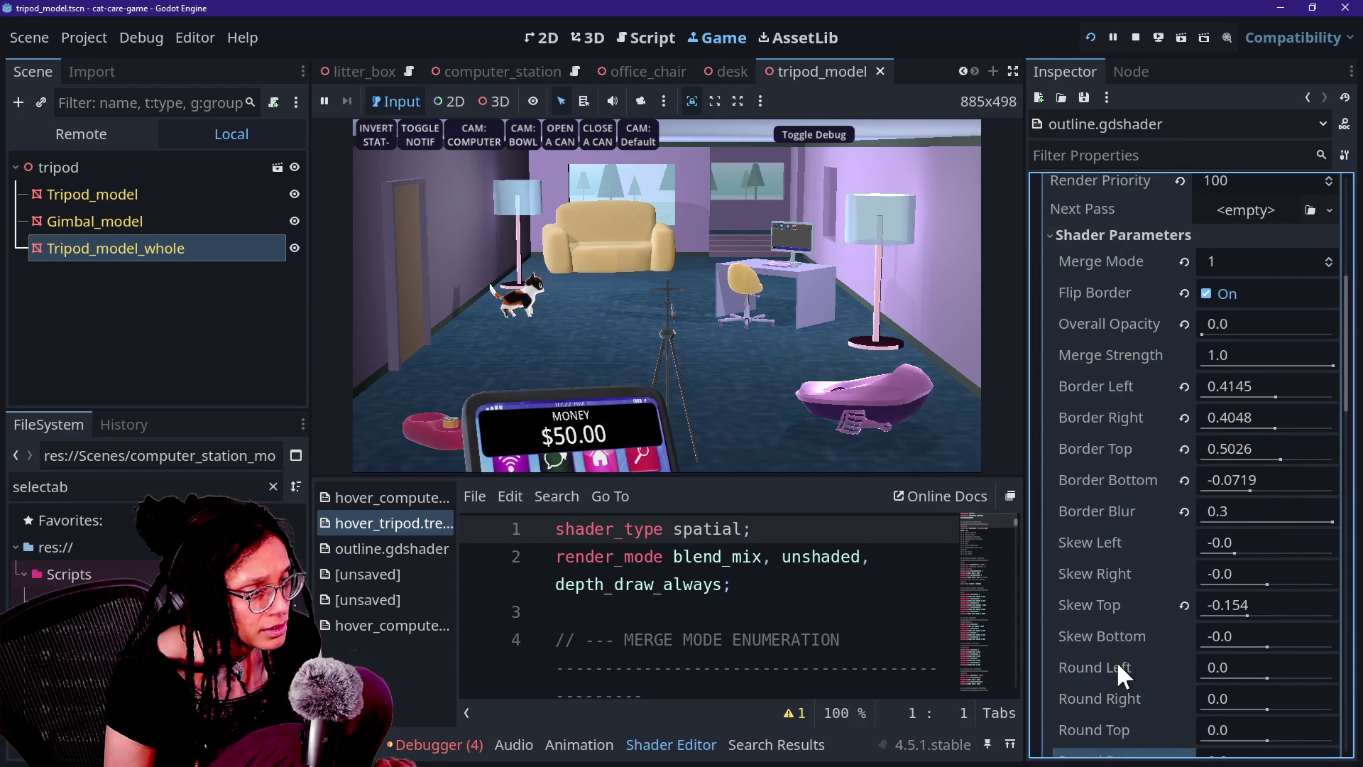
Review the restored shader parameters and restart the running game
scroll(1118, 662, "up", 2)
scroll(1118, 662, "up", 2)
scroll(1118, 661, "down", 2)
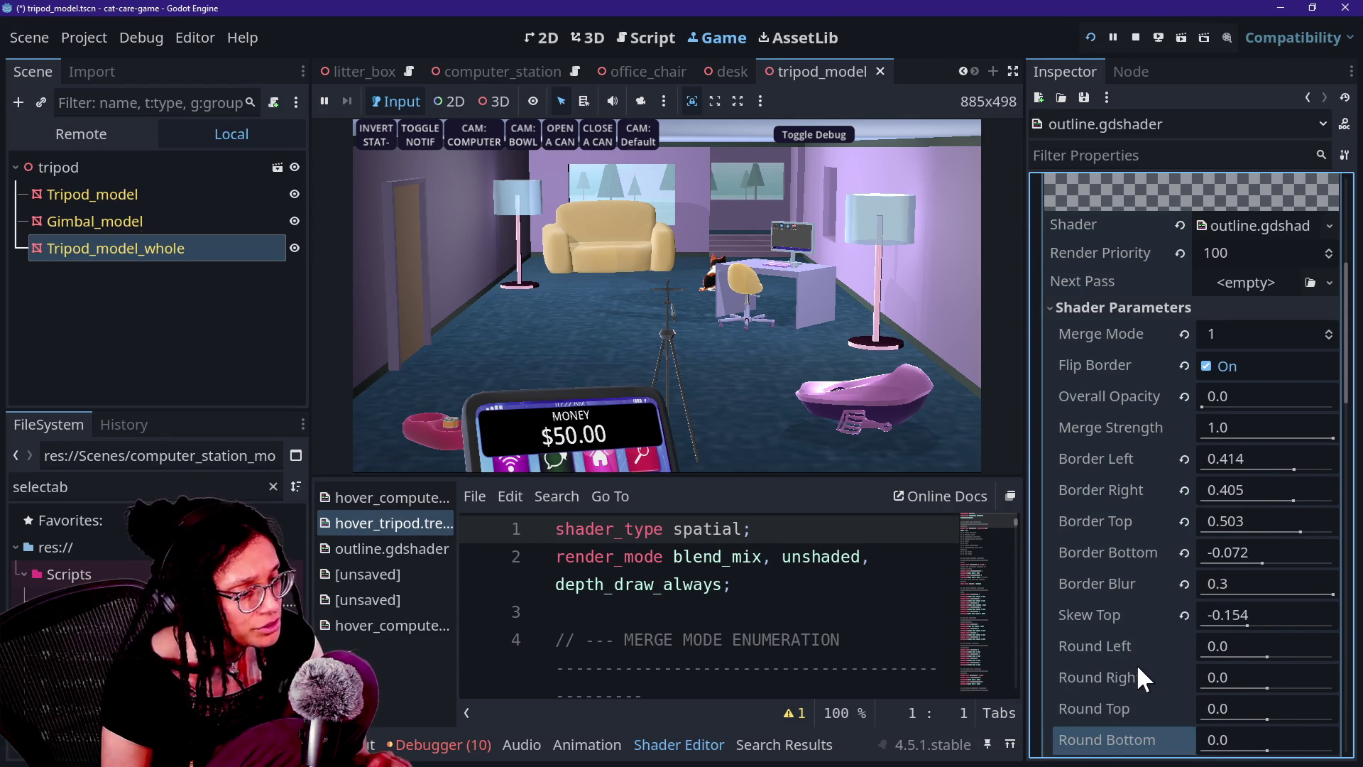
scroll(1137, 671, "down", 5)
scroll(1138, 668, "down", 2)
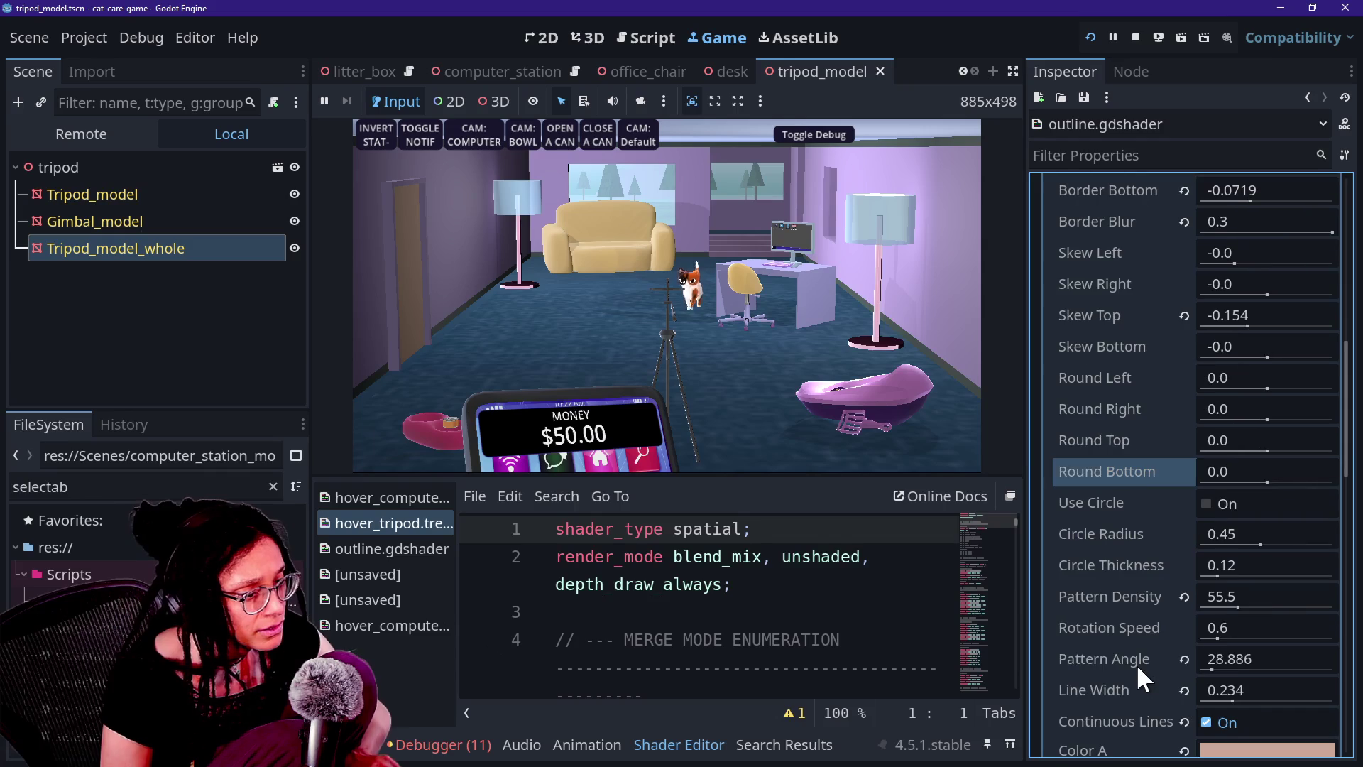
scroll(1136, 663, "down", 2)
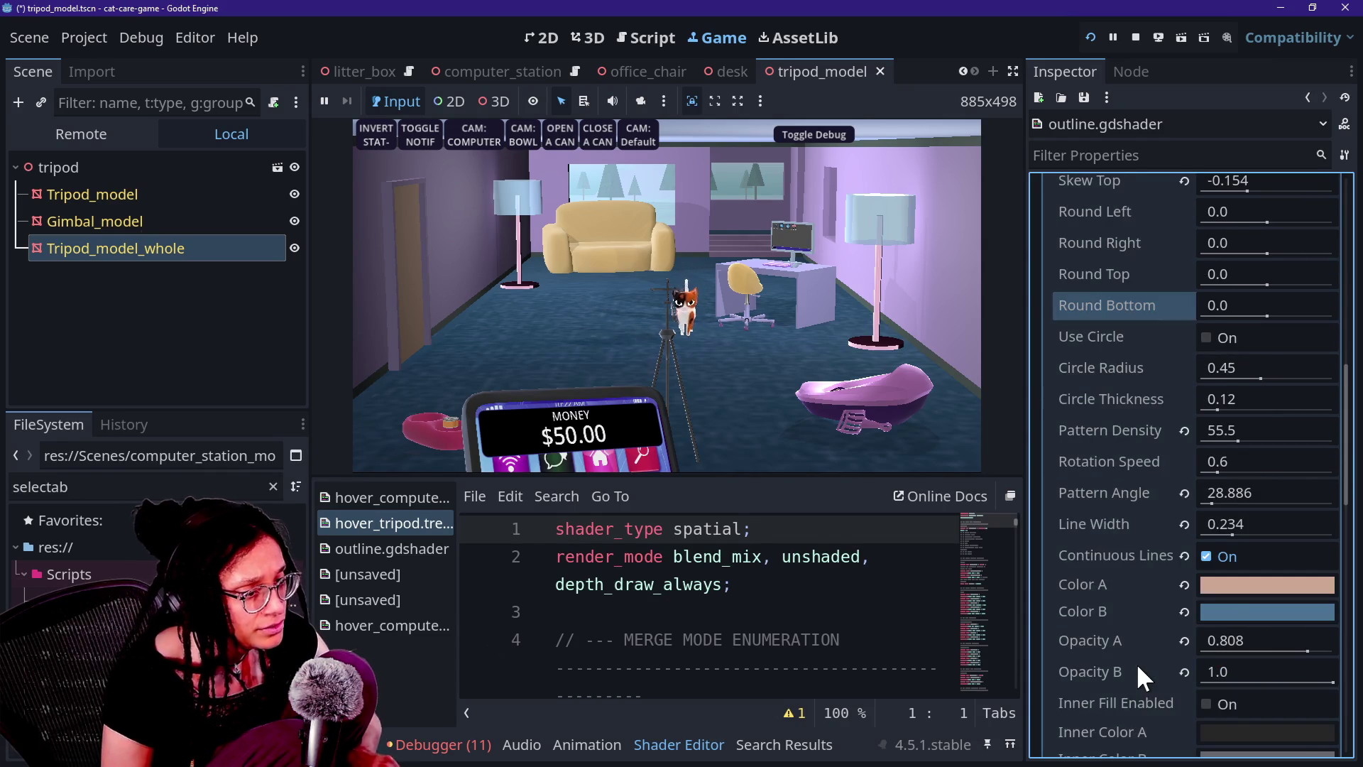
scroll(1136, 663, "down", 2)
scroll(1136, 663, "up", 2)
scroll(1136, 663, "down", 3)
scroll(1136, 662, "up", 3)
scroll(1136, 663, "down", 3)
scroll(1136, 662, "up", 3)
scroll(1136, 663, "down", 3)
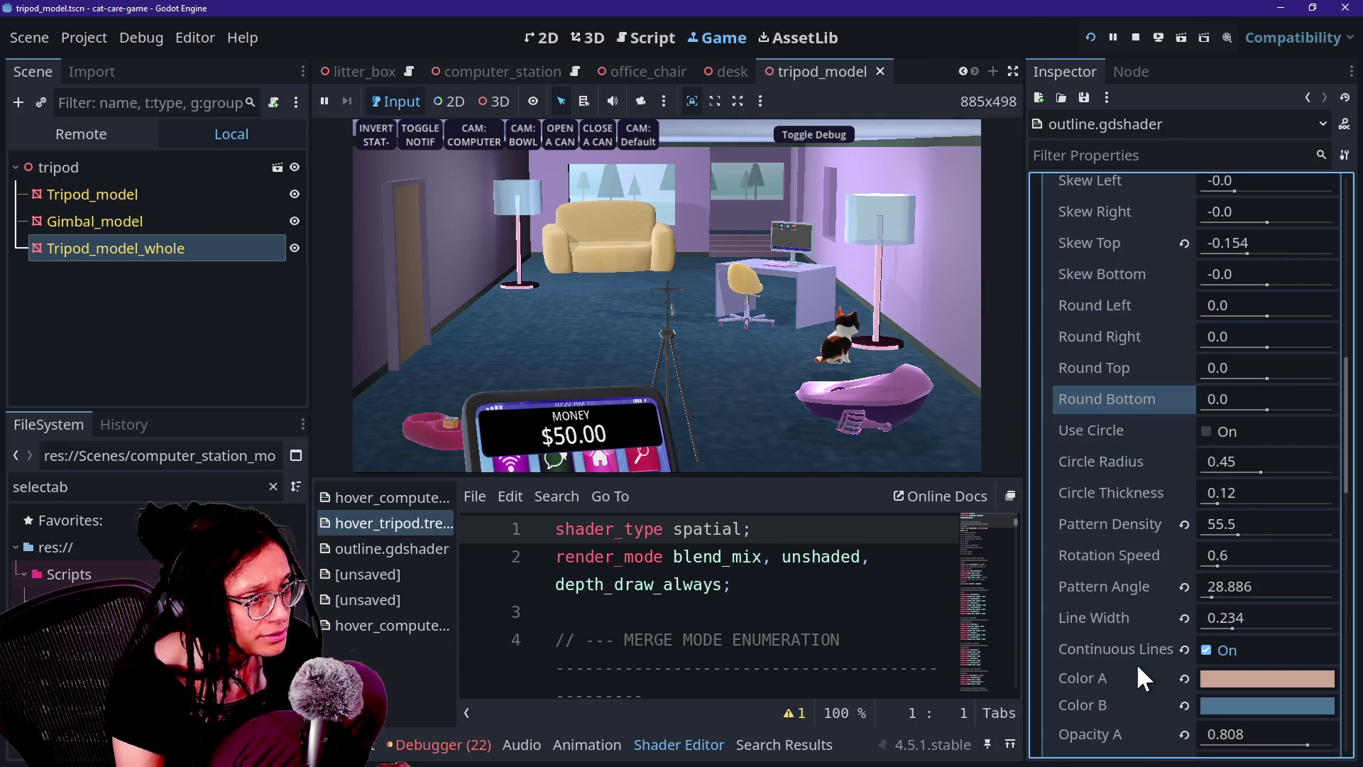
scroll(1136, 664, "up", 5)
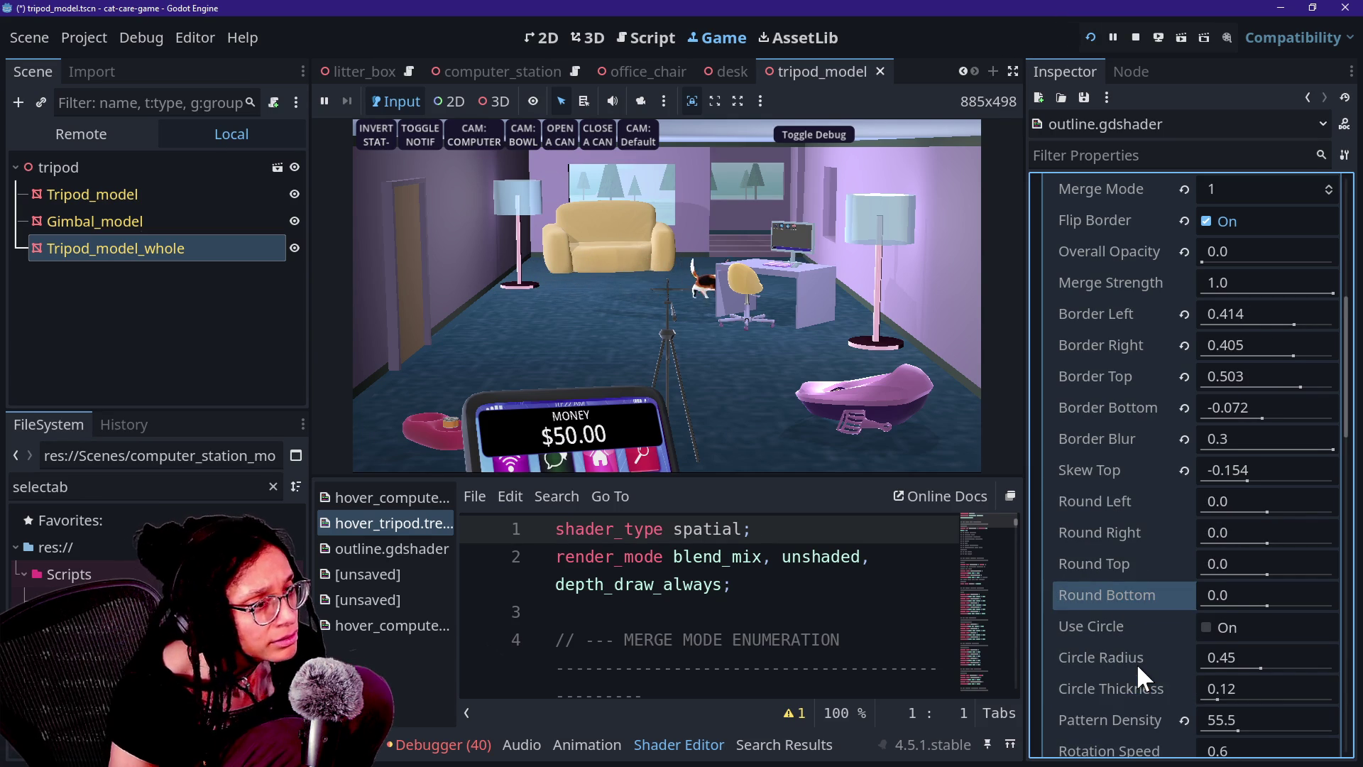
scroll(1136, 663, "up", 3)
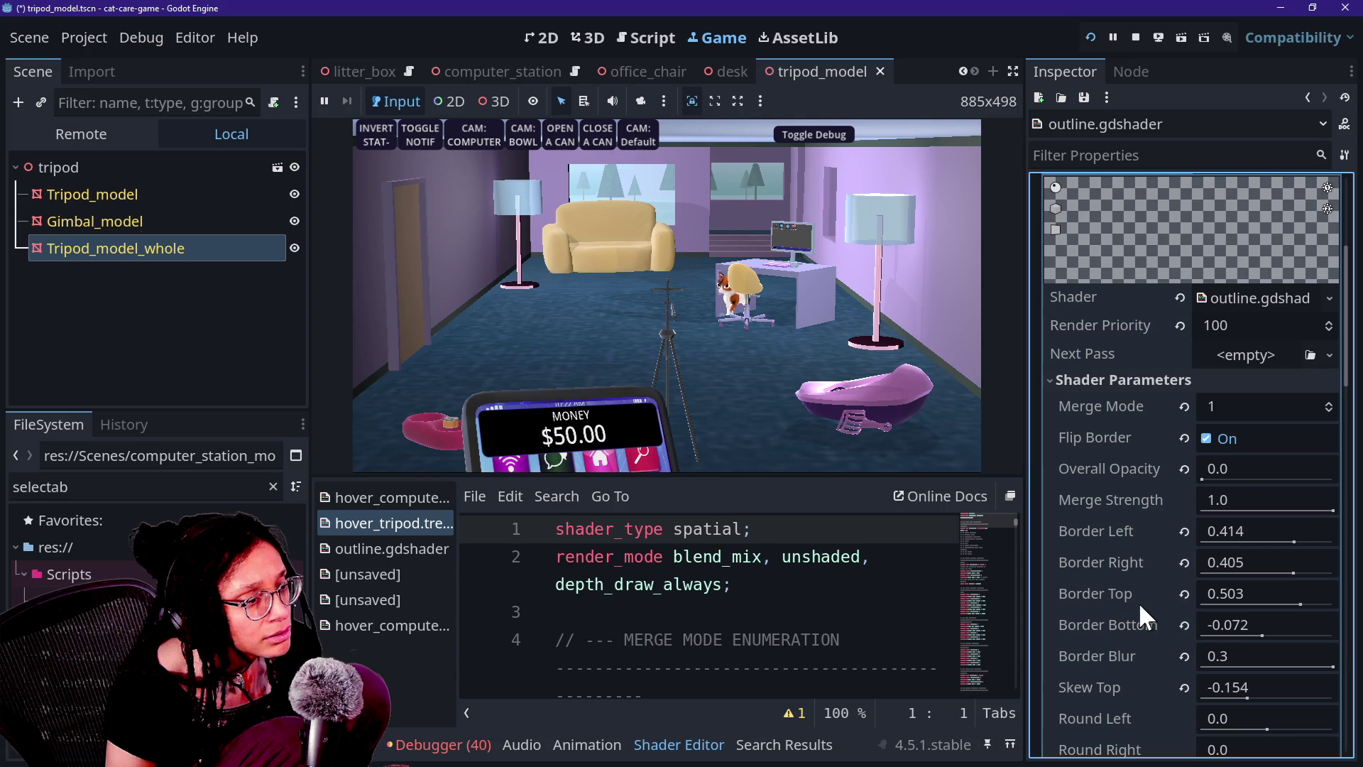
left_click(1122, 567)
left_click(1086, 35)
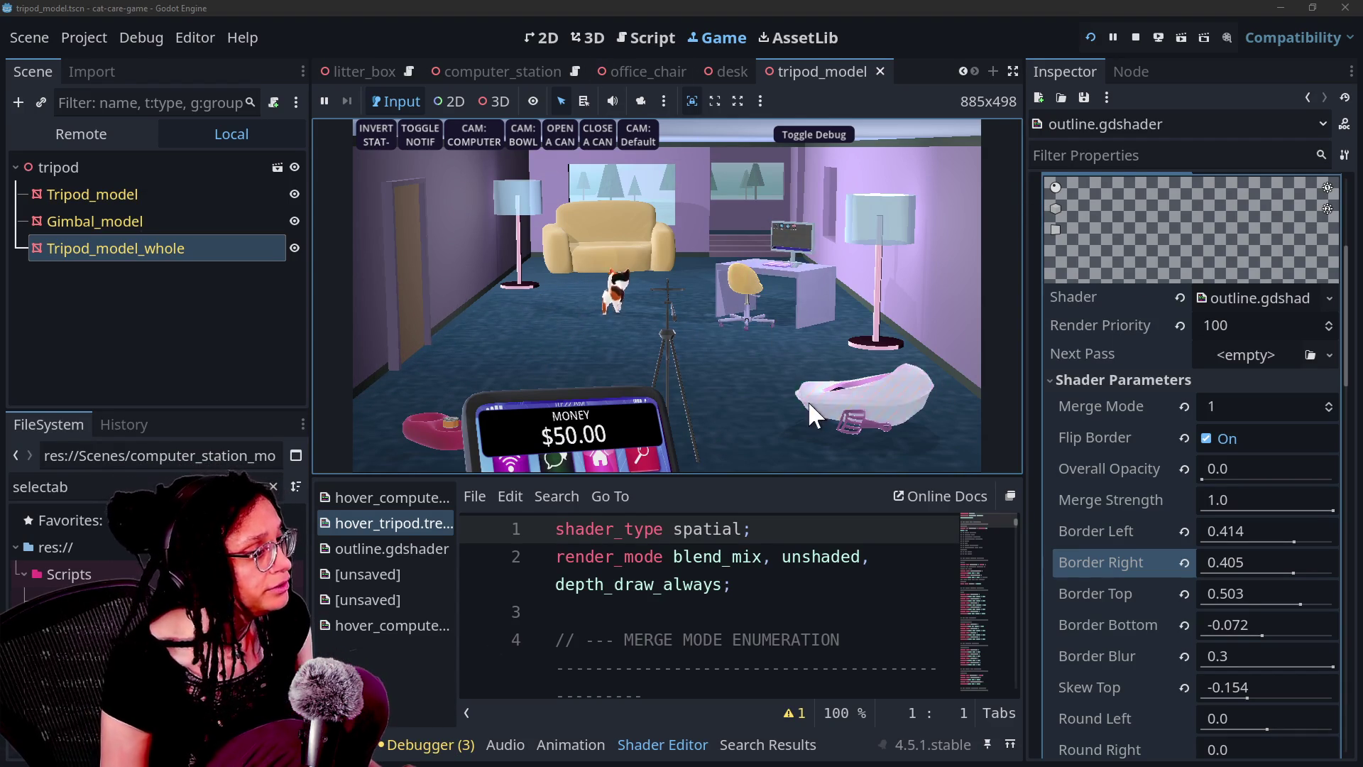
In the litter_box scene, assign outline.gdshader to the overlay shader and save the scene
left_click(355, 71)
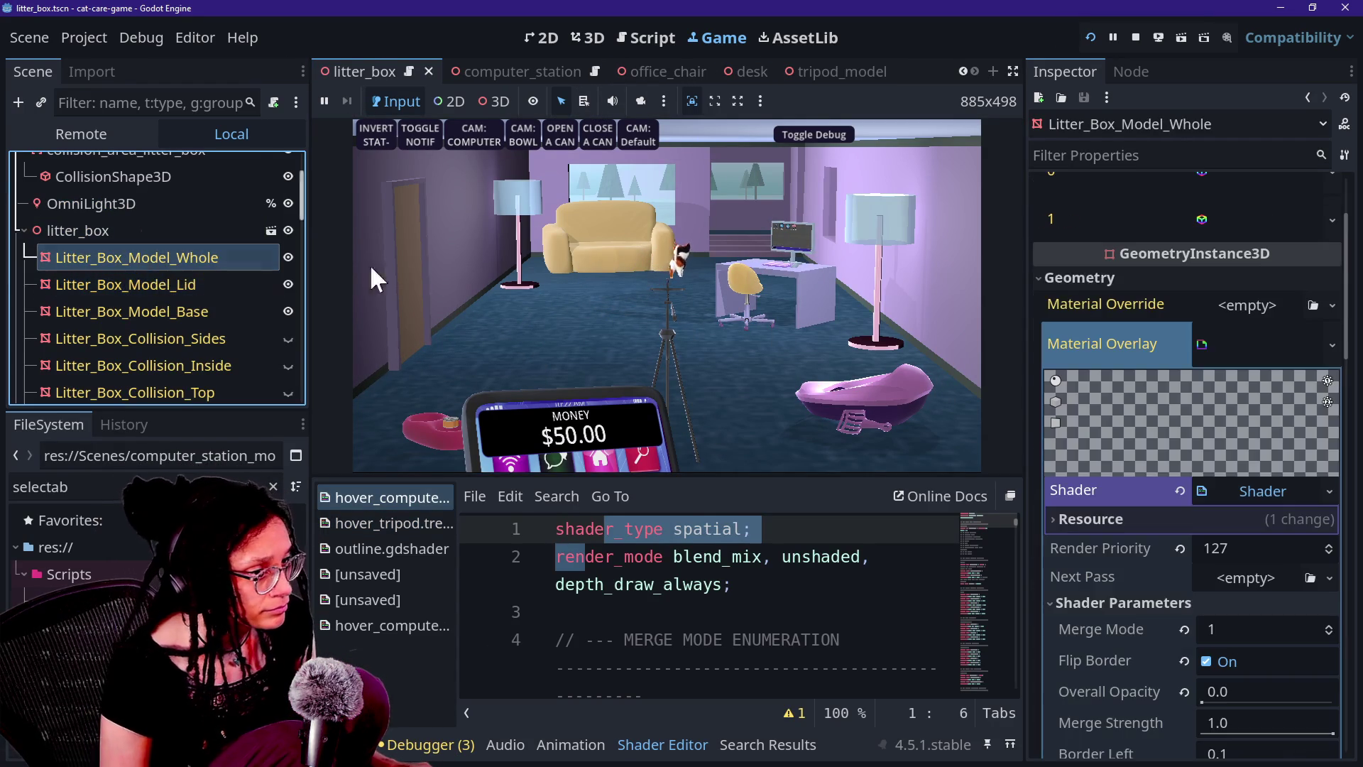
scroll(1168, 506, "down", 3)
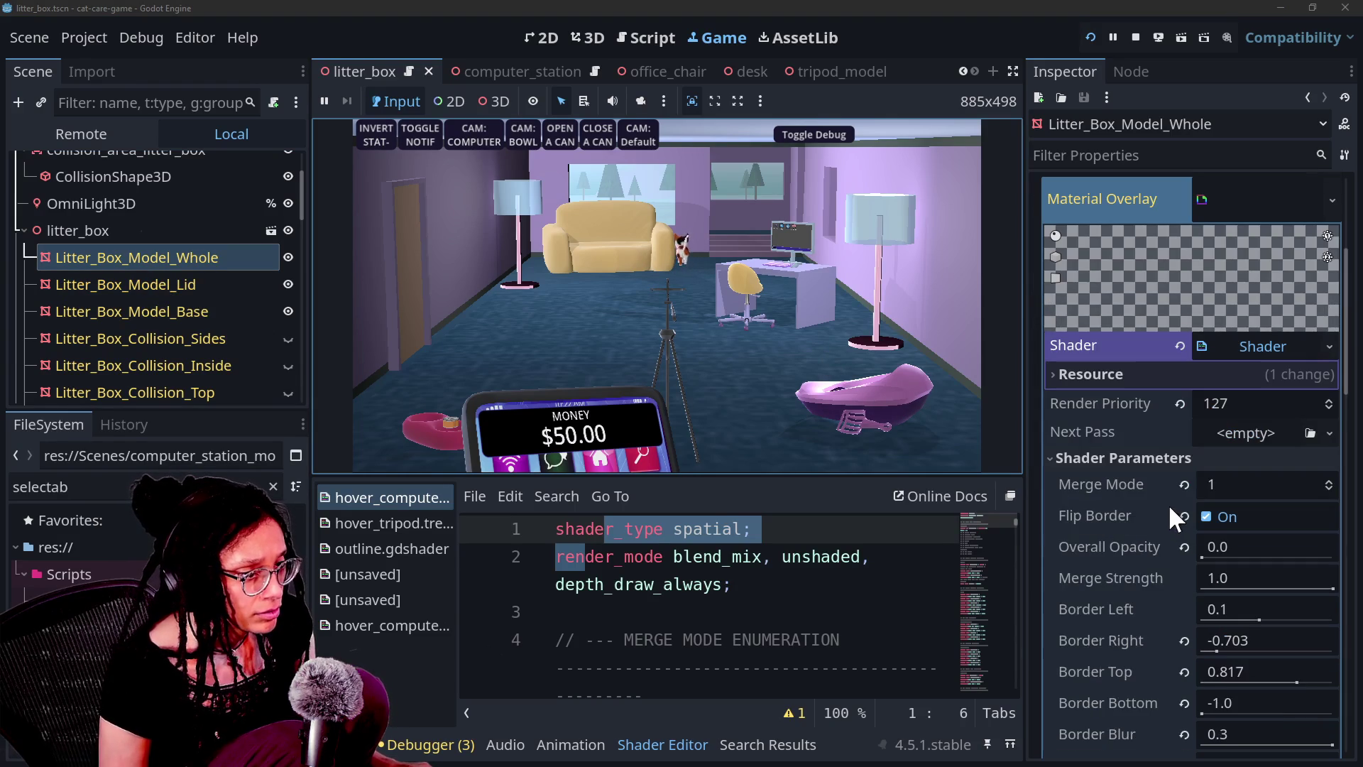
scroll(1164, 500, "down", 2)
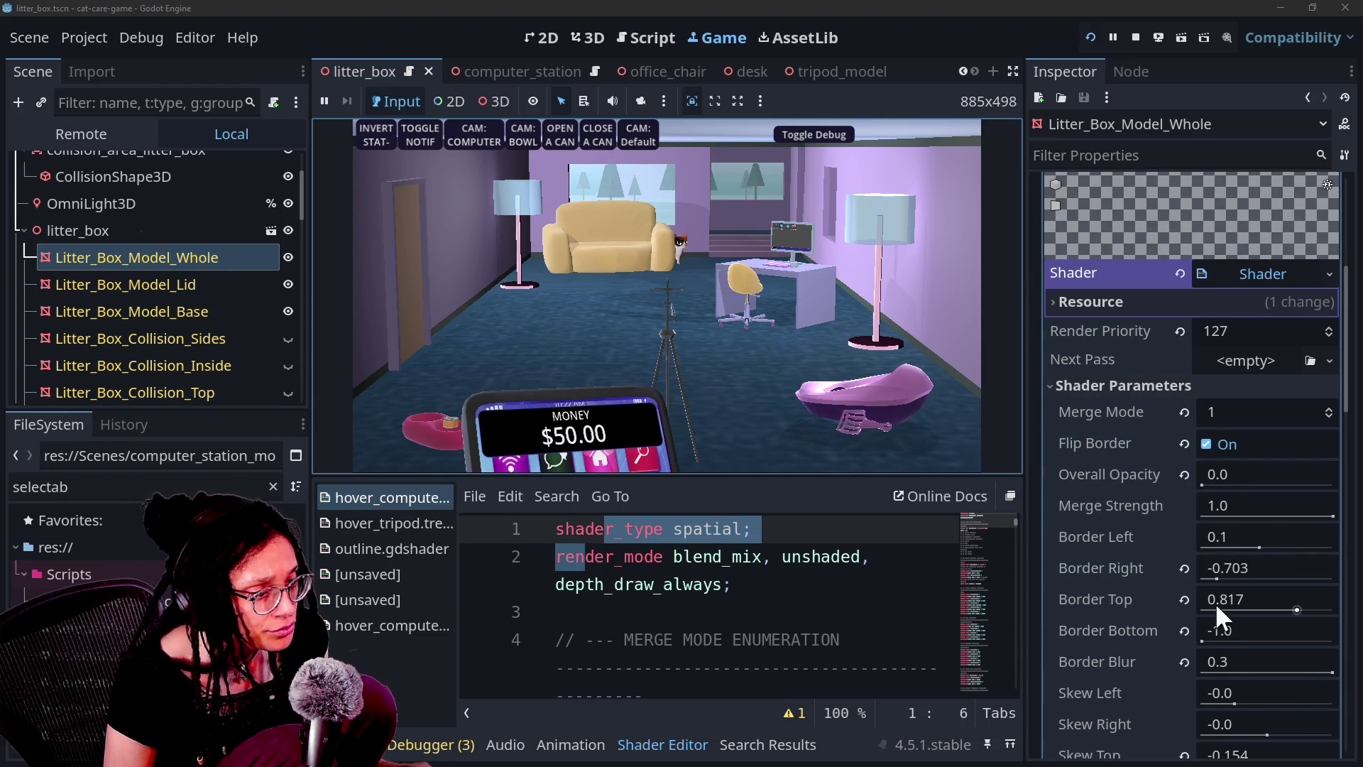
left_click(1328, 276)
left_click(1311, 327)
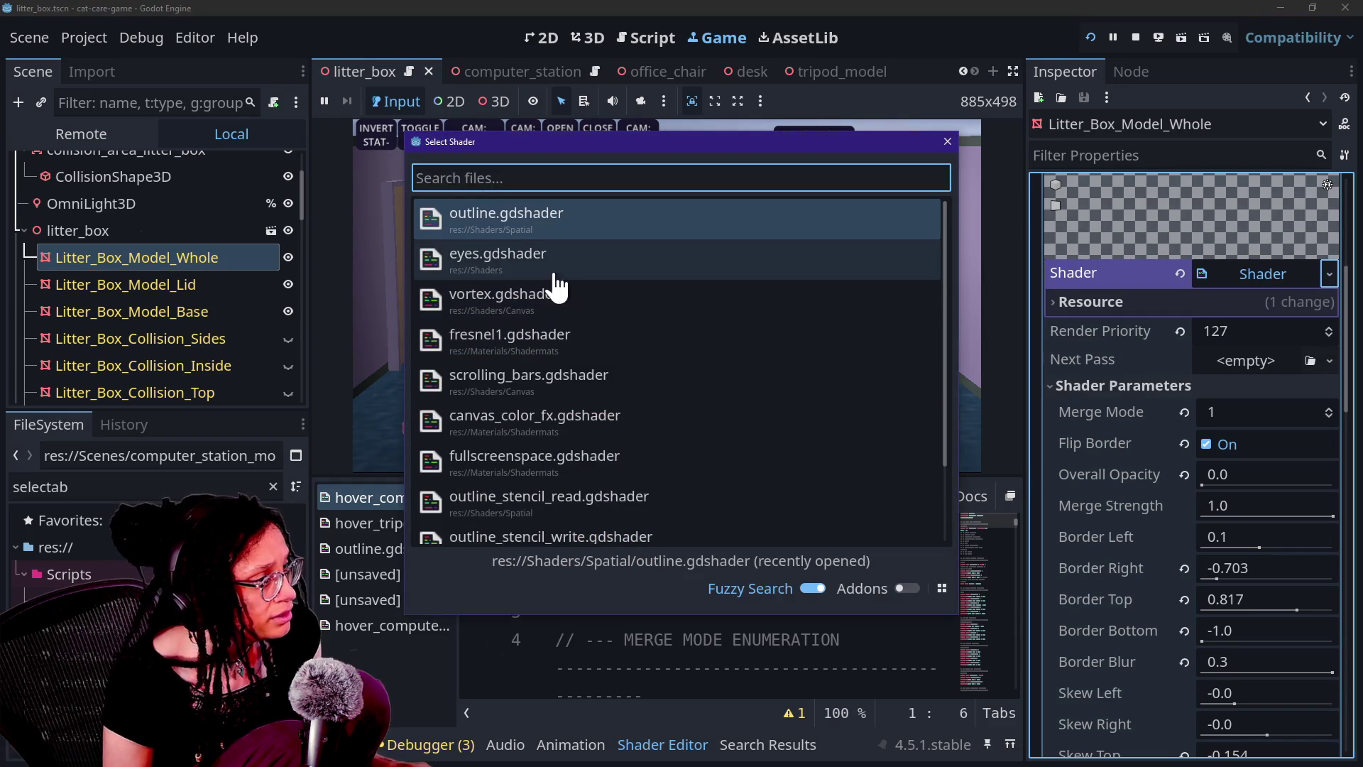
left_click(578, 226)
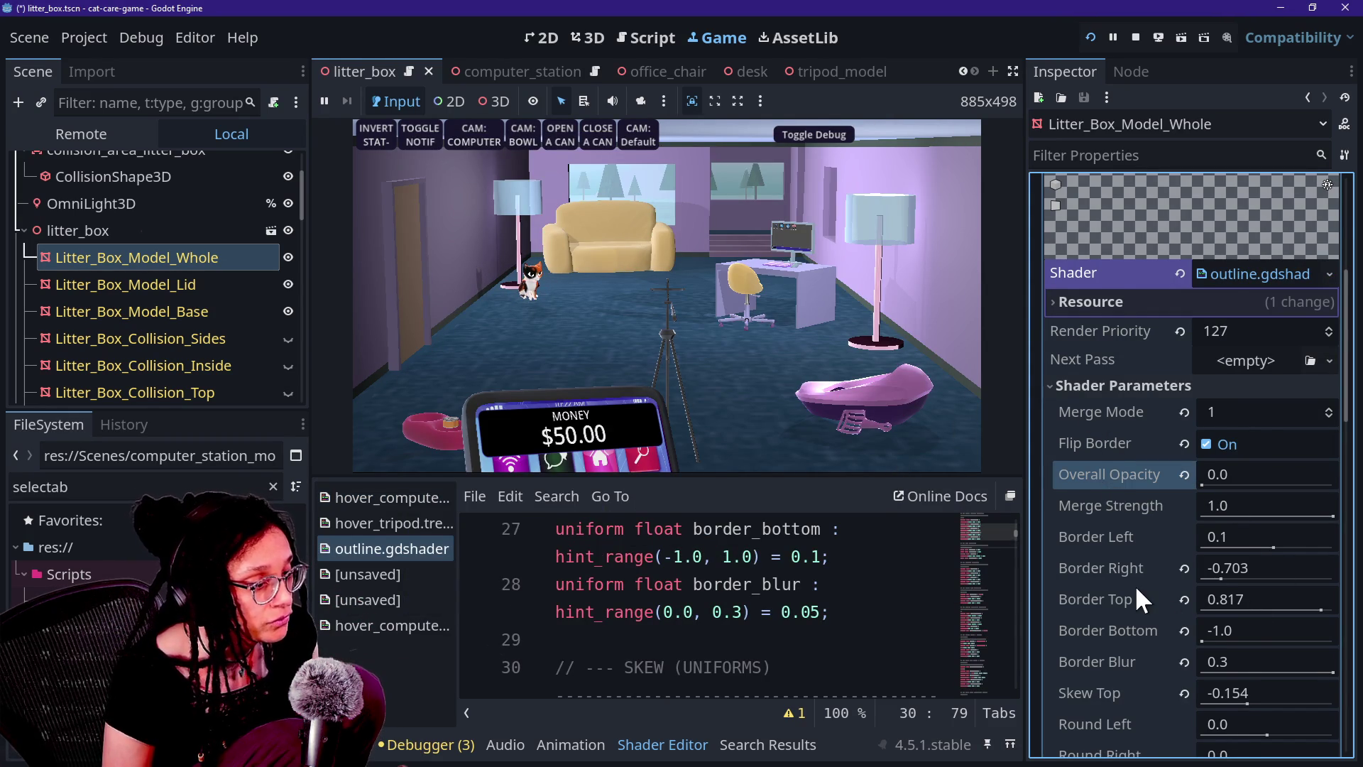
scroll(1134, 586, "down", 2)
key("ctrl+s")
left_click(974, 328)
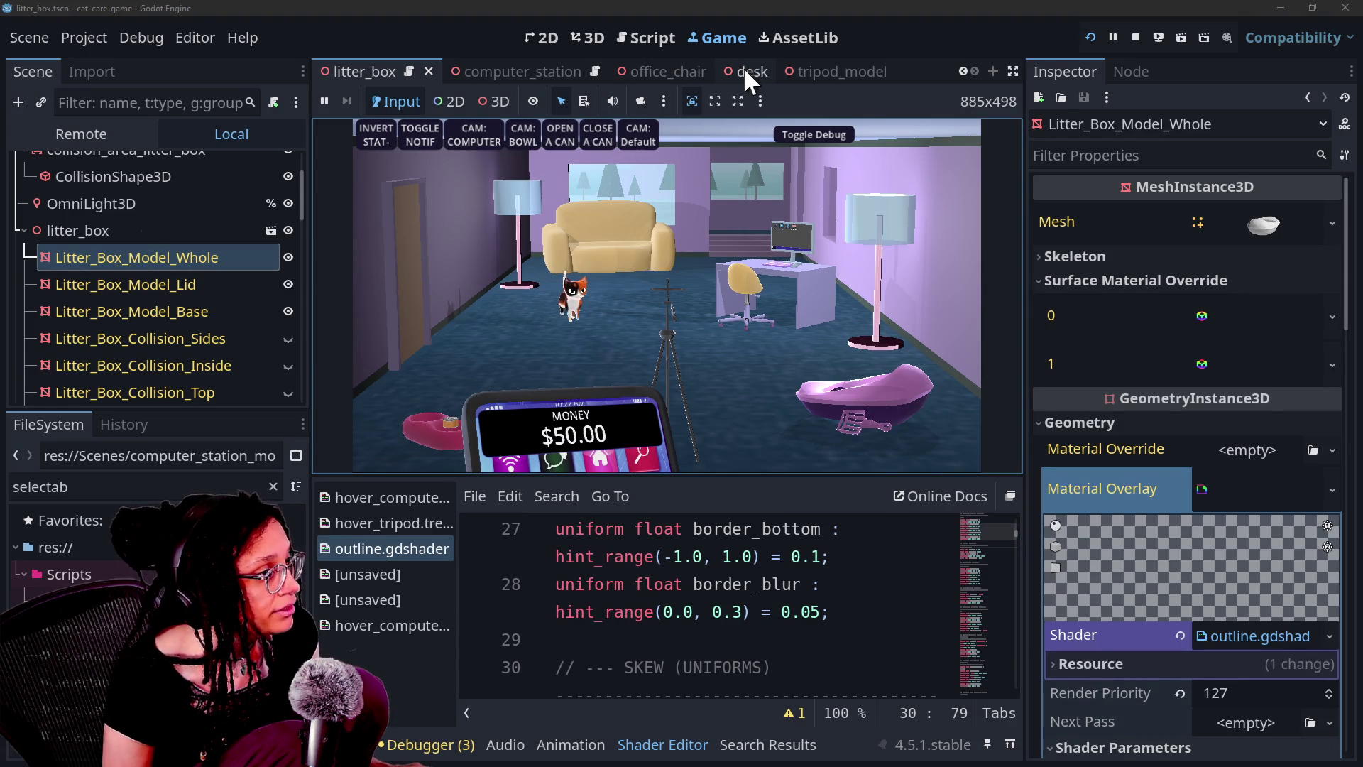
Switch to the couch scene and review the Couch mesh's outline.gdshader overlay at Render Priority 2
scroll(743, 66, "down", 5)
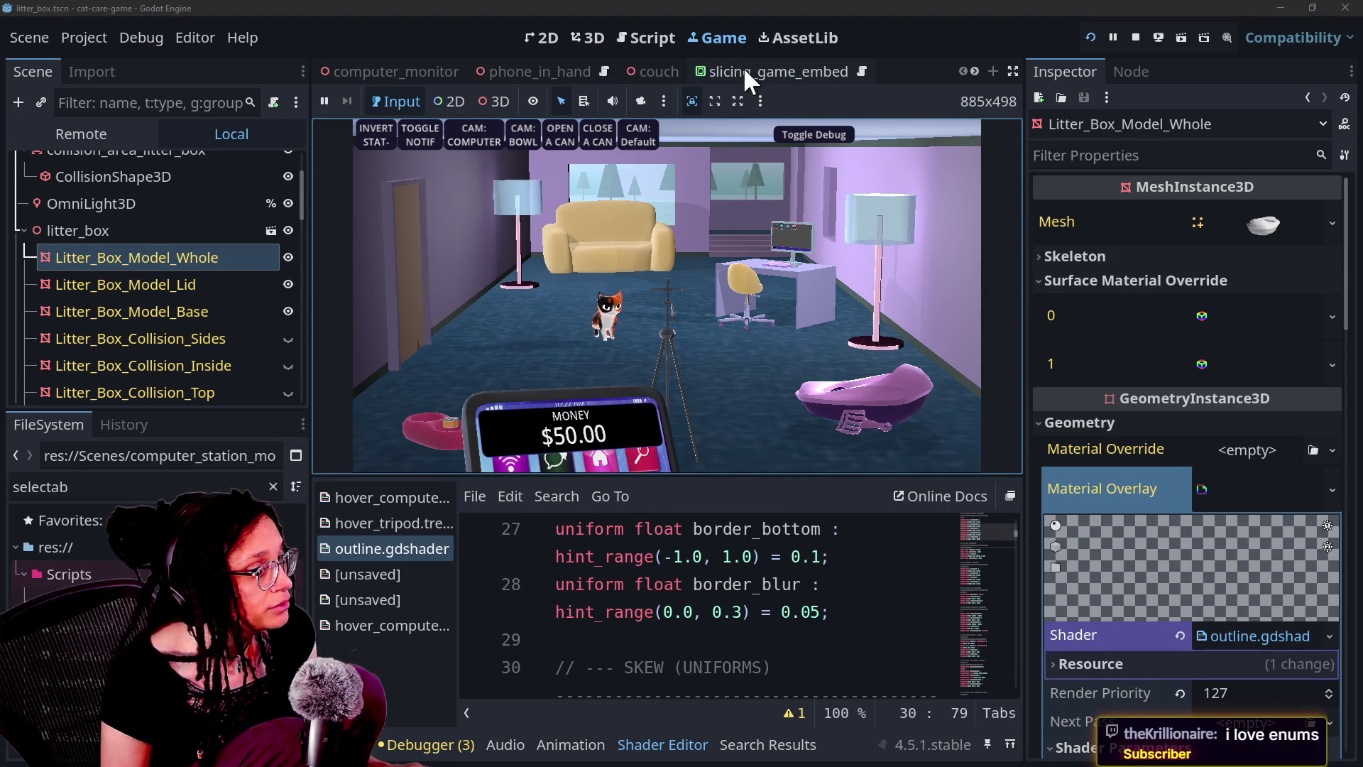
scroll(742, 66, "up", 5)
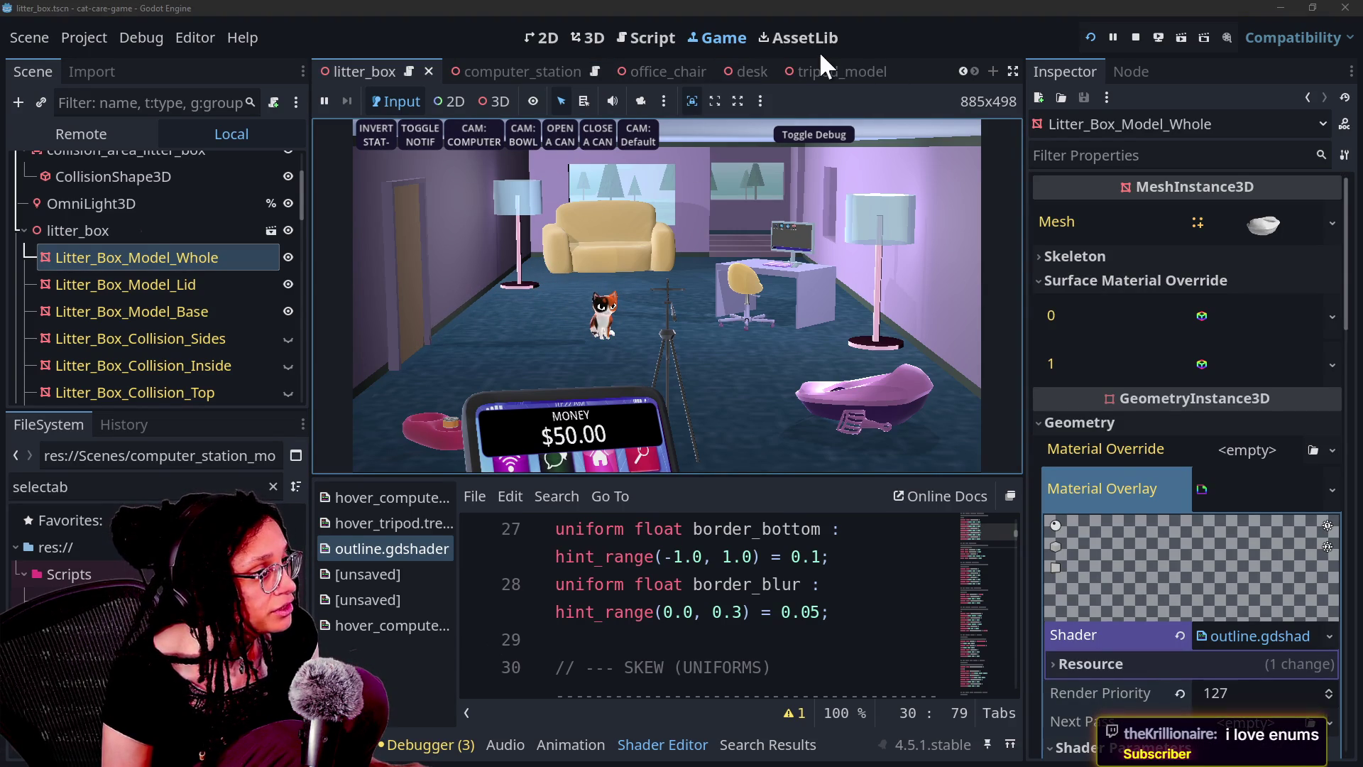
scroll(851, 74, "up", 1)
scroll(851, 74, "up", 1)
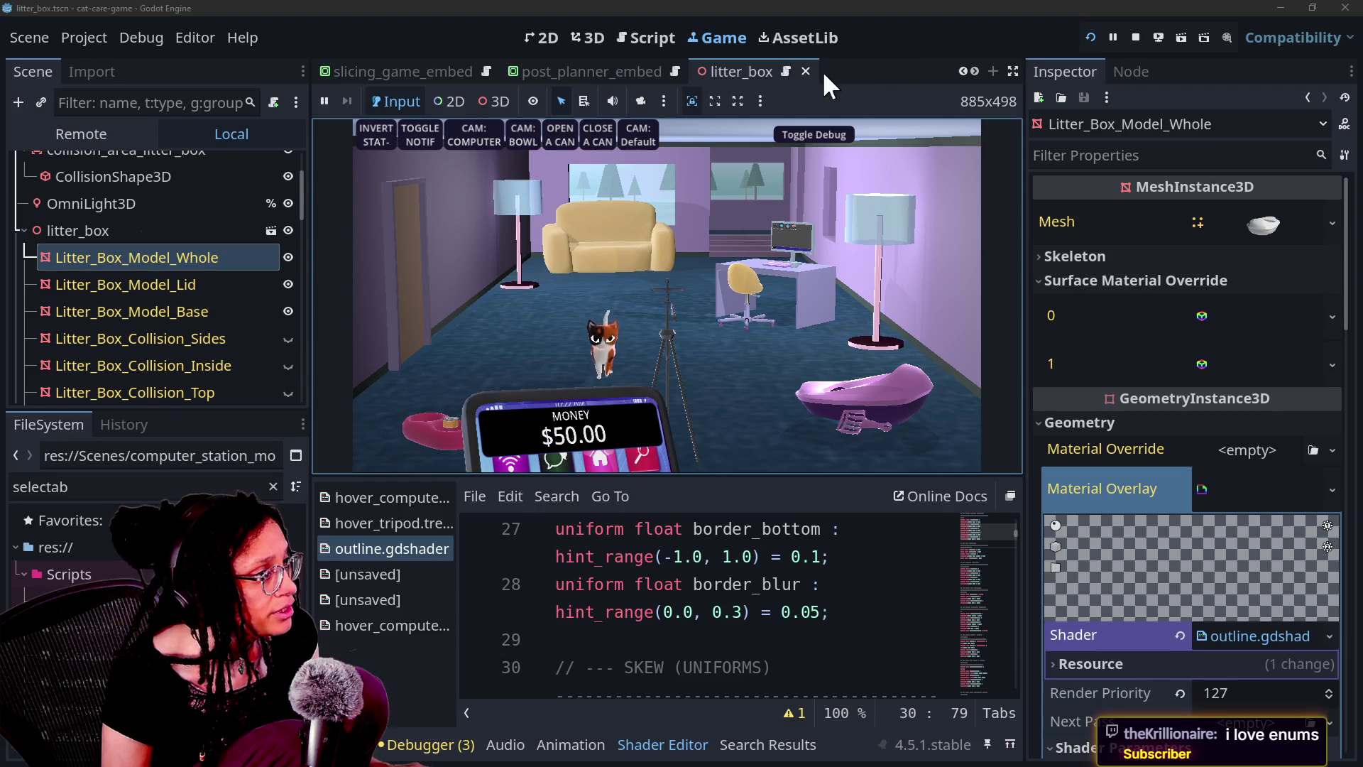
scroll(822, 71, "up", 2)
left_click(494, 68)
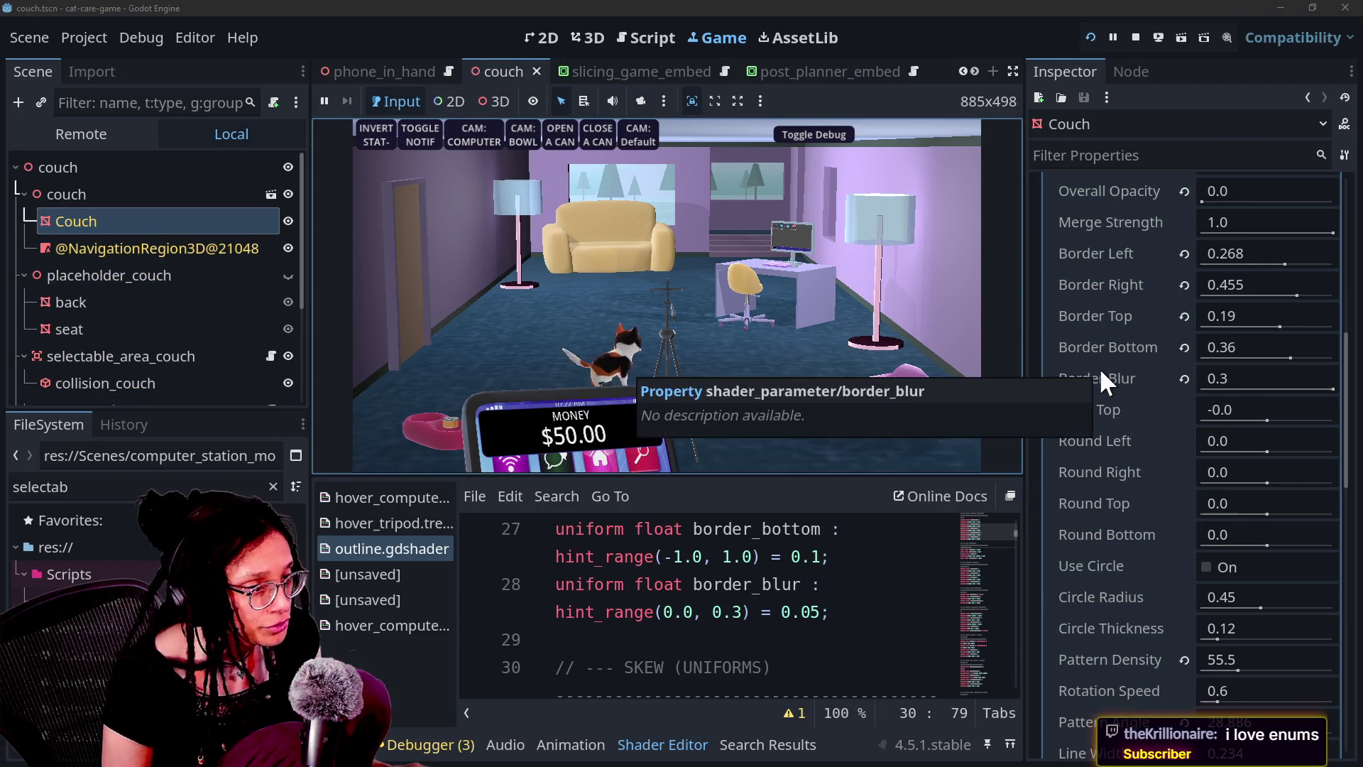
scroll(1100, 368, "up", 10)
scroll(1100, 367, "down", 2)
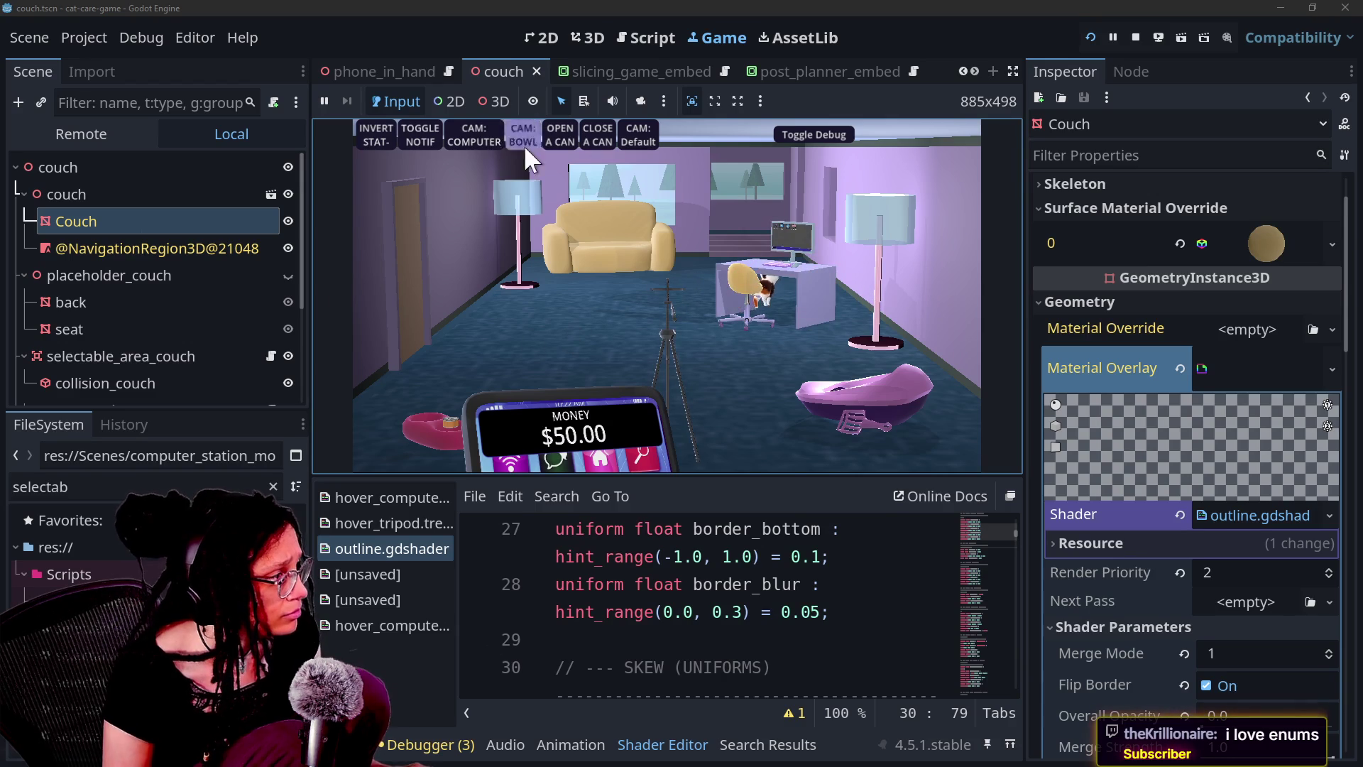
scroll(637, 65, "down", 4)
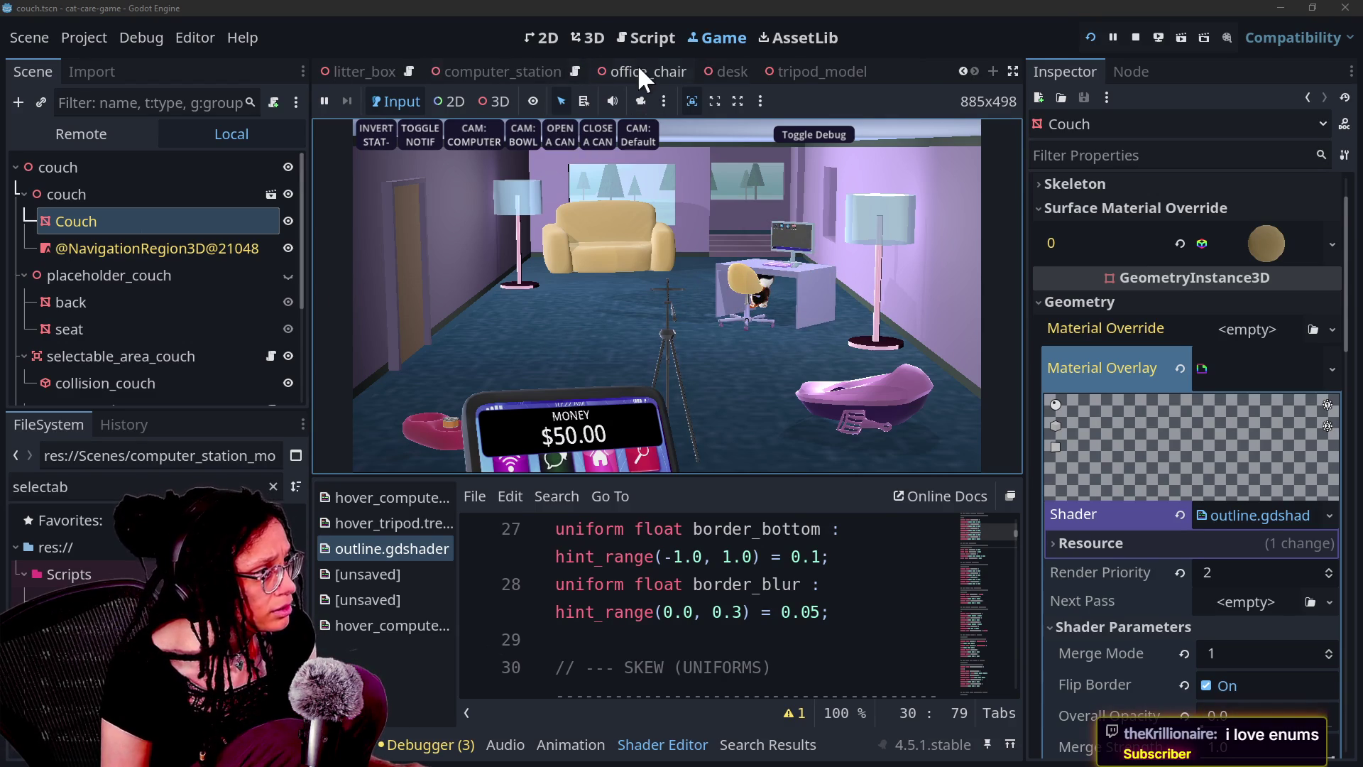
In the computer_station scene, quick-load outline.gdshader as the Material Overlay shader
left_click(501, 65)
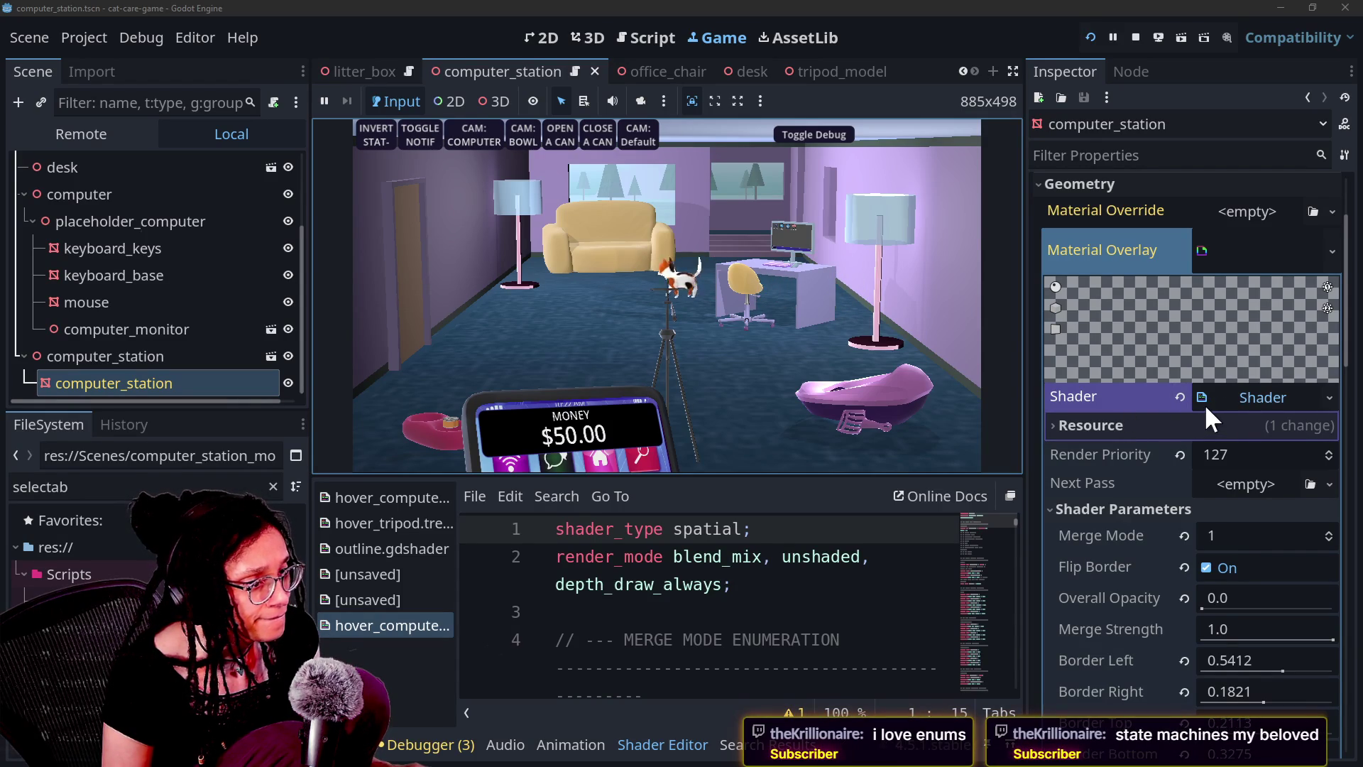
scroll(1104, 486, "down", 2)
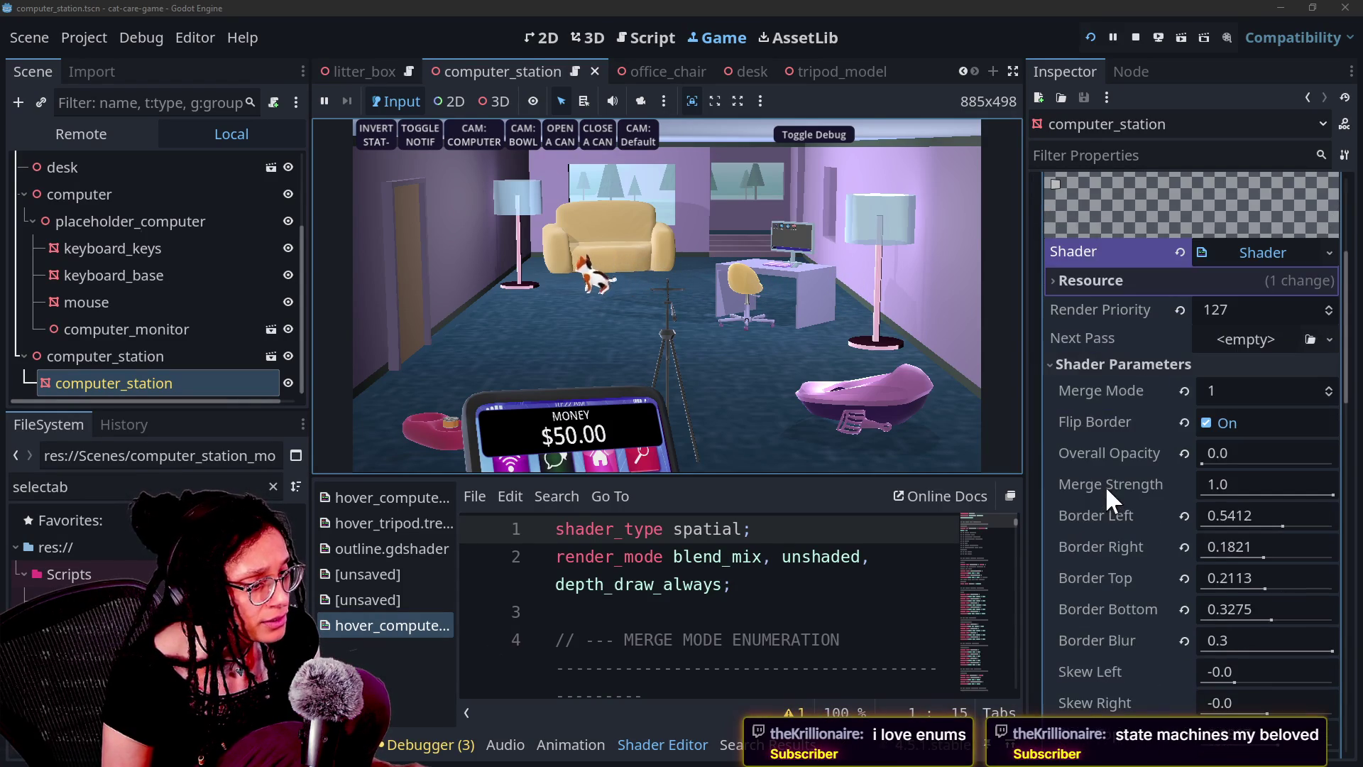
scroll(1105, 485, "up", 2)
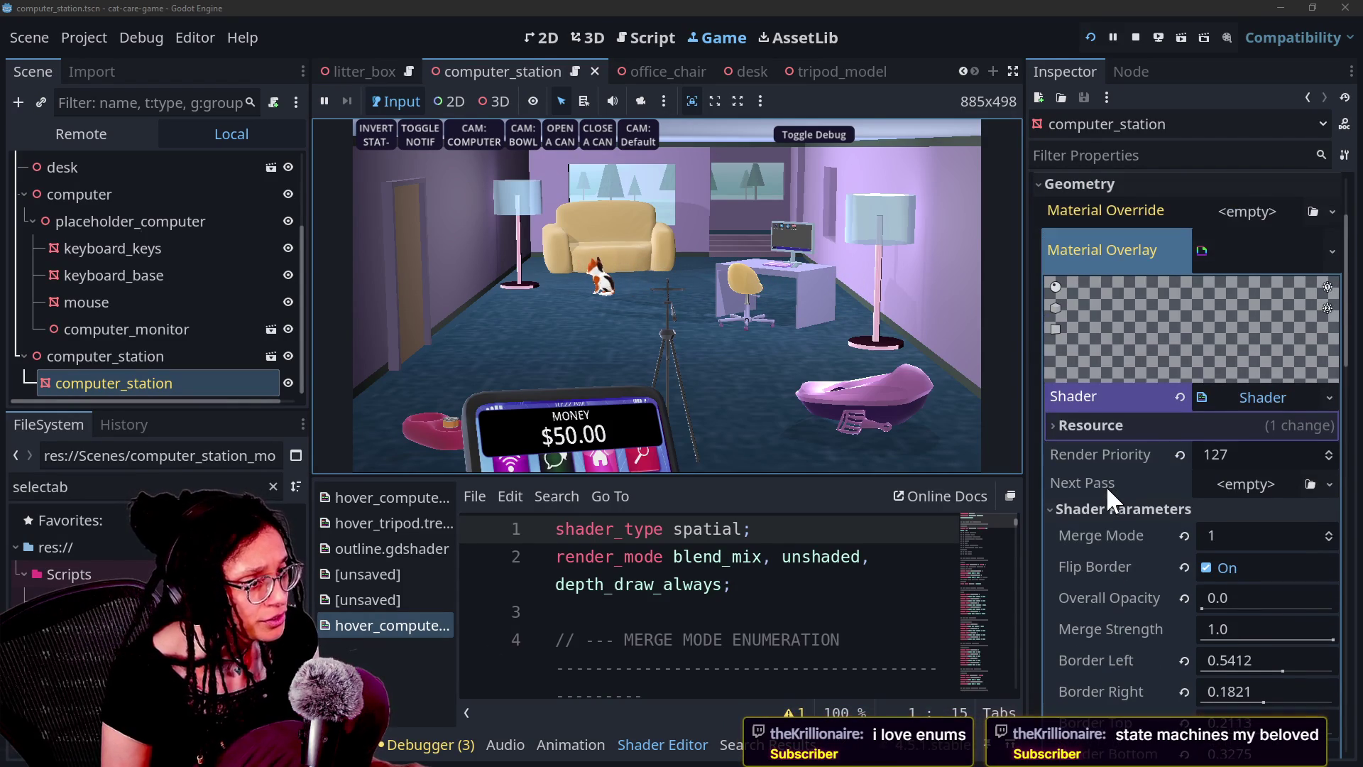
left_click(1332, 251)
left_click(1110, 338)
left_click(1328, 399)
key("Escape")
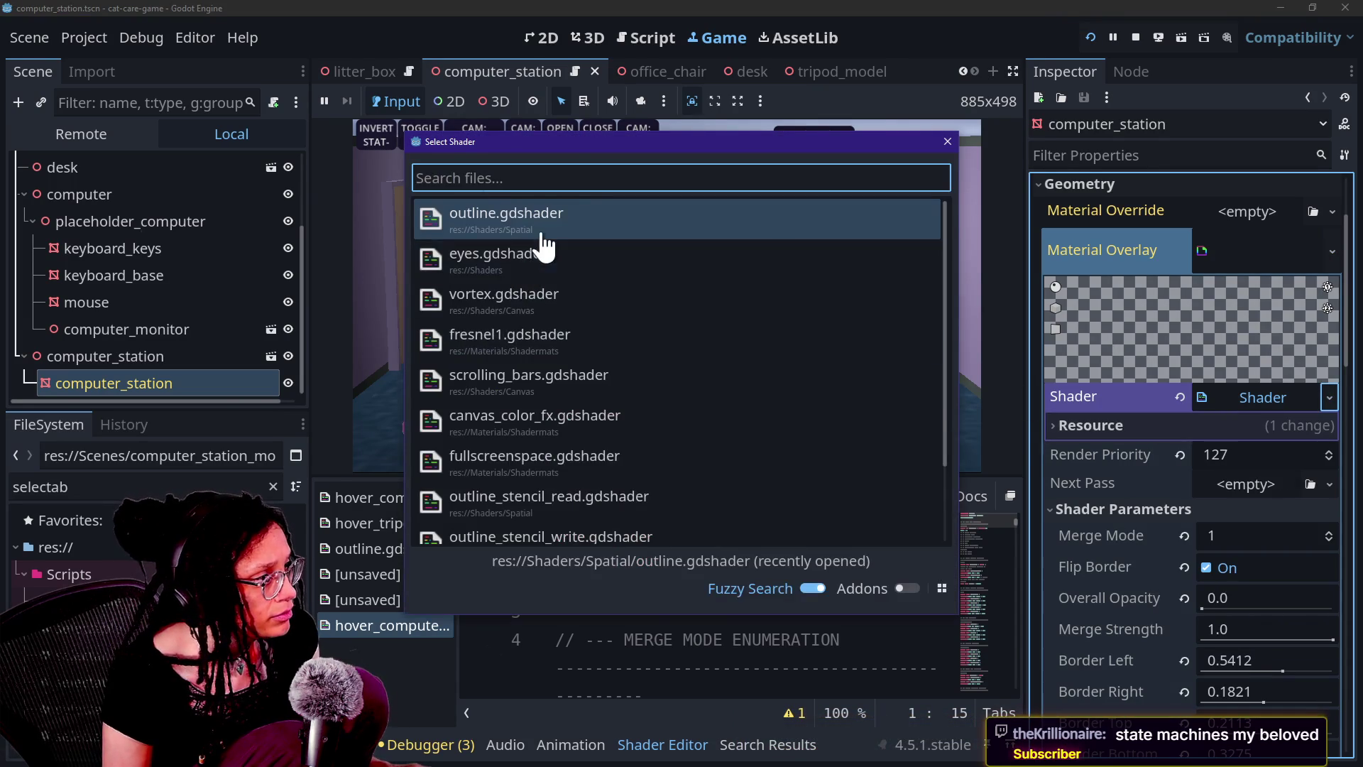
key("Return")
scroll(1126, 554, "down", 3)
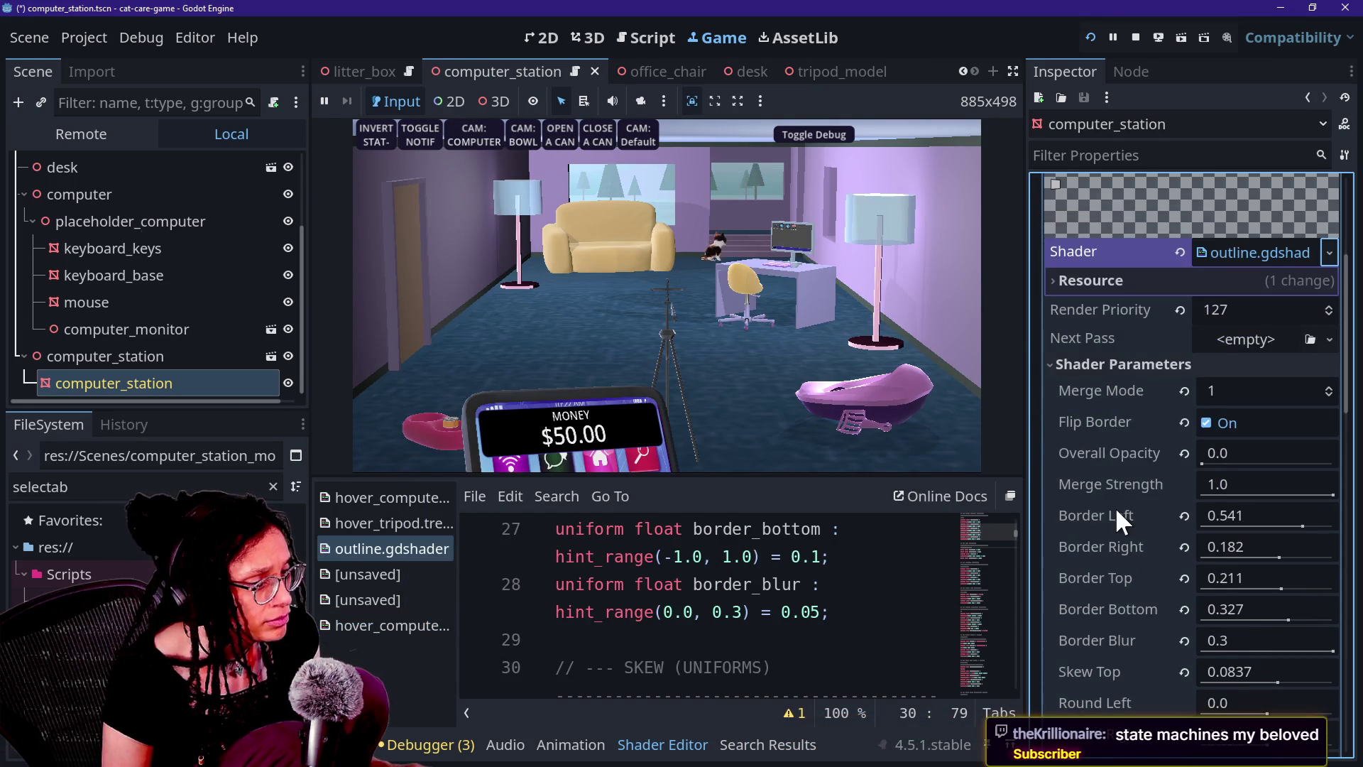
Save the computer_station scene, then restart the game to test the outline and stop it
key("ctrl+s")
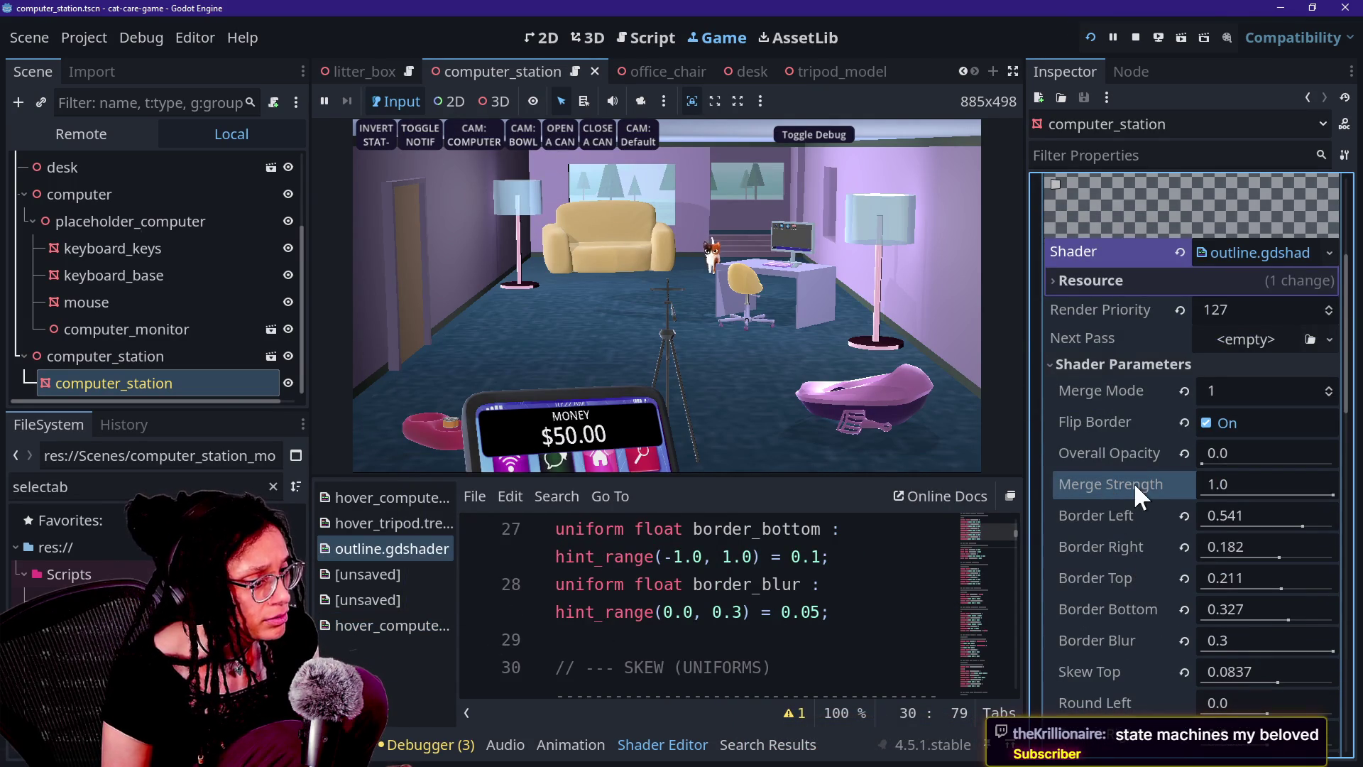
left_click(1089, 37)
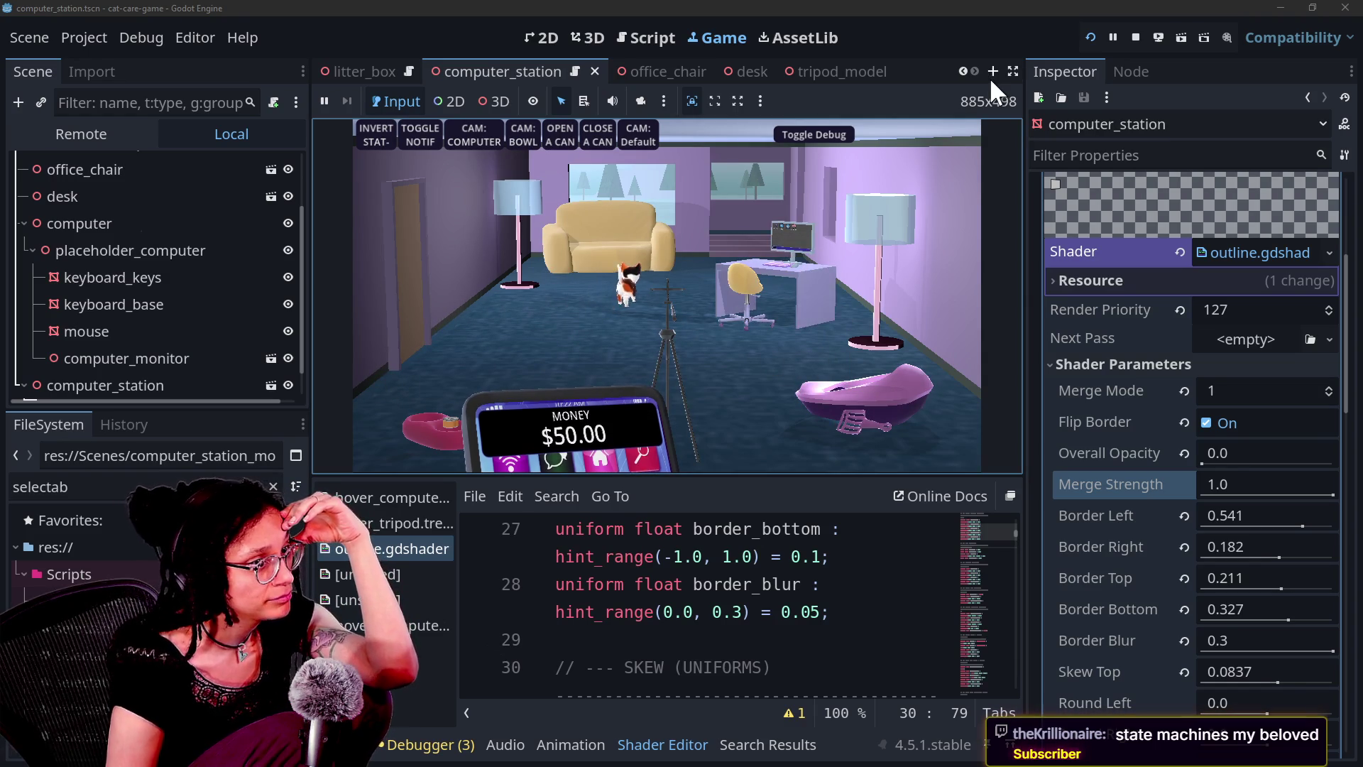
left_click(1136, 38)
Commit the 9 changed files to 4.5.1 with summary 'hover shader improvements. computer station hoverable'
left_click(769, 229)
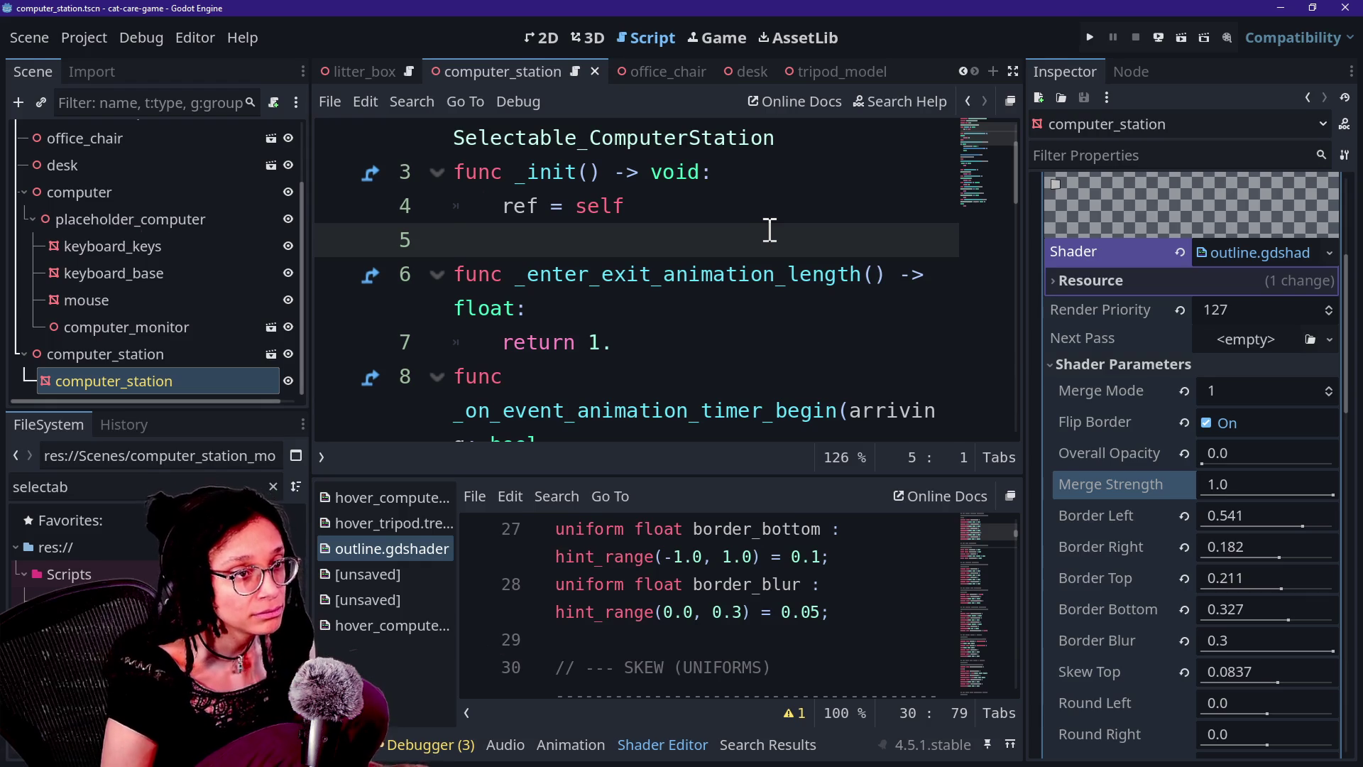
key("alt+Tab")
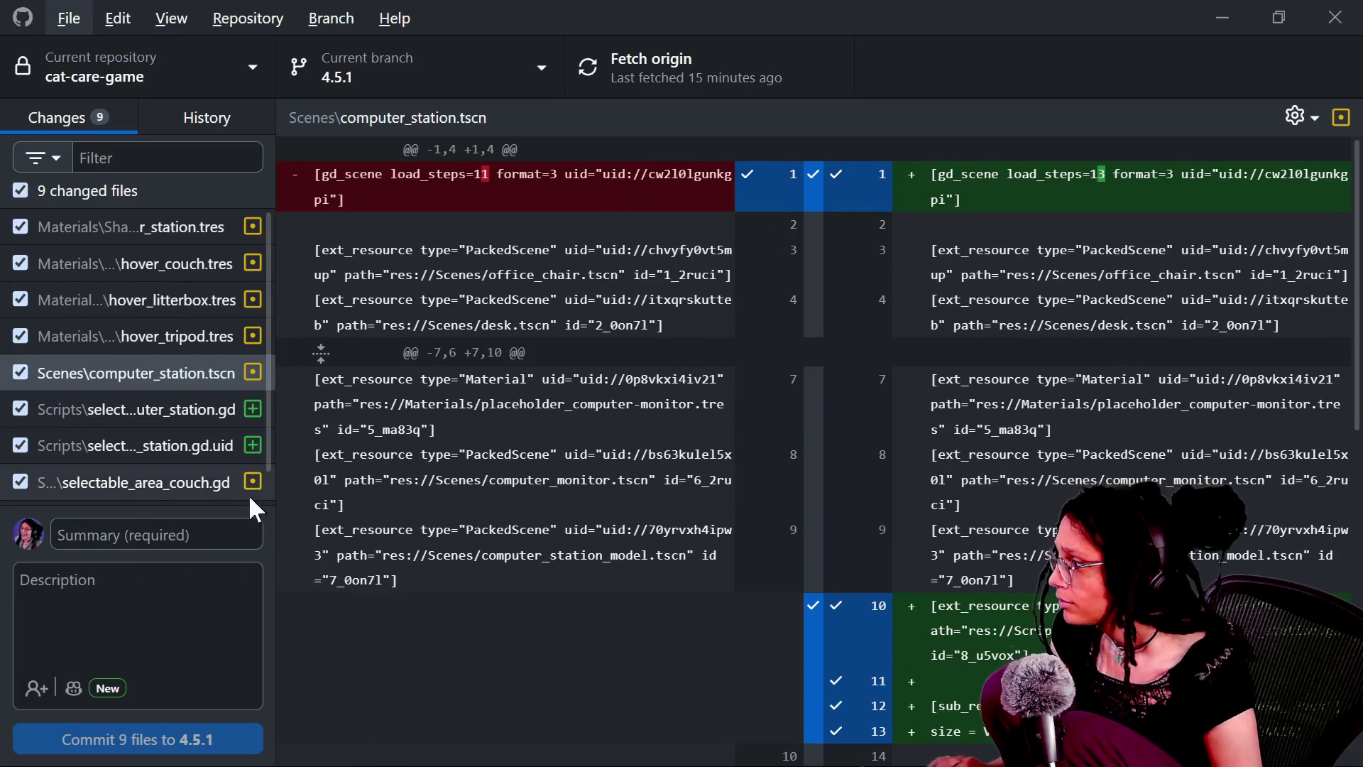
left_click(244, 533)
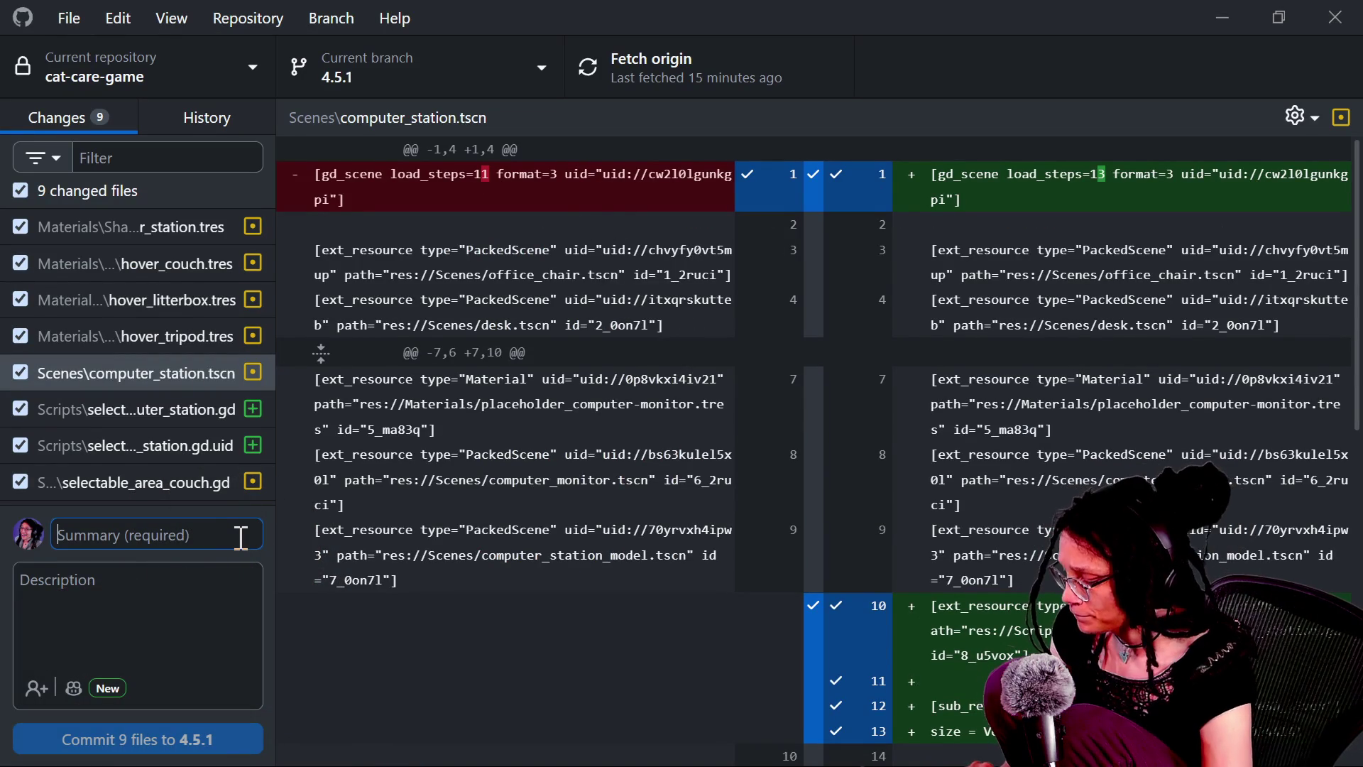
type("oo")
key("BackSpace")
key("BackSpace")
type("ho")
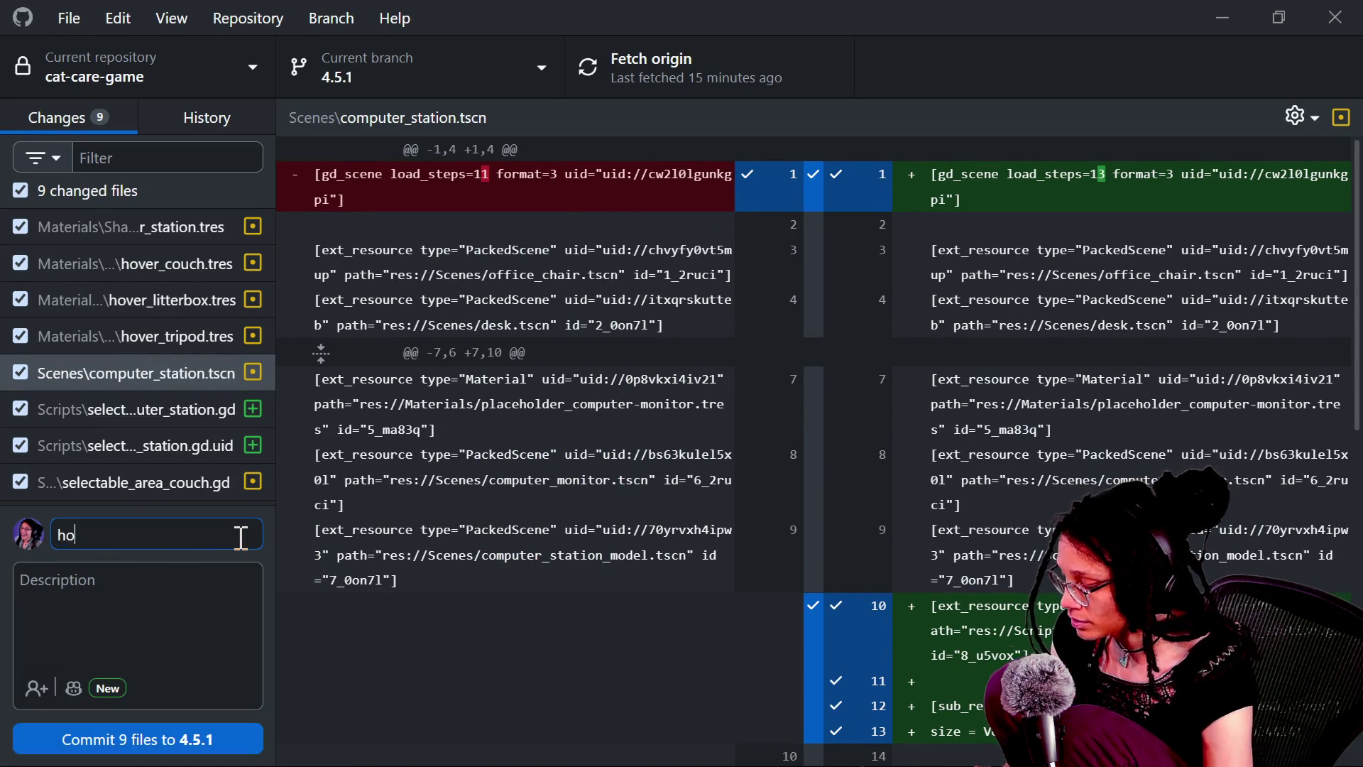
type("ver shader improvement")
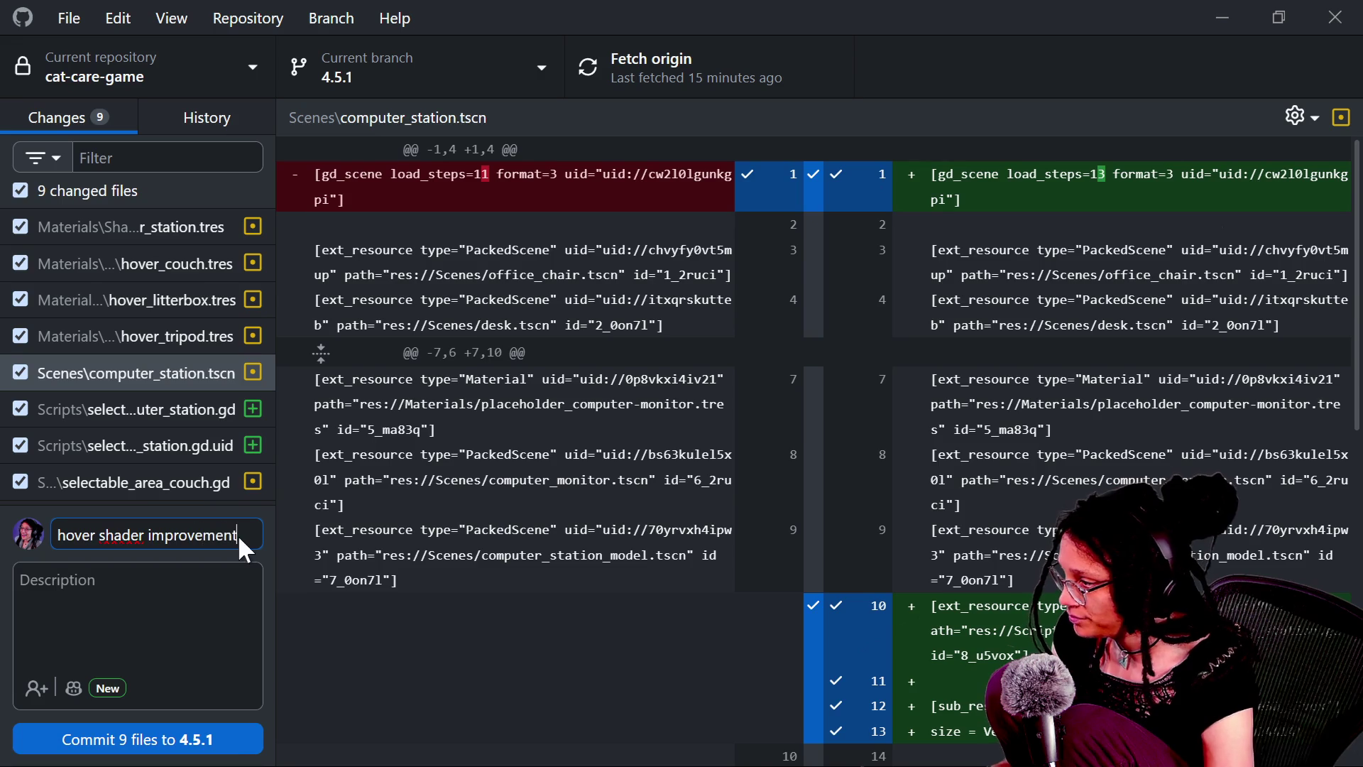
type("s. computer st")
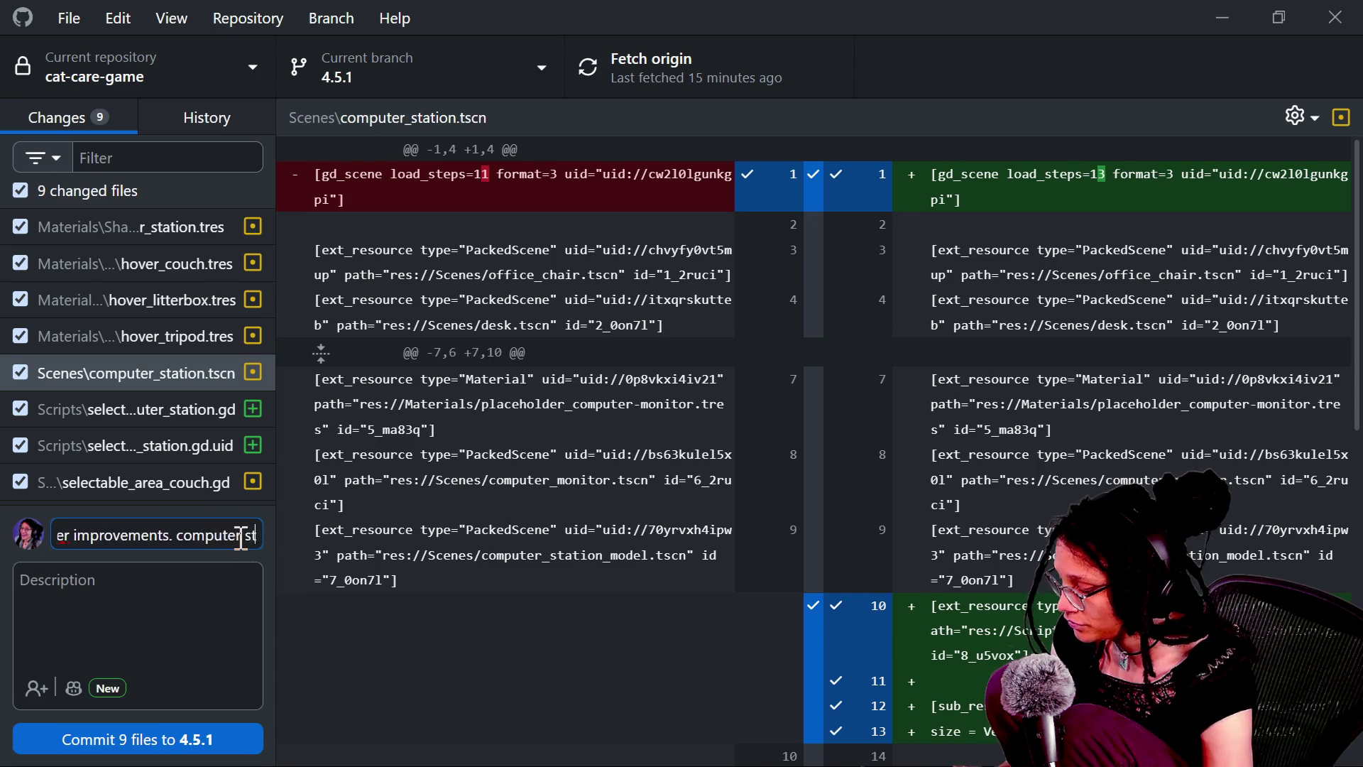
type("ation hoverable")
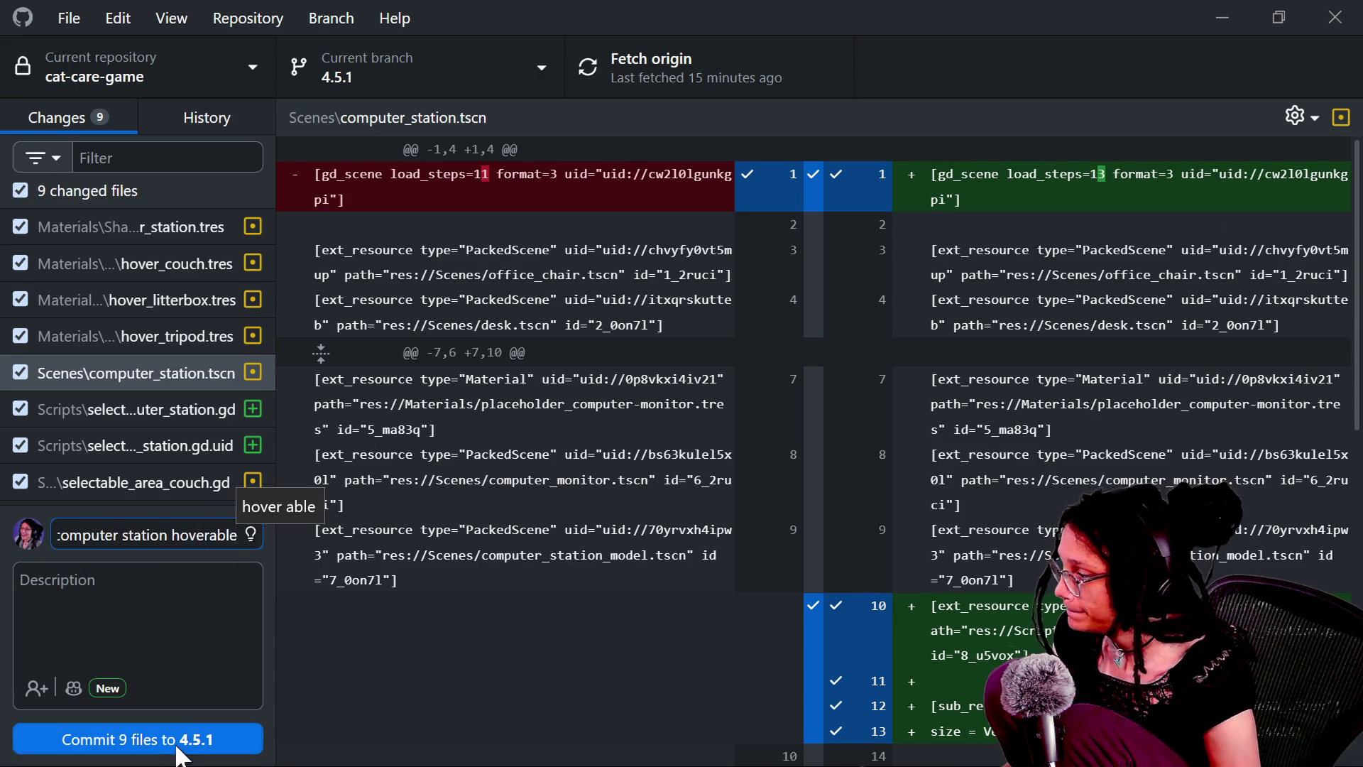
key("ctrl+Return")
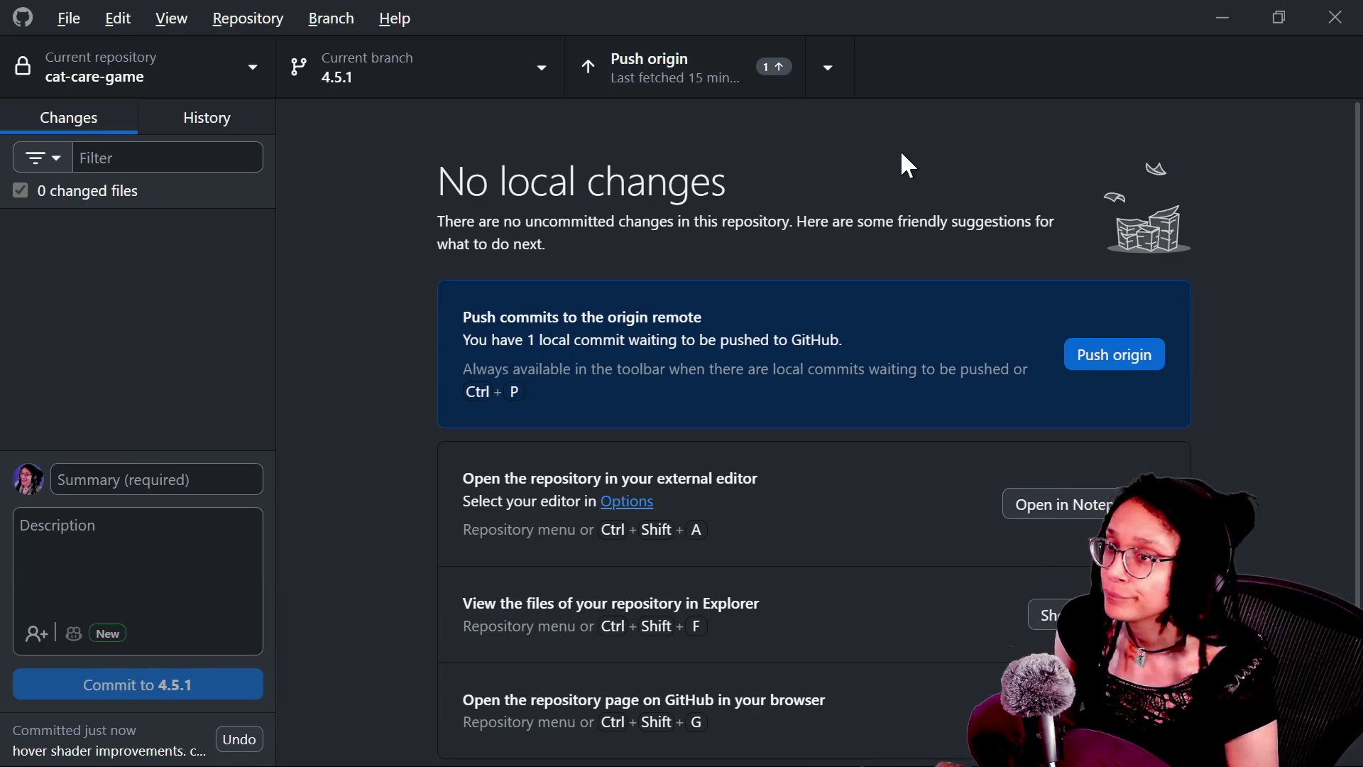
Scroll back through the Twitch live chat to read earlier viewer messages
key("alt+Tab")
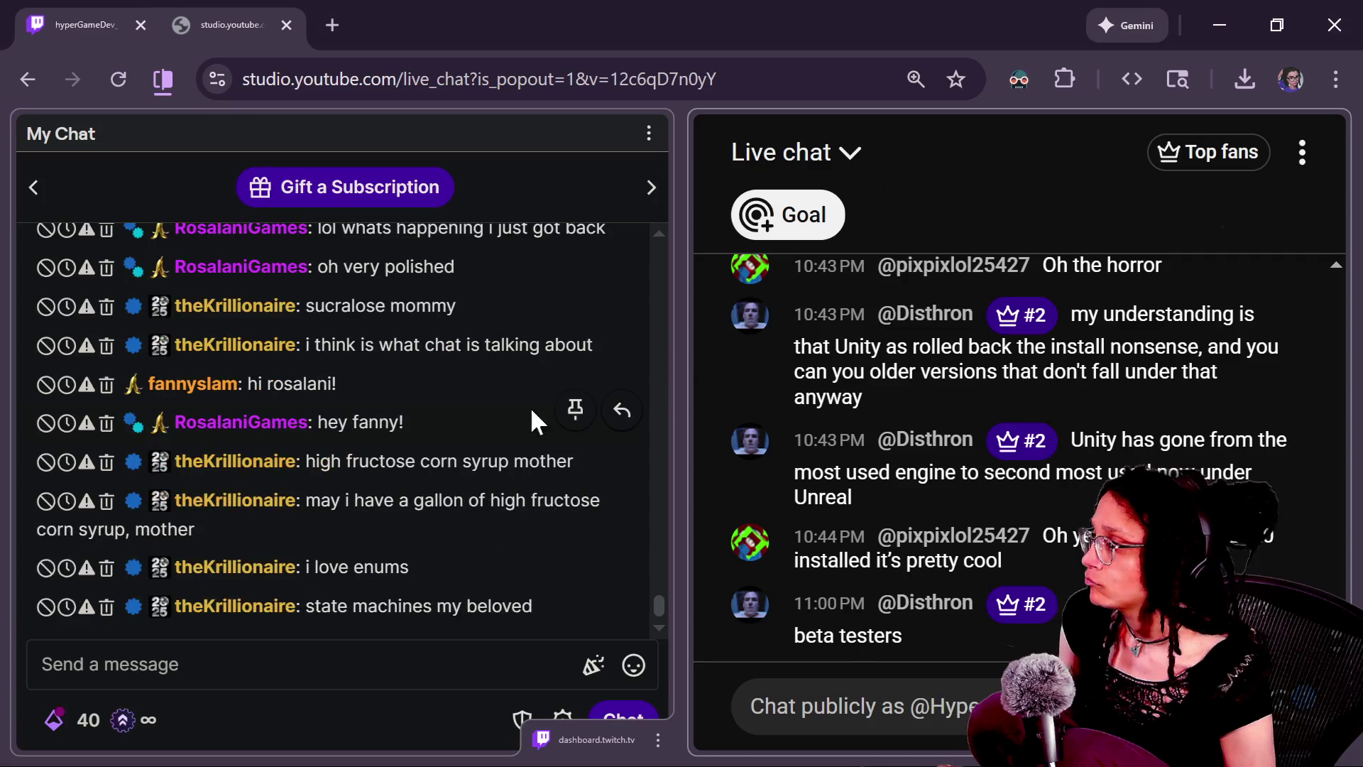
scroll(450, 439, "up", 5)
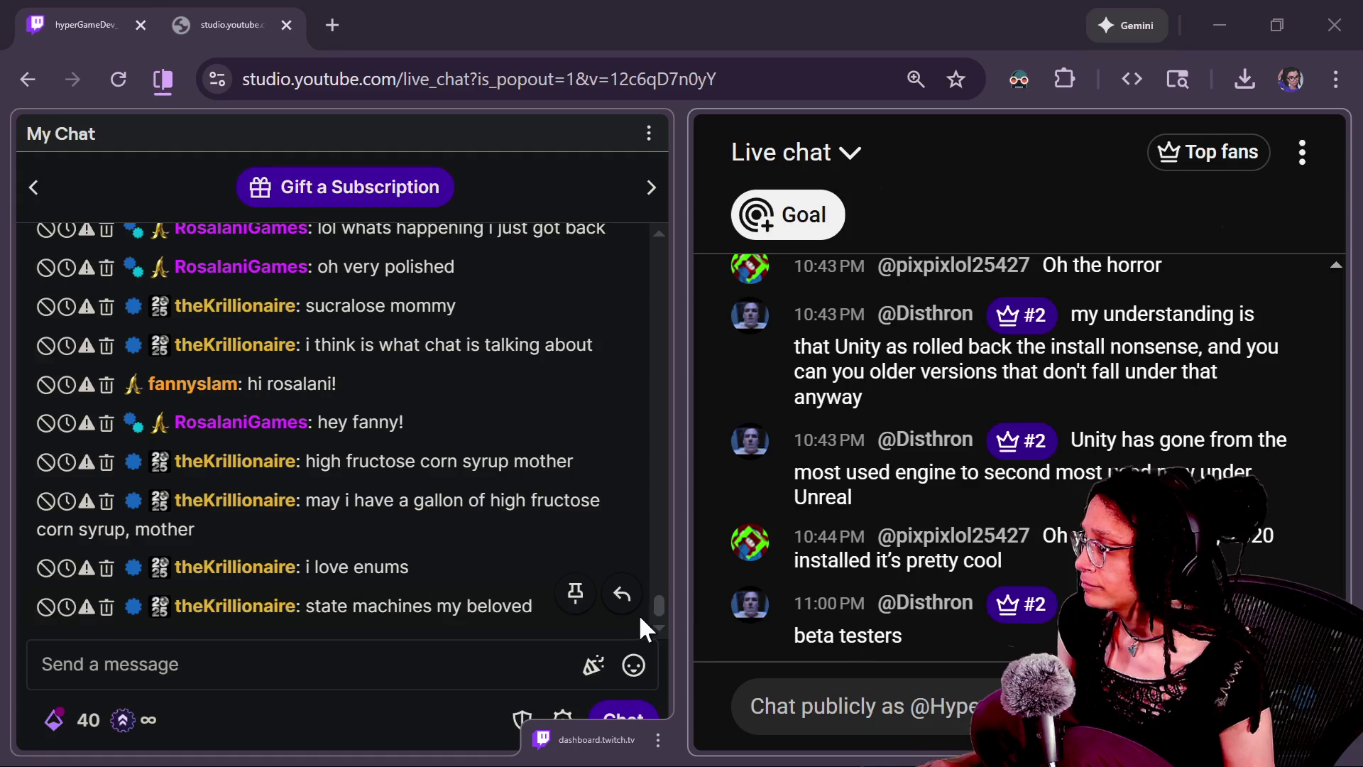
left_click(659, 604)
scroll(659, 602, "up", 1)
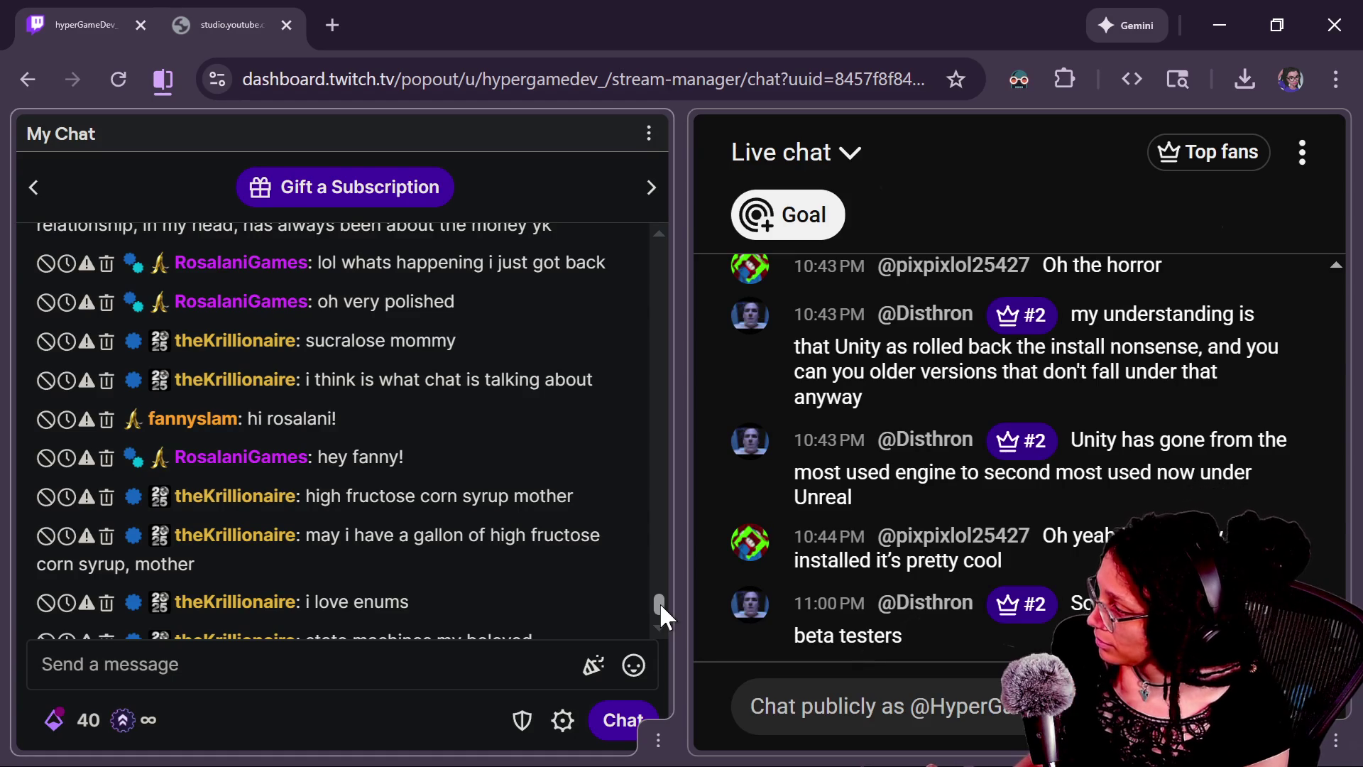
left_click_drag(659, 602, 663, 590)
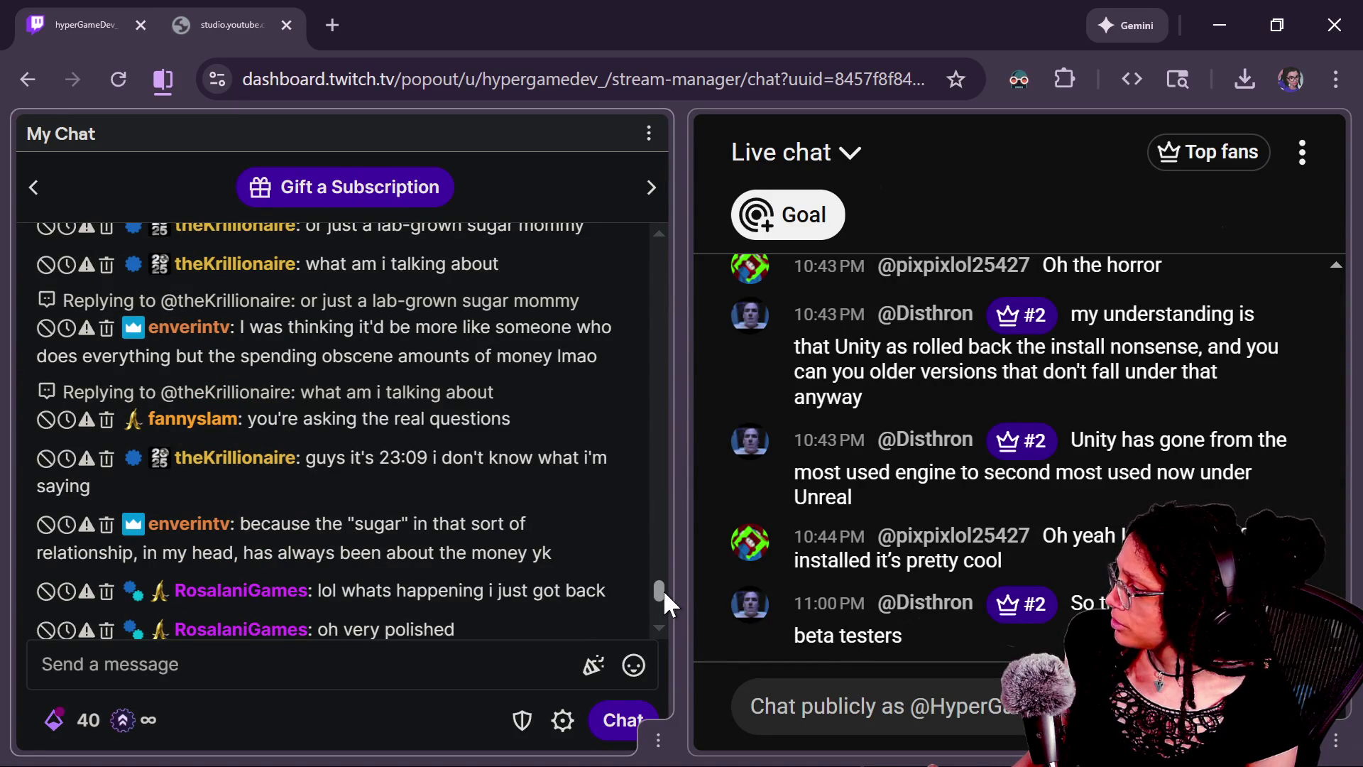
left_click_drag(664, 589, 669, 525)
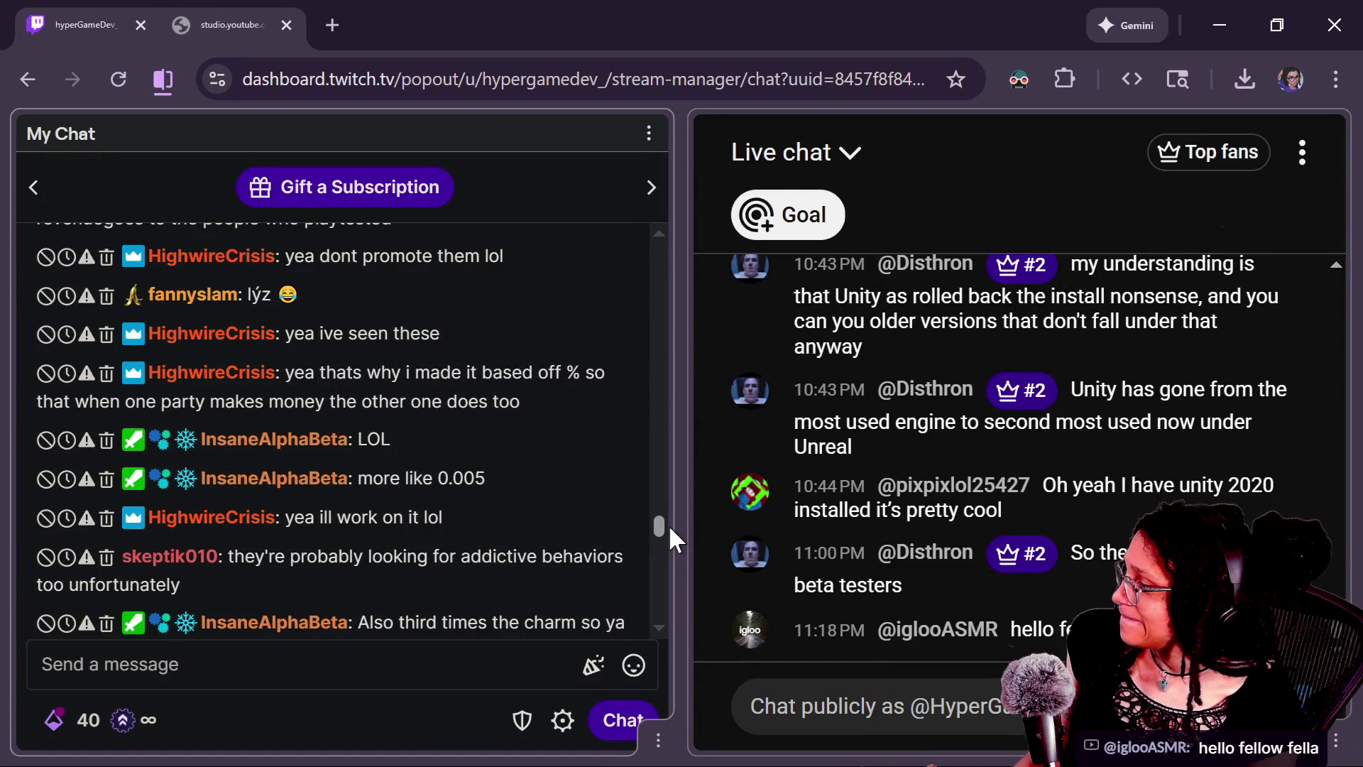
left_click_drag(669, 525, 671, 551)
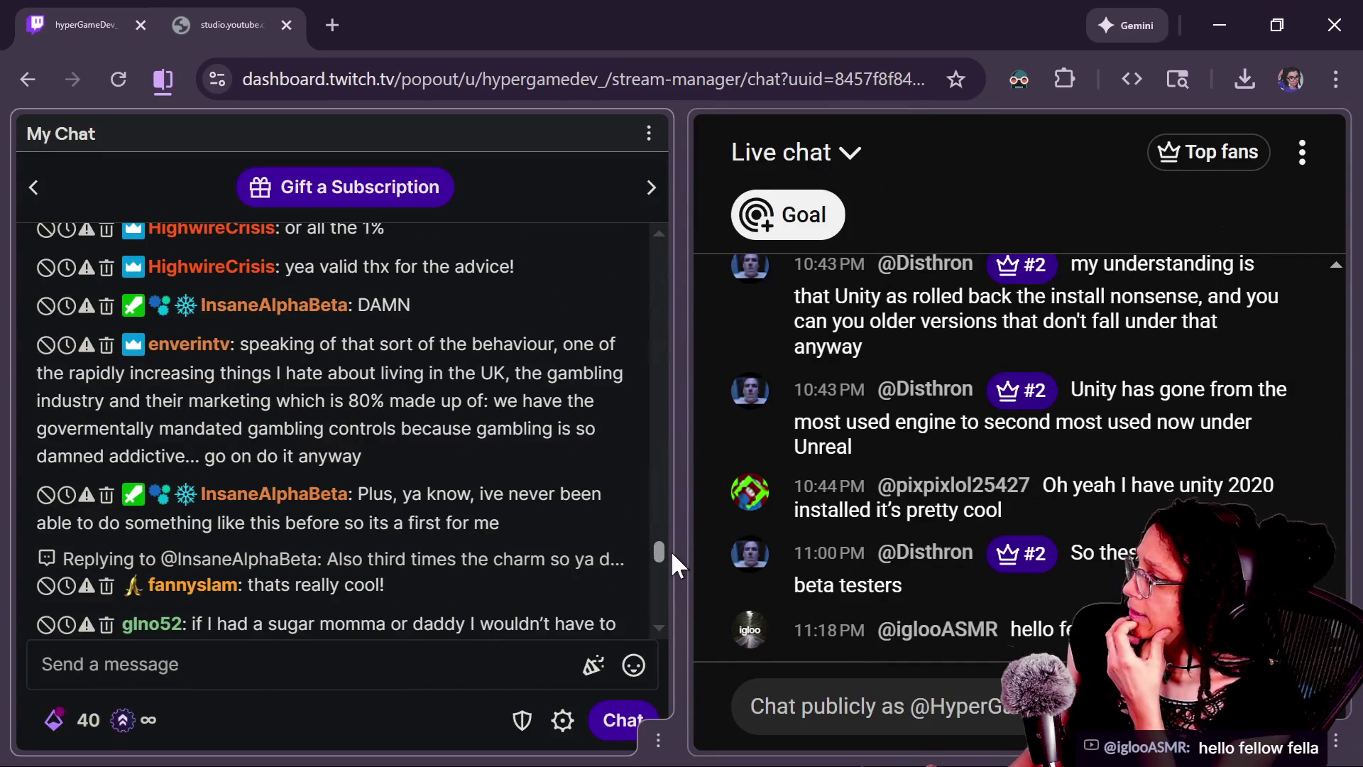
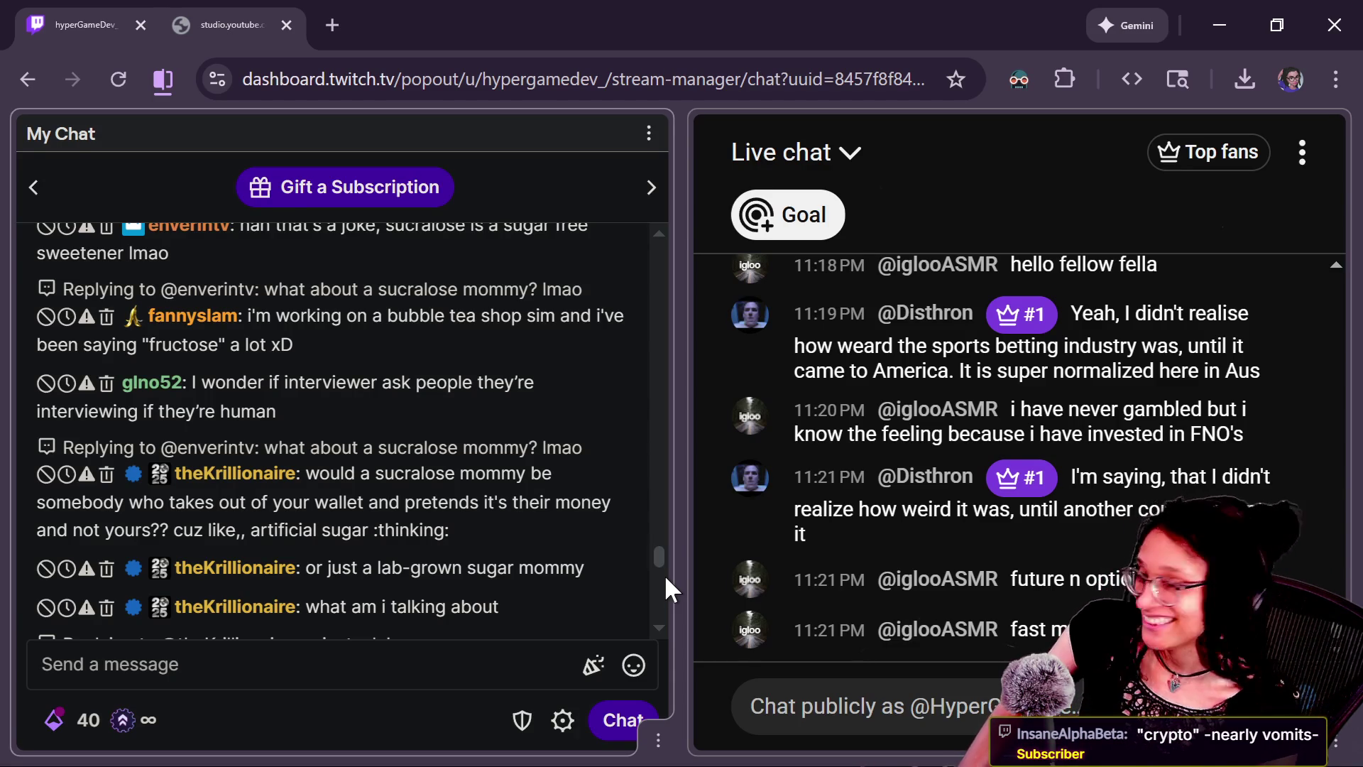
Browse and reposition the YouTube live chat window
scroll(664, 574, "down", 4)
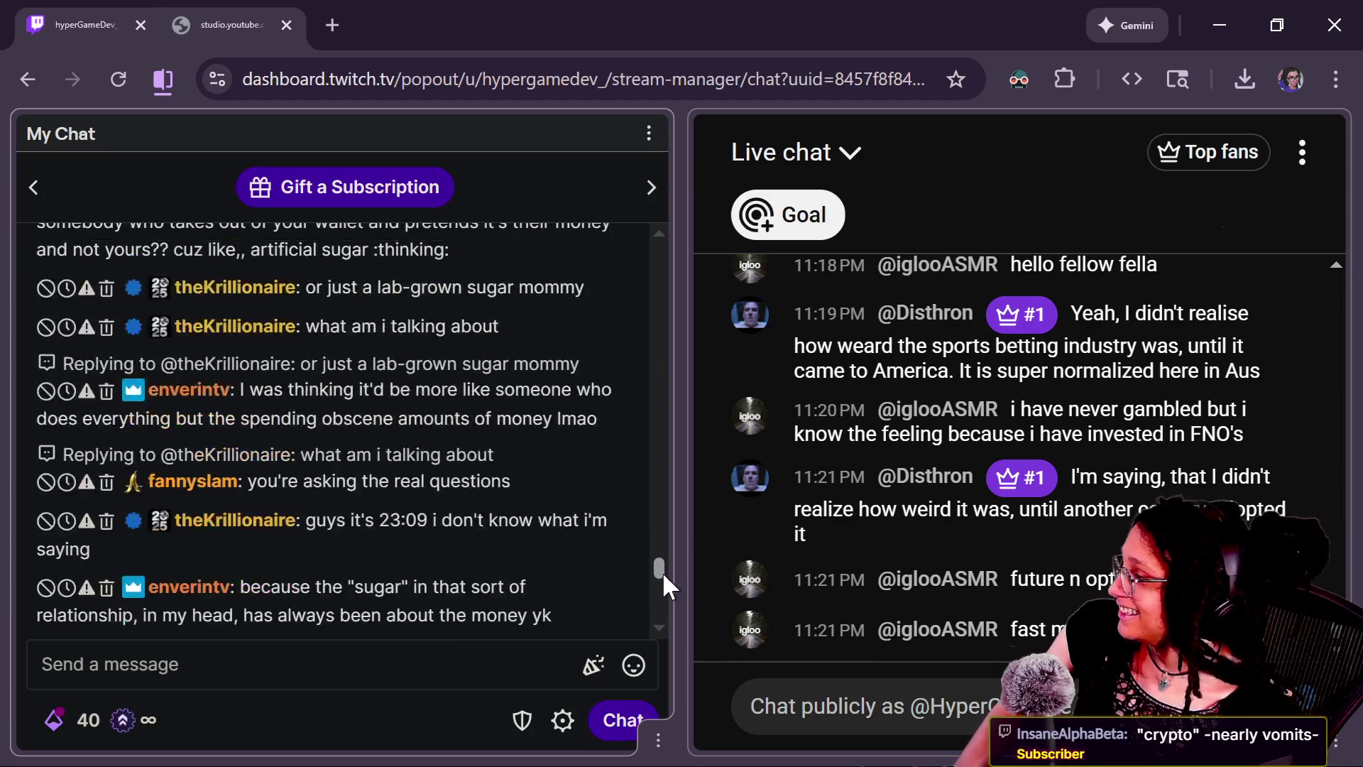
scroll(662, 572, "up", 1)
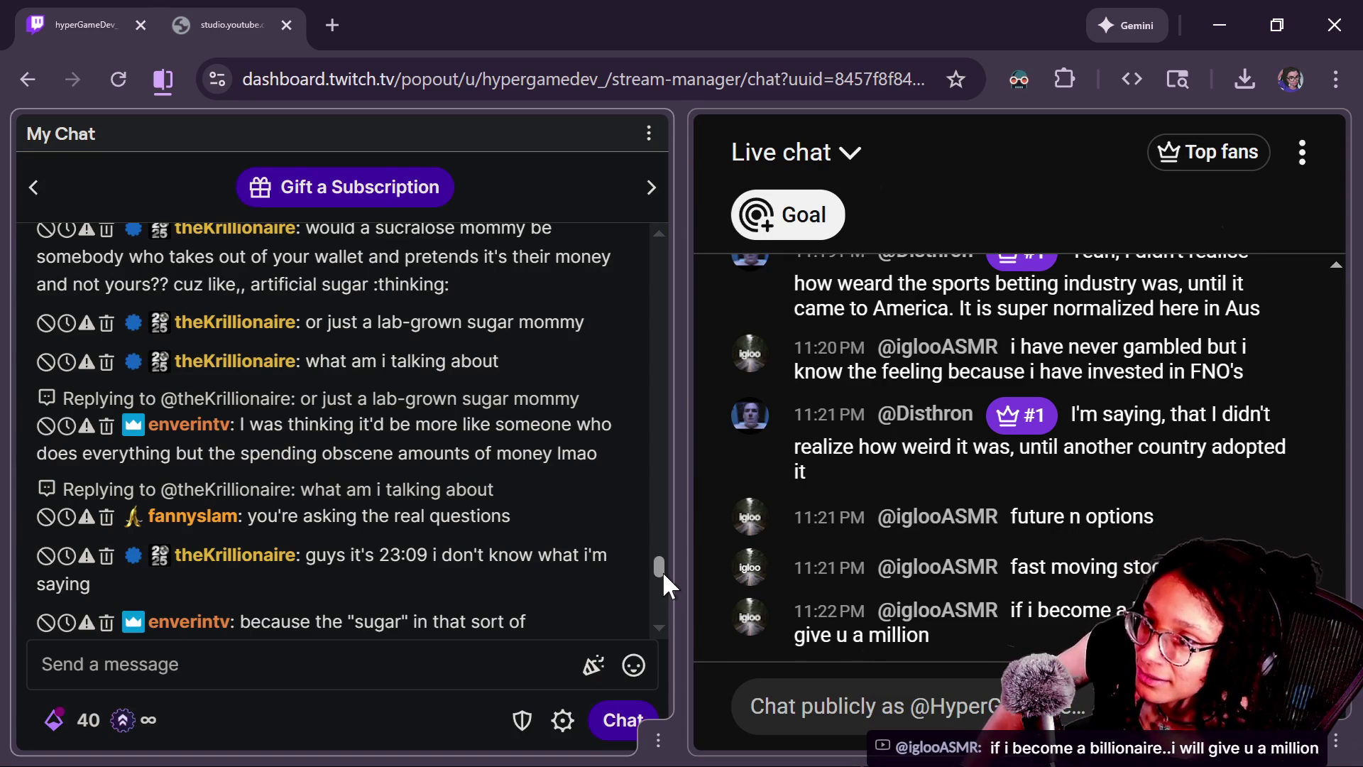
scroll(663, 571, "up", 1)
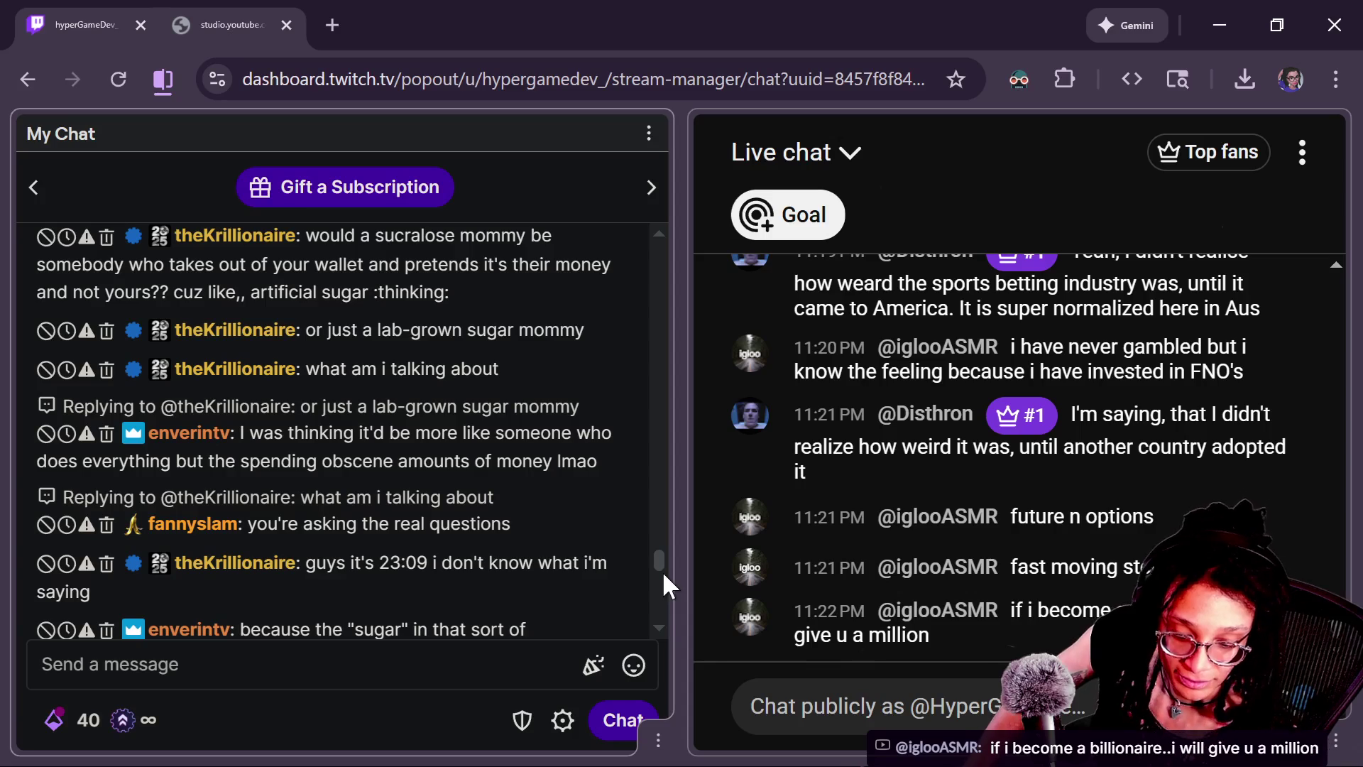
scroll(662, 570, "down", 5)
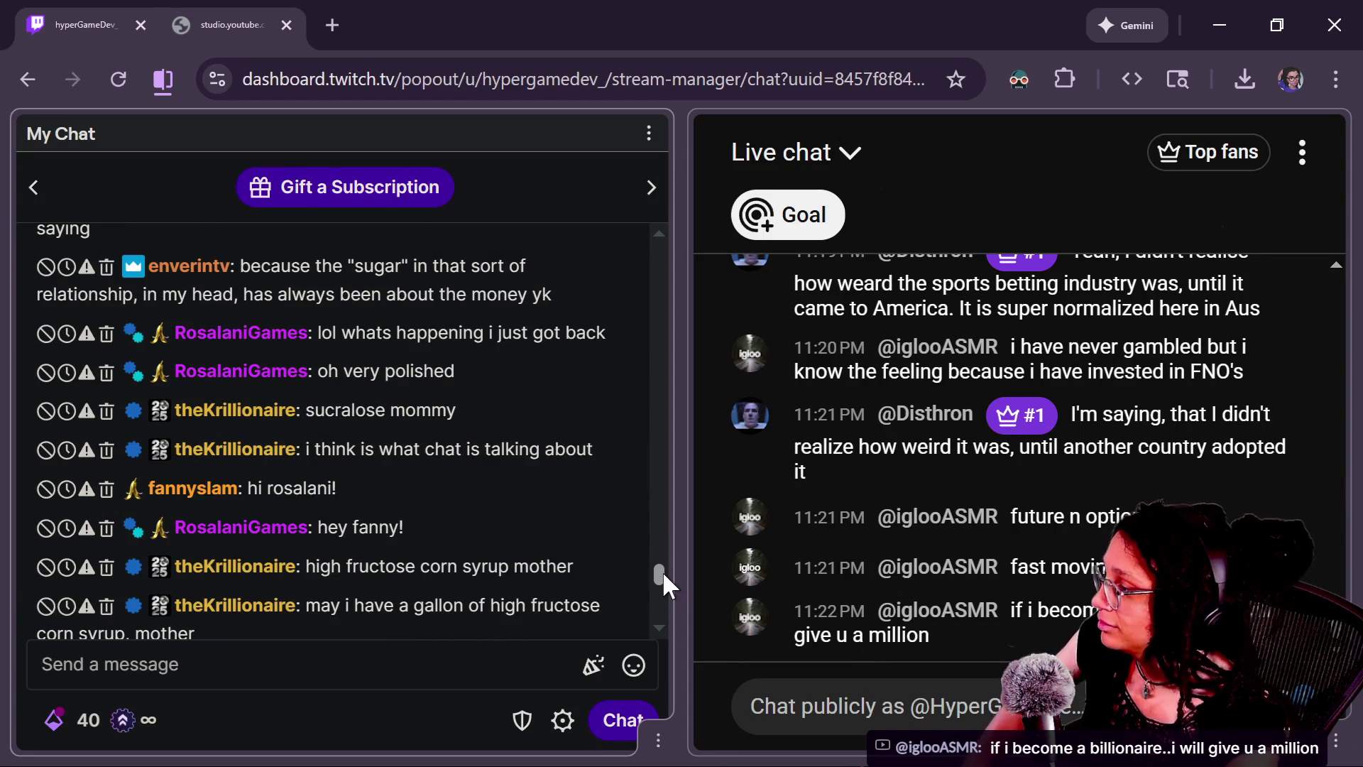
scroll(663, 571, "up", 1)
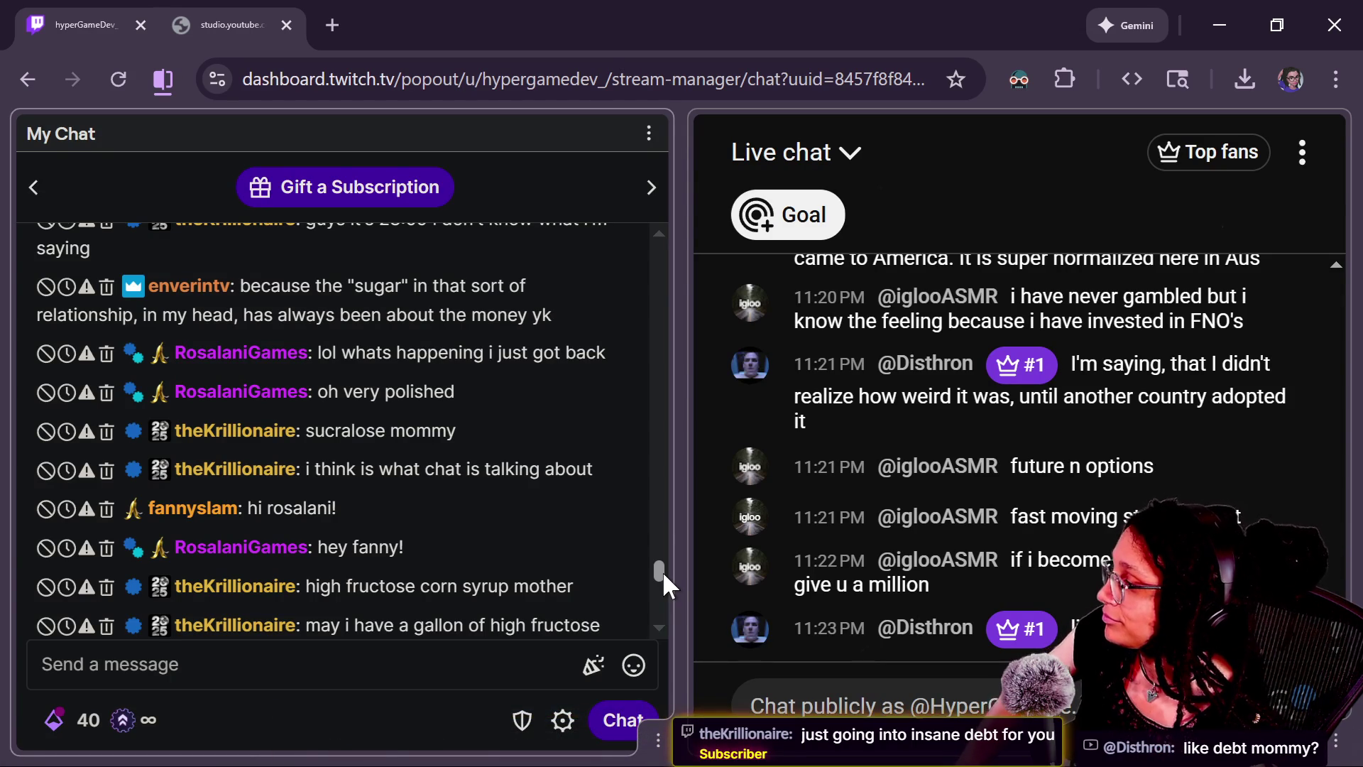
left_click_drag(663, 571, 662, 585)
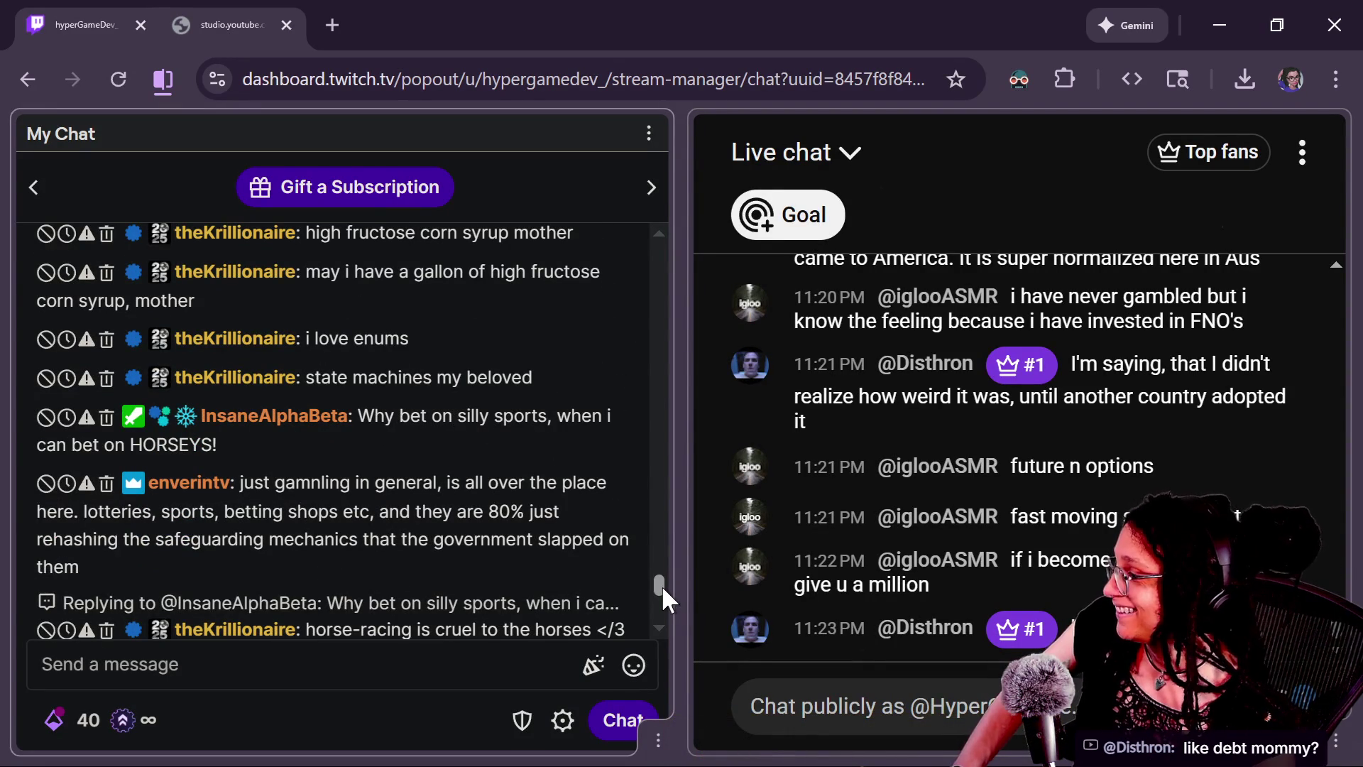
left_click_drag(662, 585, 660, 602)
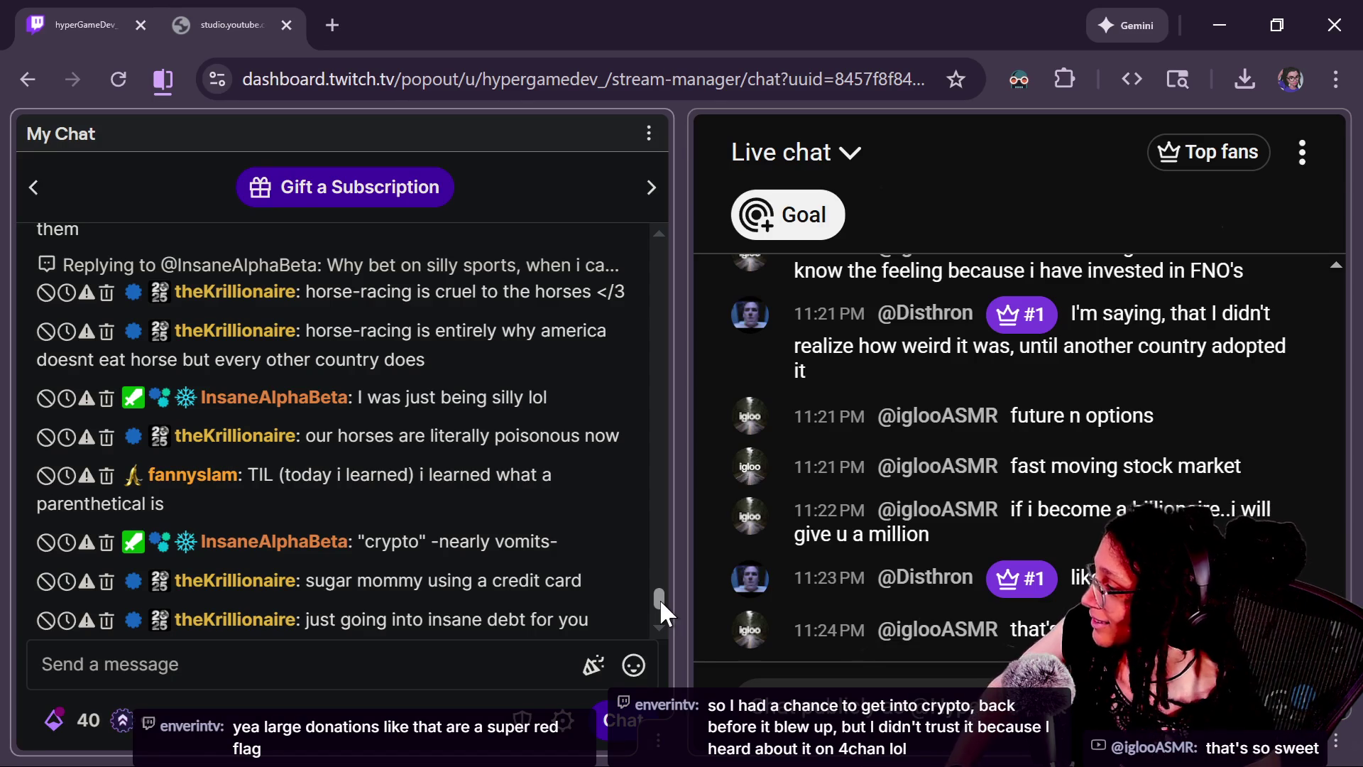
left_click_drag(659, 599, 659, 607)
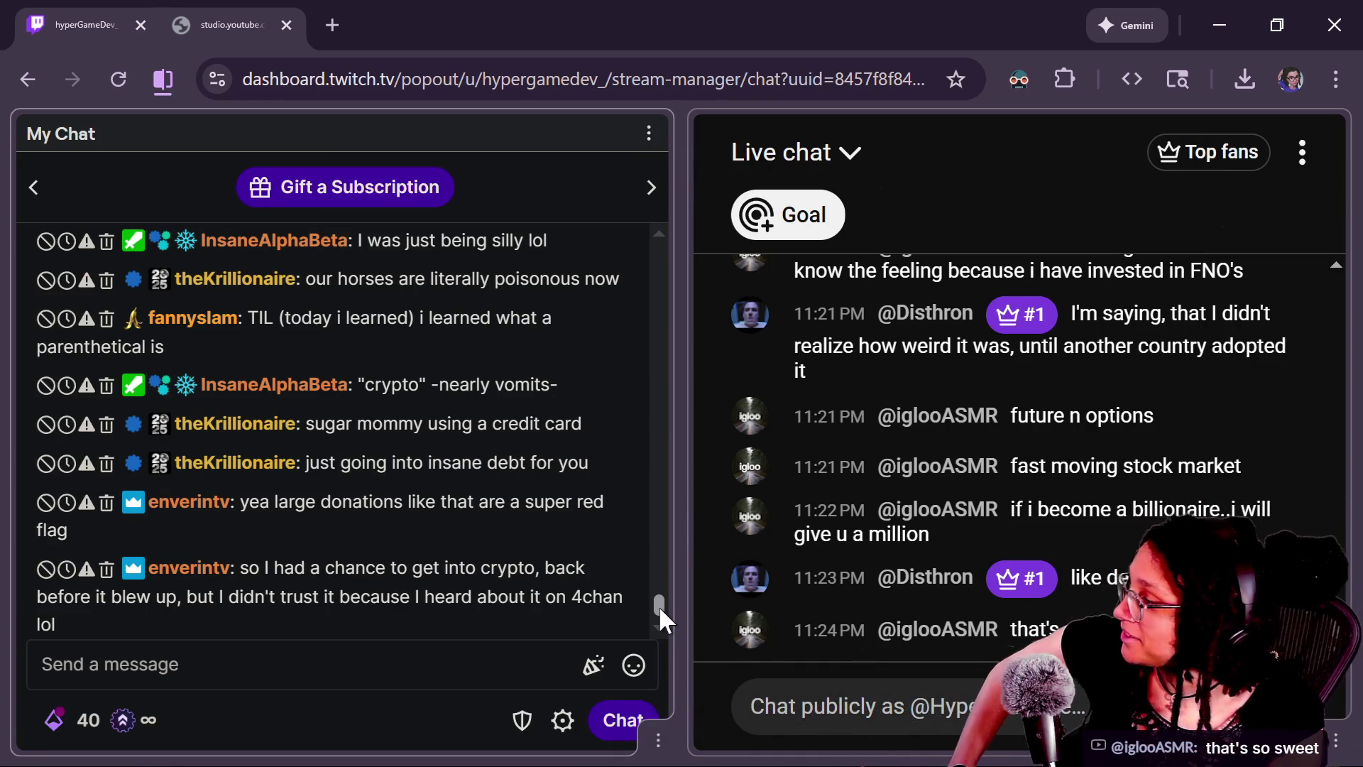
scroll(659, 608, "down", 1)
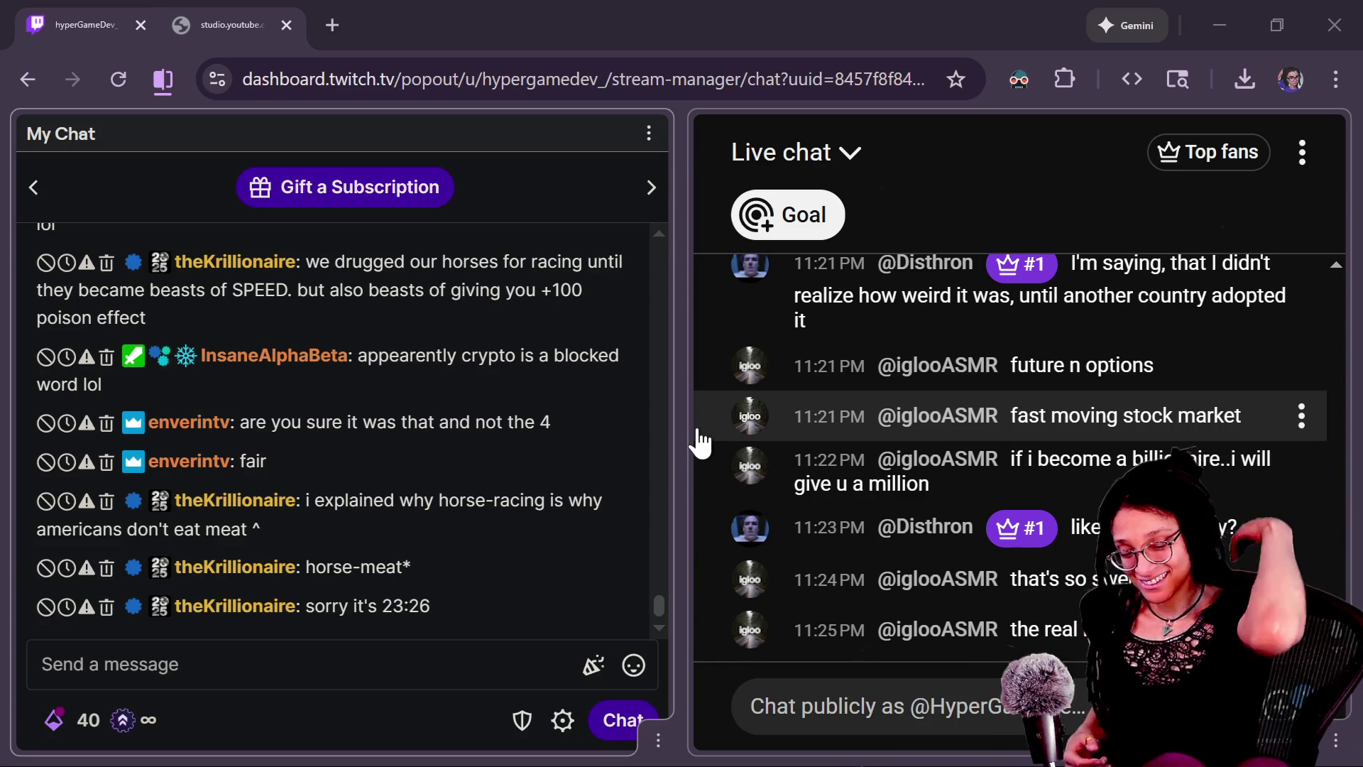
left_click_drag(701, 444, 653, 617)
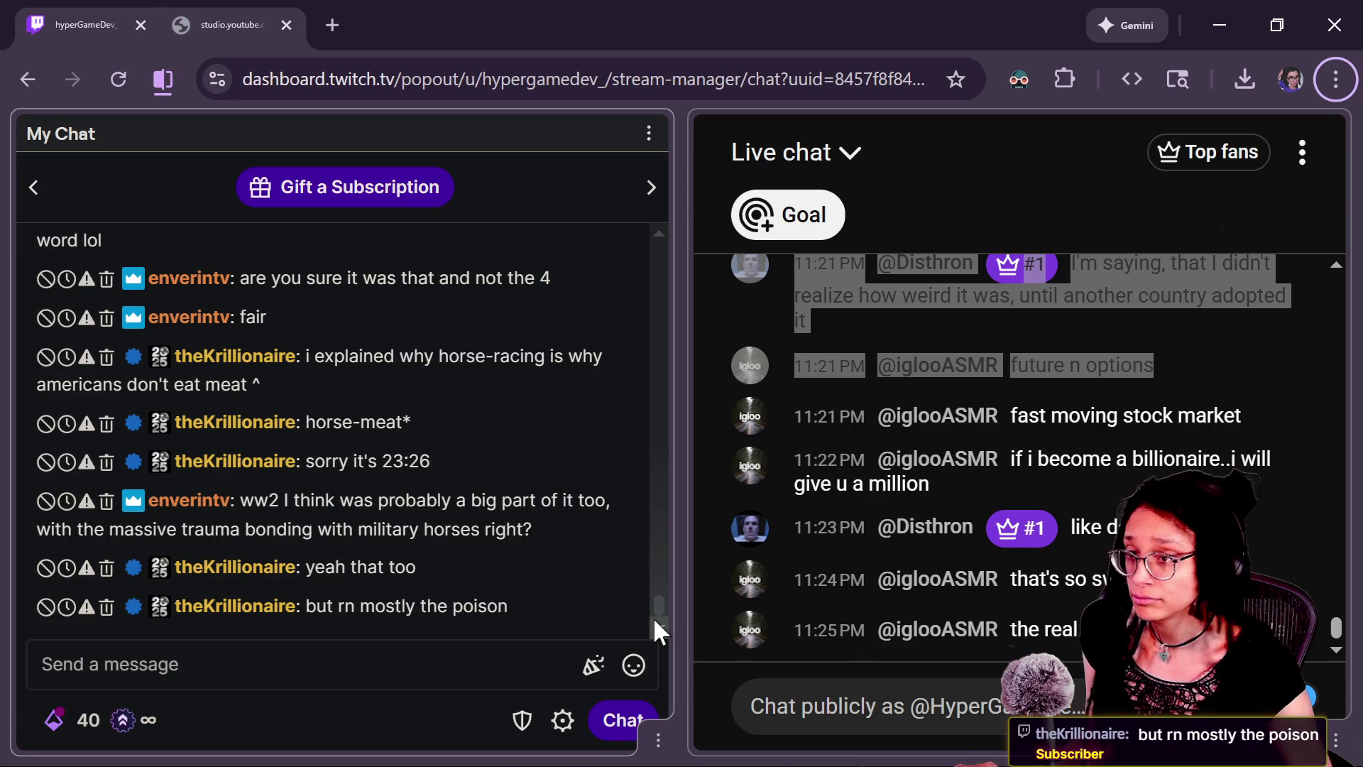
Push the committed changes to origin in GitHub Desktop, then return to Godot
key("alt+Tab")
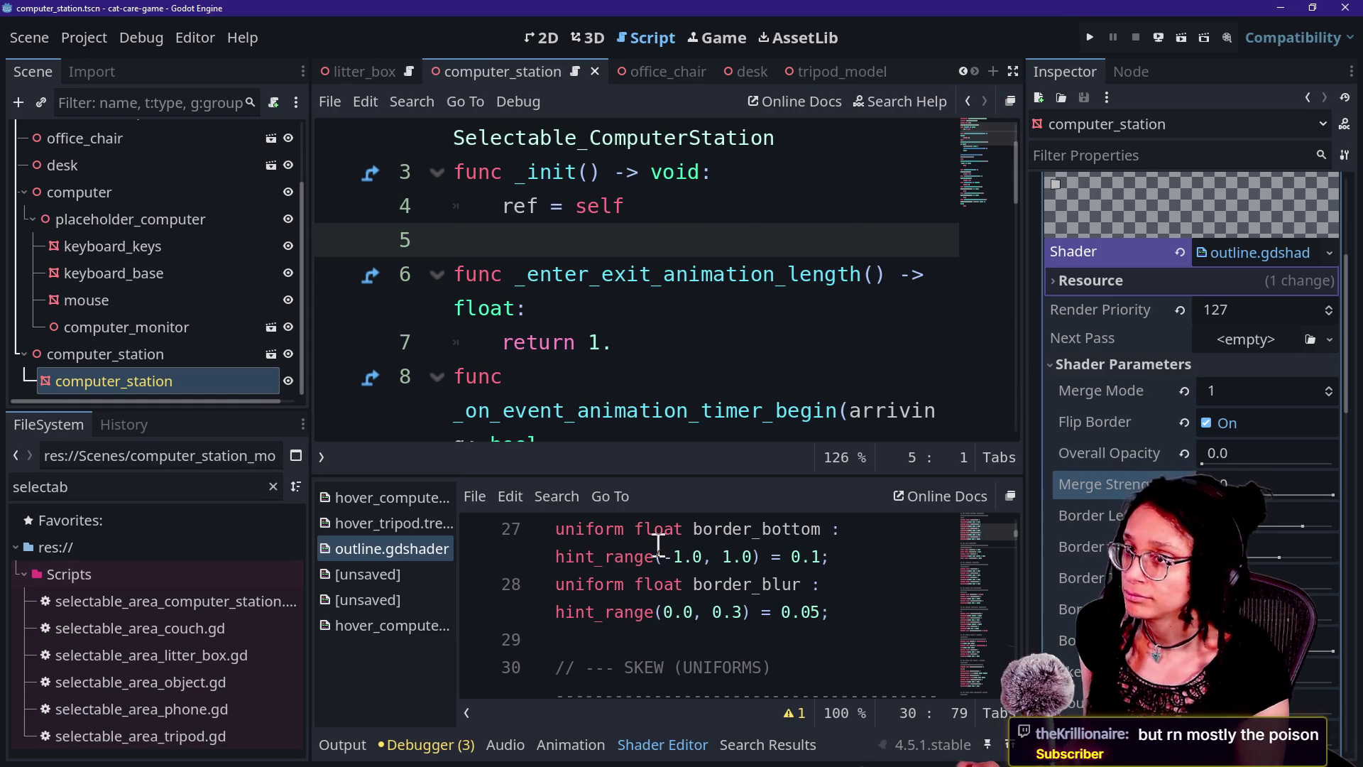
key("alt+Tab")
key("alt+Tab")
key("alt+Tab")
left_click(1119, 353)
key("alt+Tab")
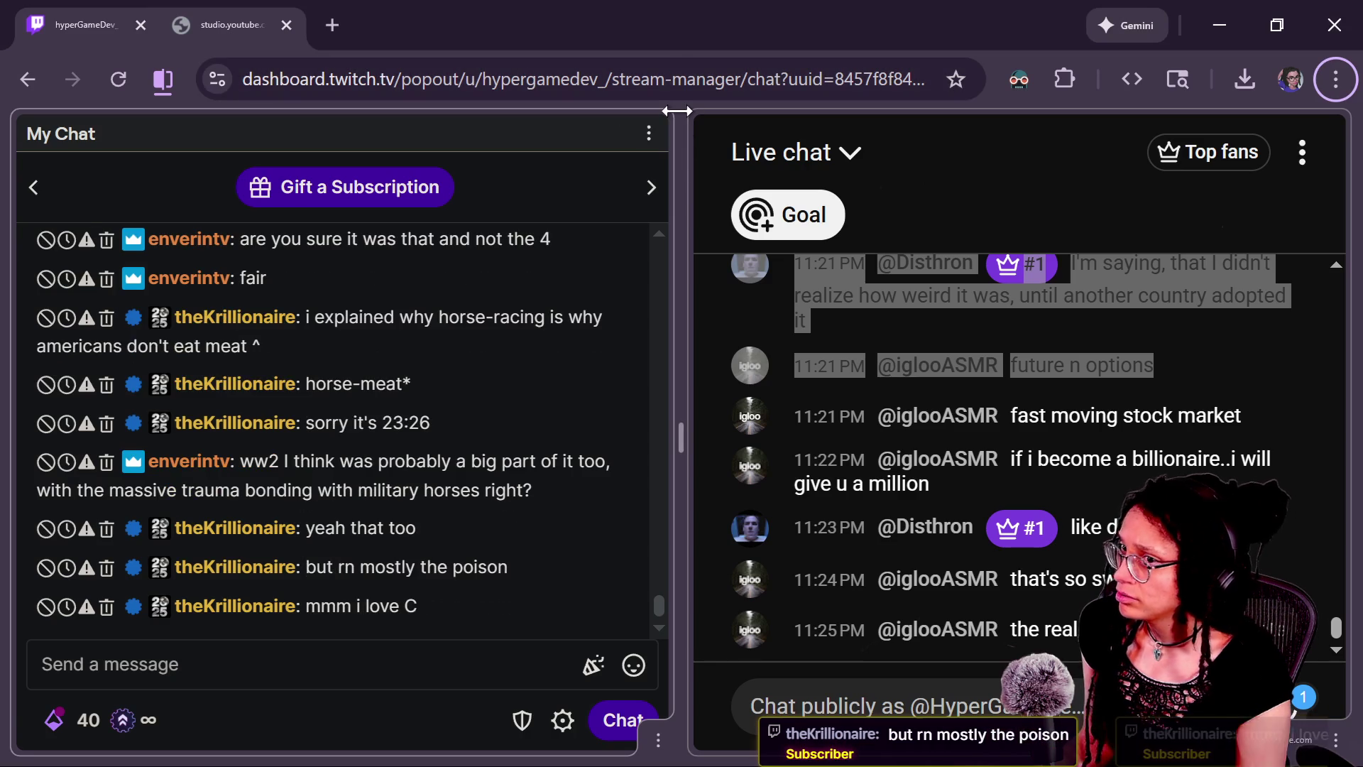
key("alt+Tab")
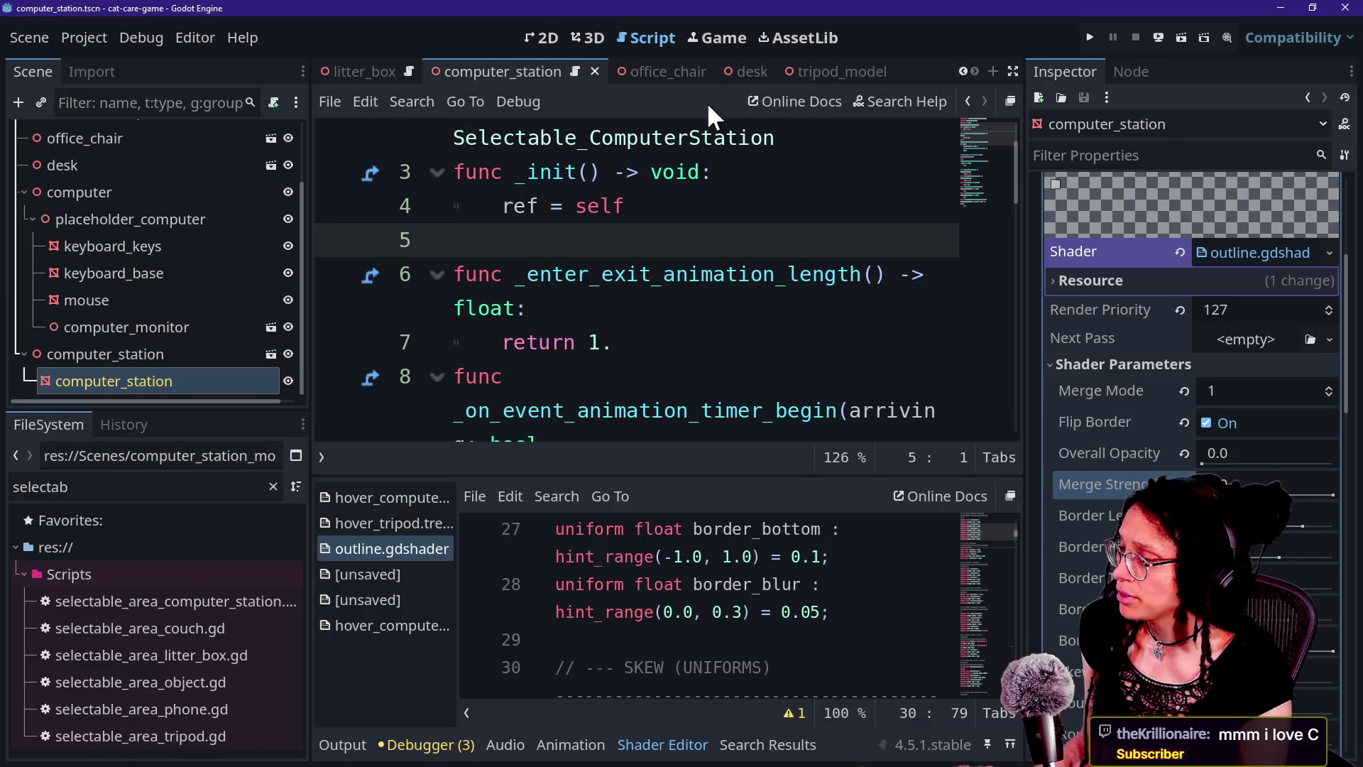
Show the computer_station scene in 3D and open camera.gd via Quick Open
left_click(715, 45)
left_click(589, 39)
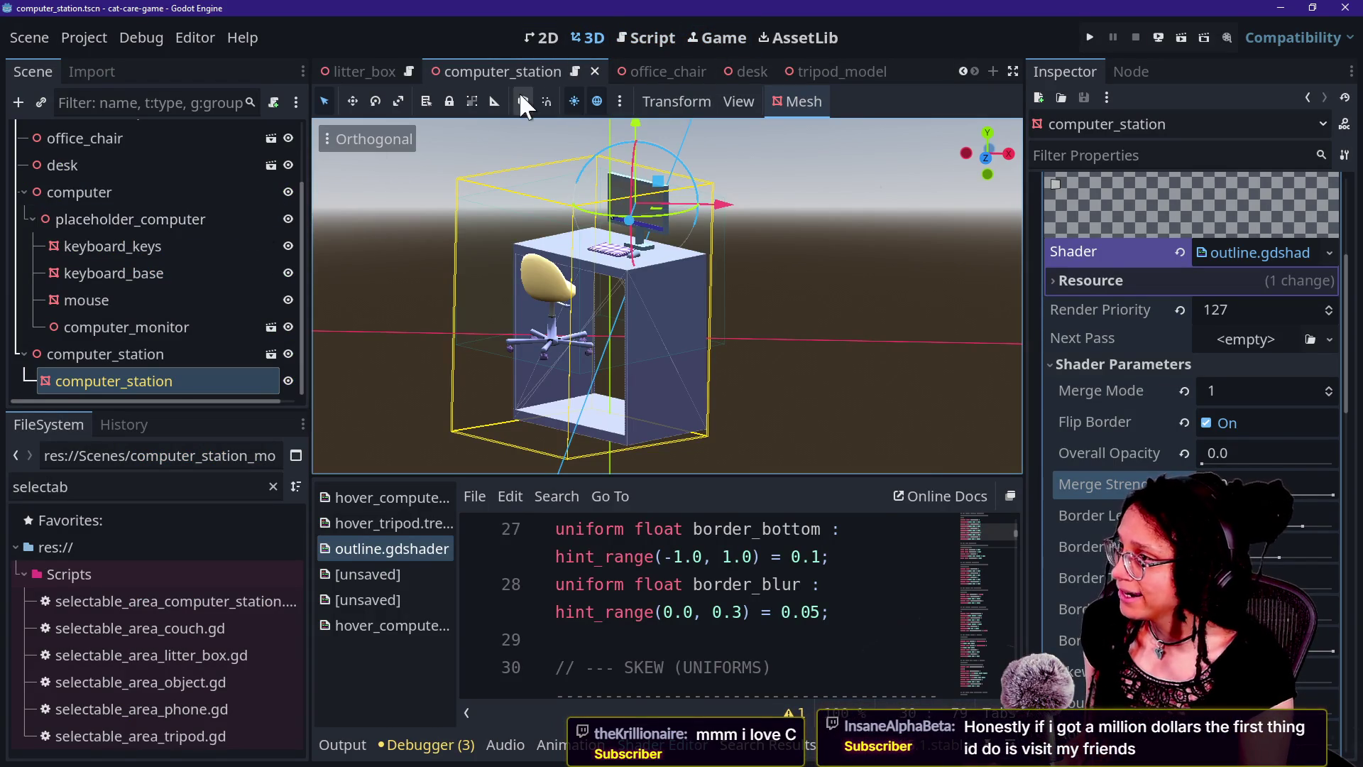
key("shift+alt+o")
type("camera")
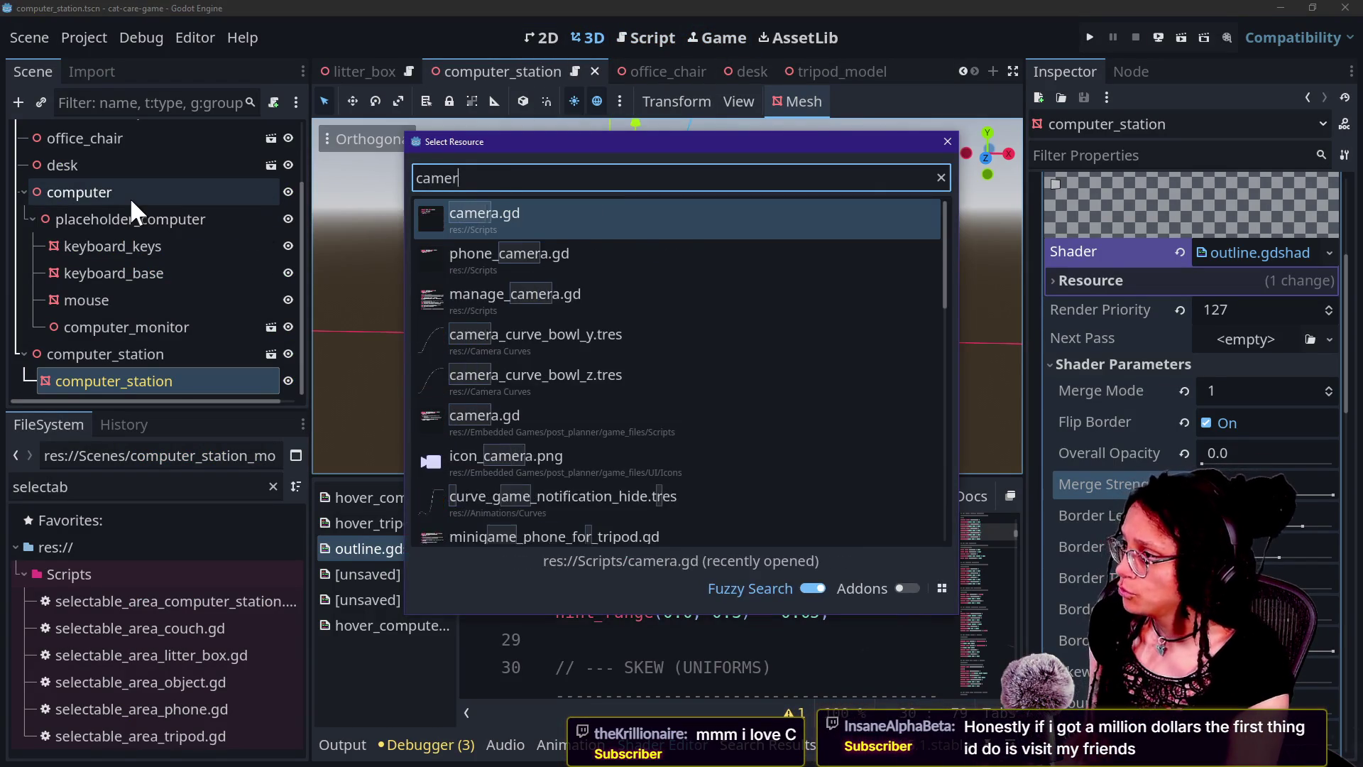
key("Return")
Edit camera.gd in distraction-free mode and bring up Quick Open again
left_click(440, 242)
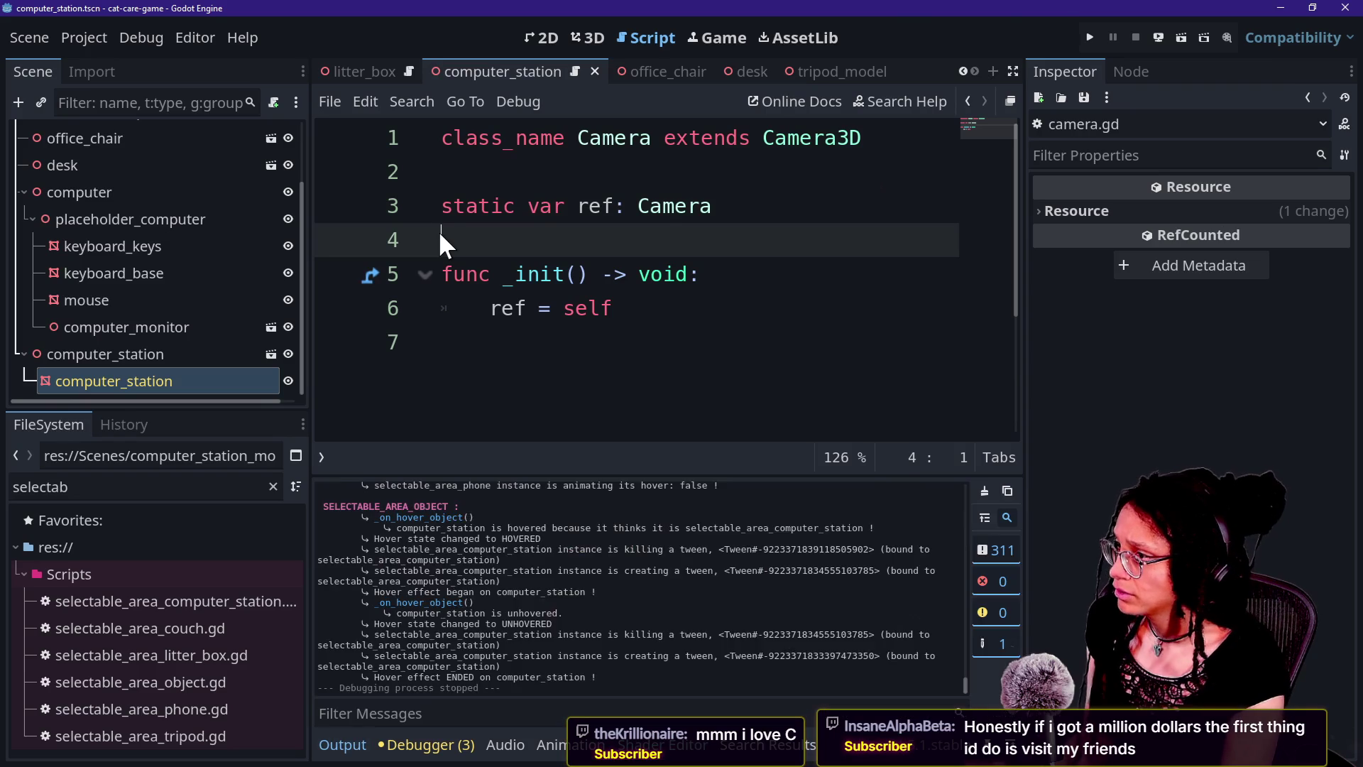
key("ctrl+shift+F11")
key("shift+alt+o")
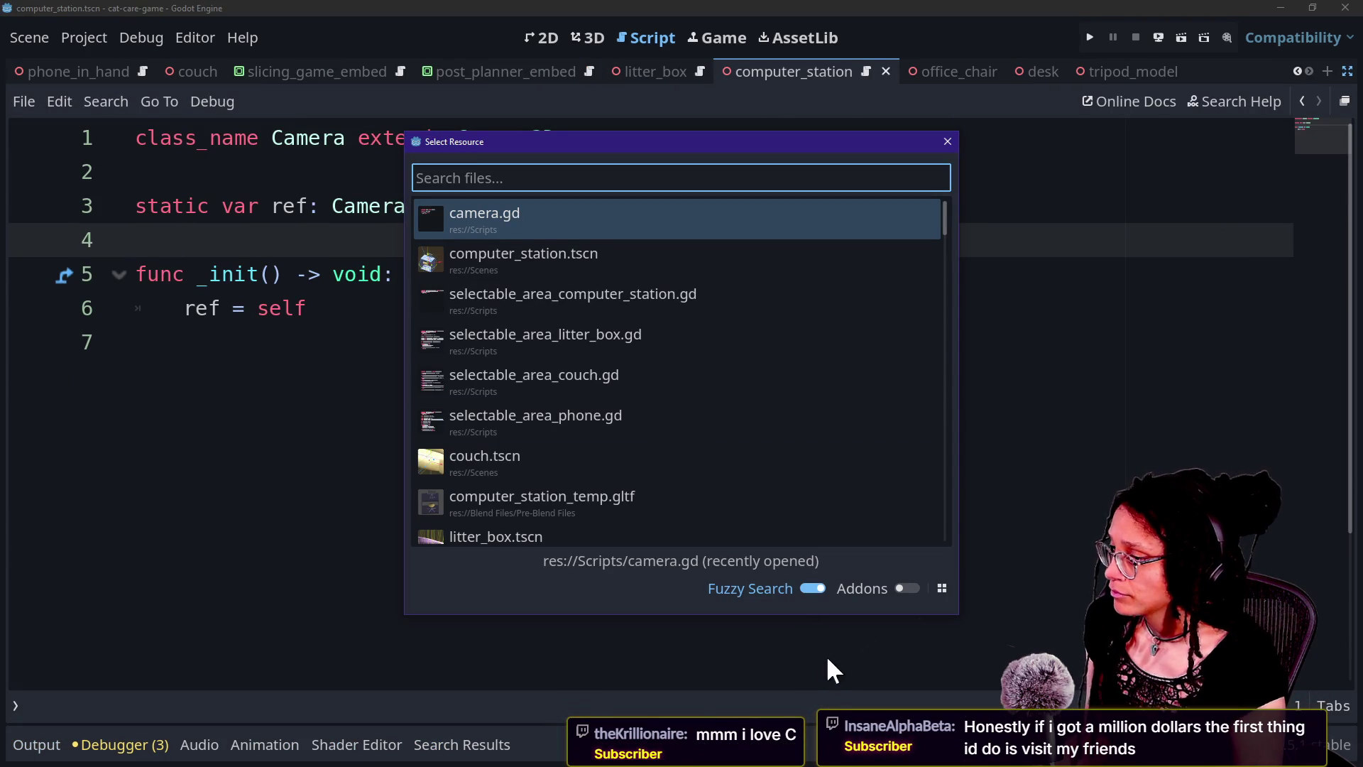
Search 'camera' with Fuzzy Search and Addons off, then open manage_camera.gd
left_click(815, 591)
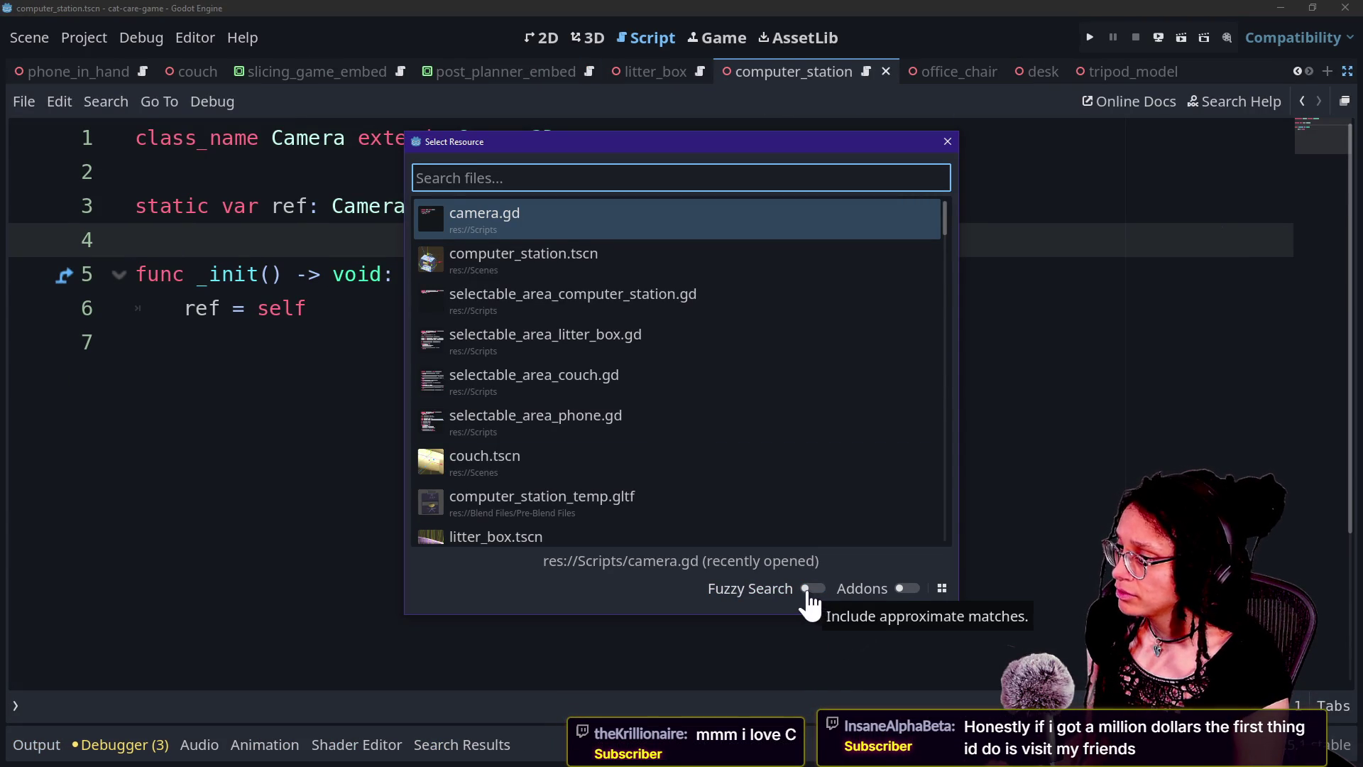
type("camera")
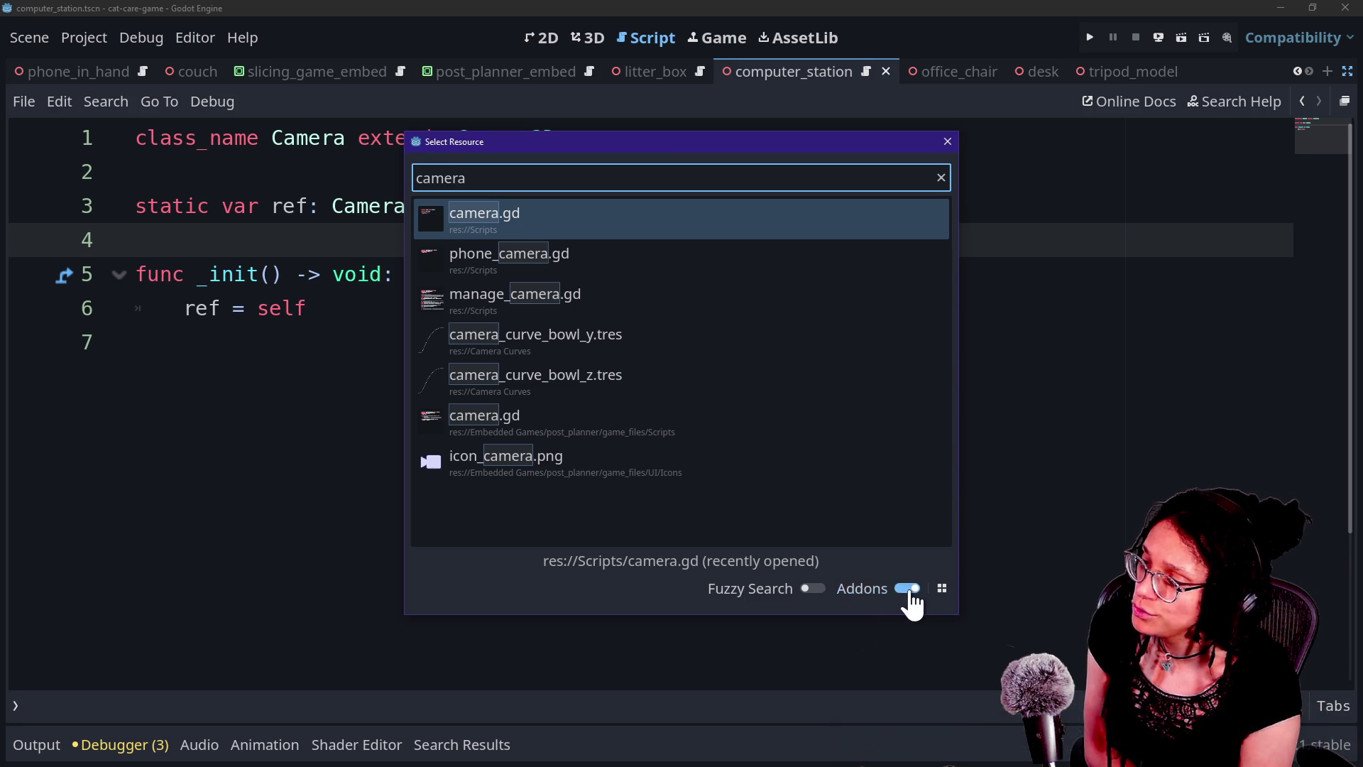
left_click(888, 597)
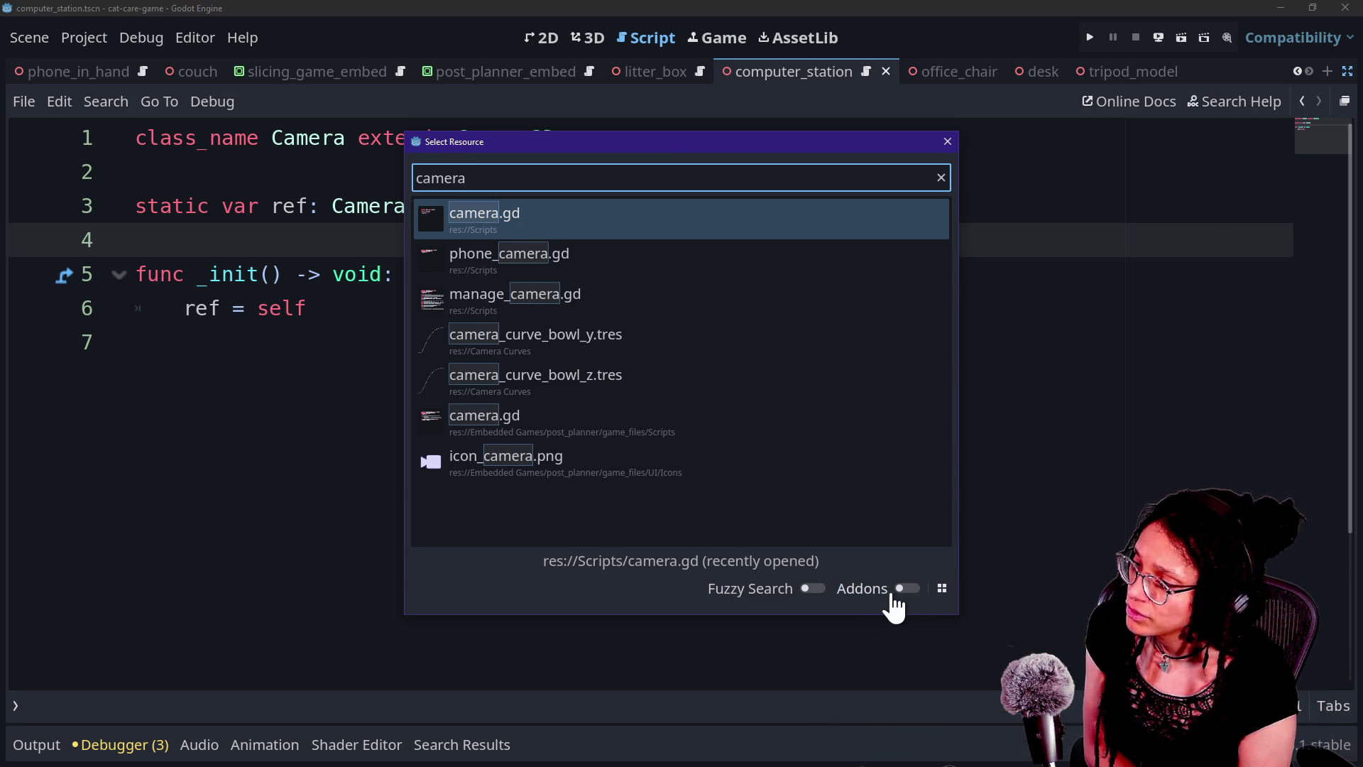
left_click(942, 595)
left_click(938, 598)
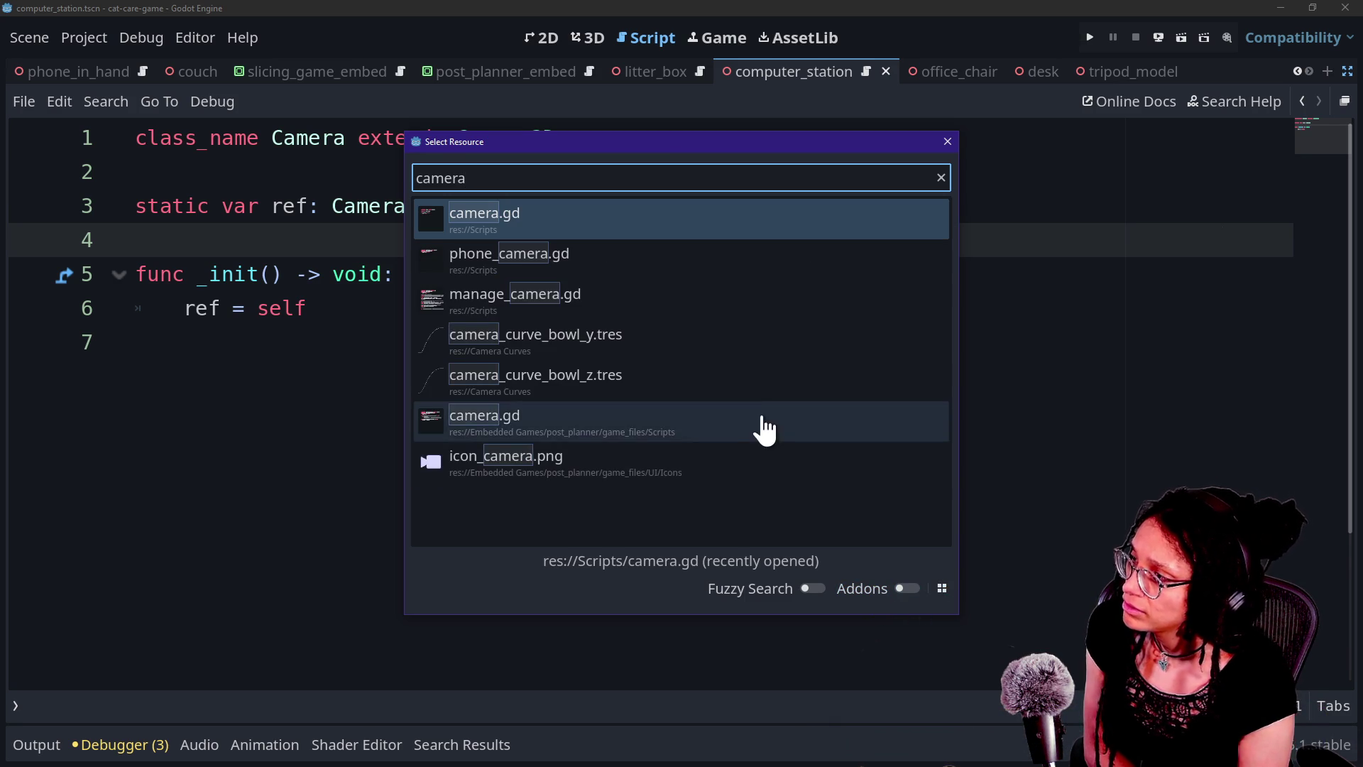
left_click(611, 312)
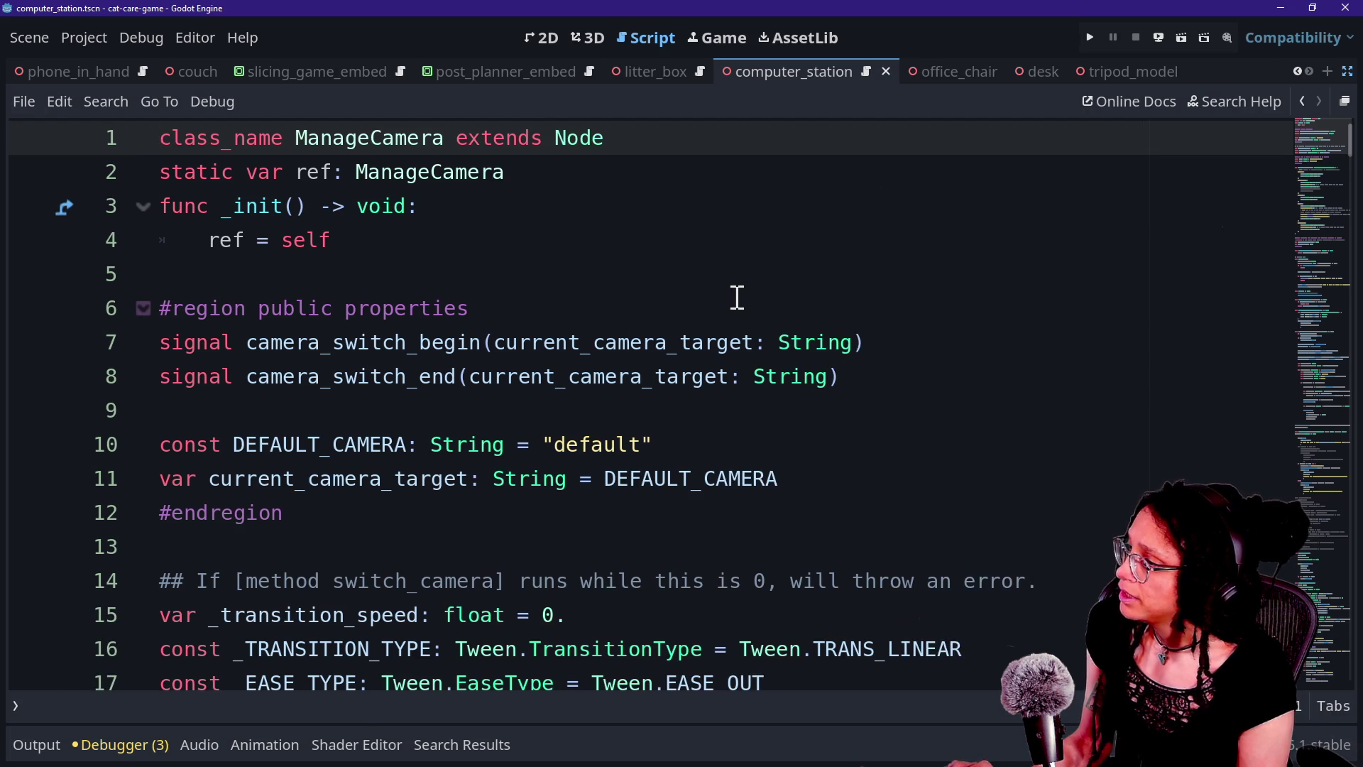
Step through the litter_box, tripod and bowl camera entries and select lines 48–50
scroll(737, 297, "down", 9)
left_click(509, 313)
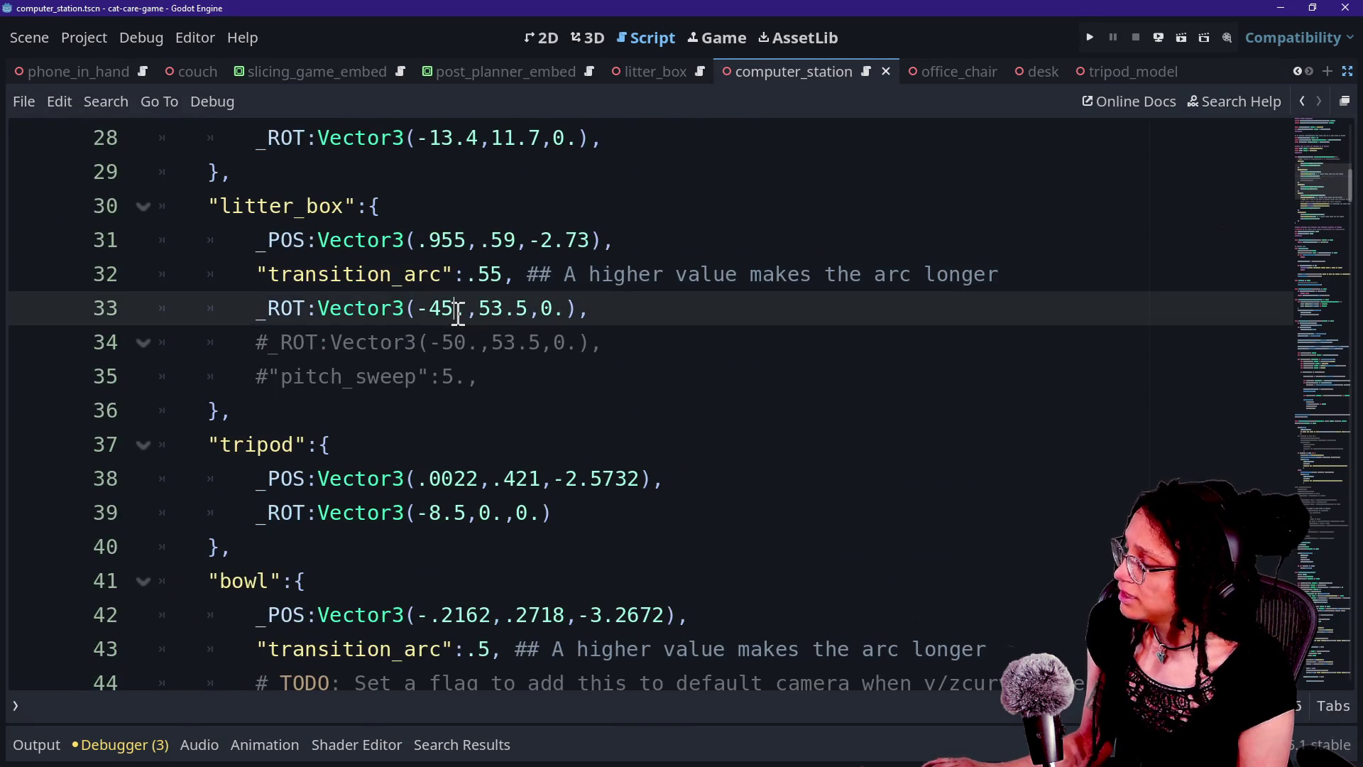
scroll(458, 313, "up", 1)
key("Up")
key("Up")
key("Up")
scroll(458, 314, "up", 1)
key("Down")
key("Down")
key("Down")
key("Down")
key("Down")
key("Down")
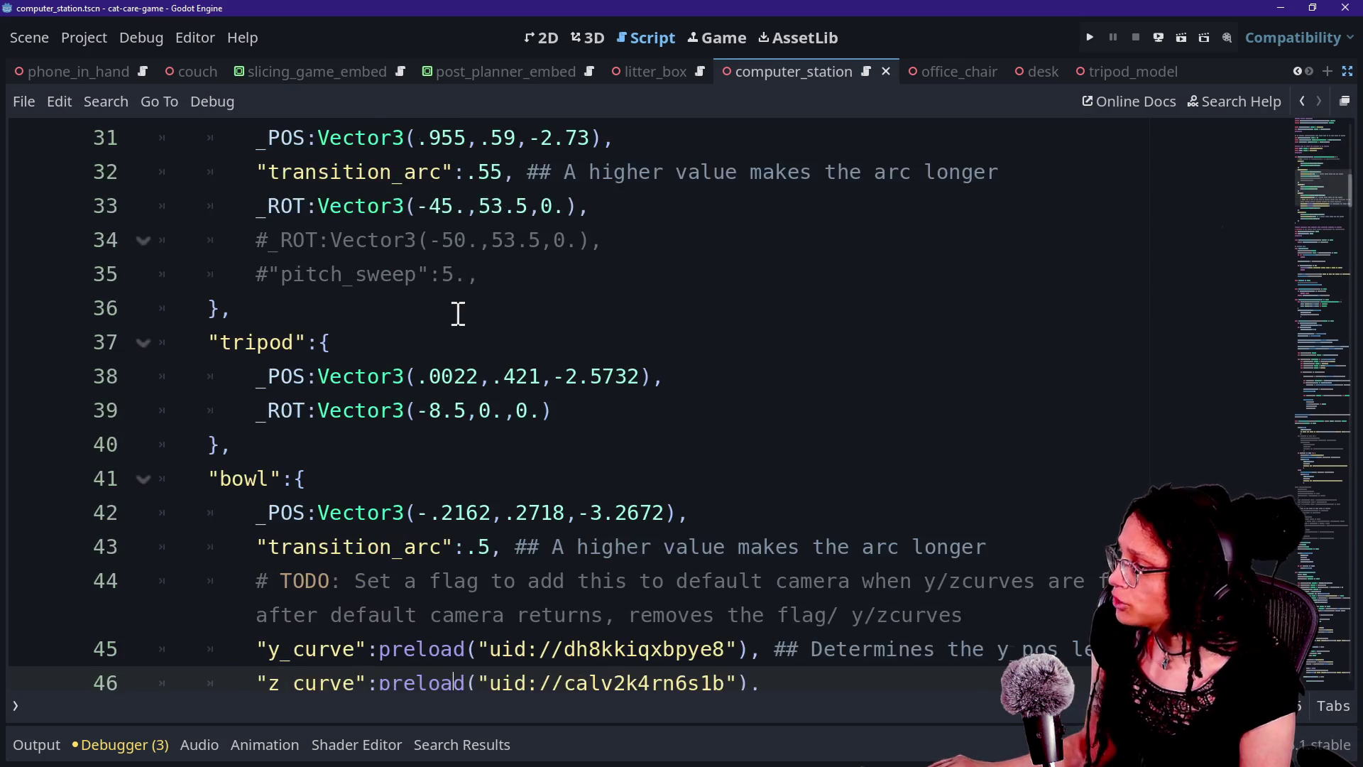
key("Down")
key("Down")
key("Down")
left_click_drag(253, 382, 441, 444)
Append '_station' to the computer key on line 49 and save
left_click(441, 444)
left_click(317, 411)
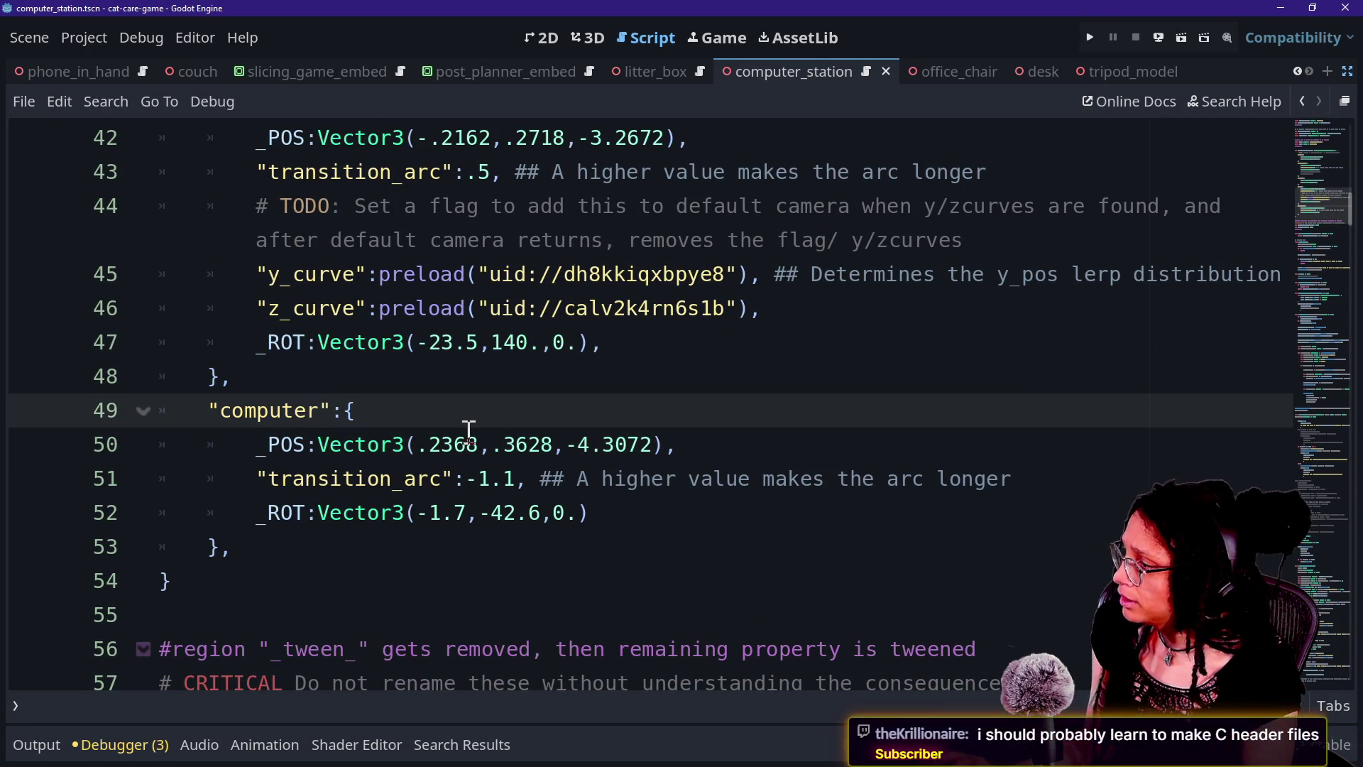
type("_station")
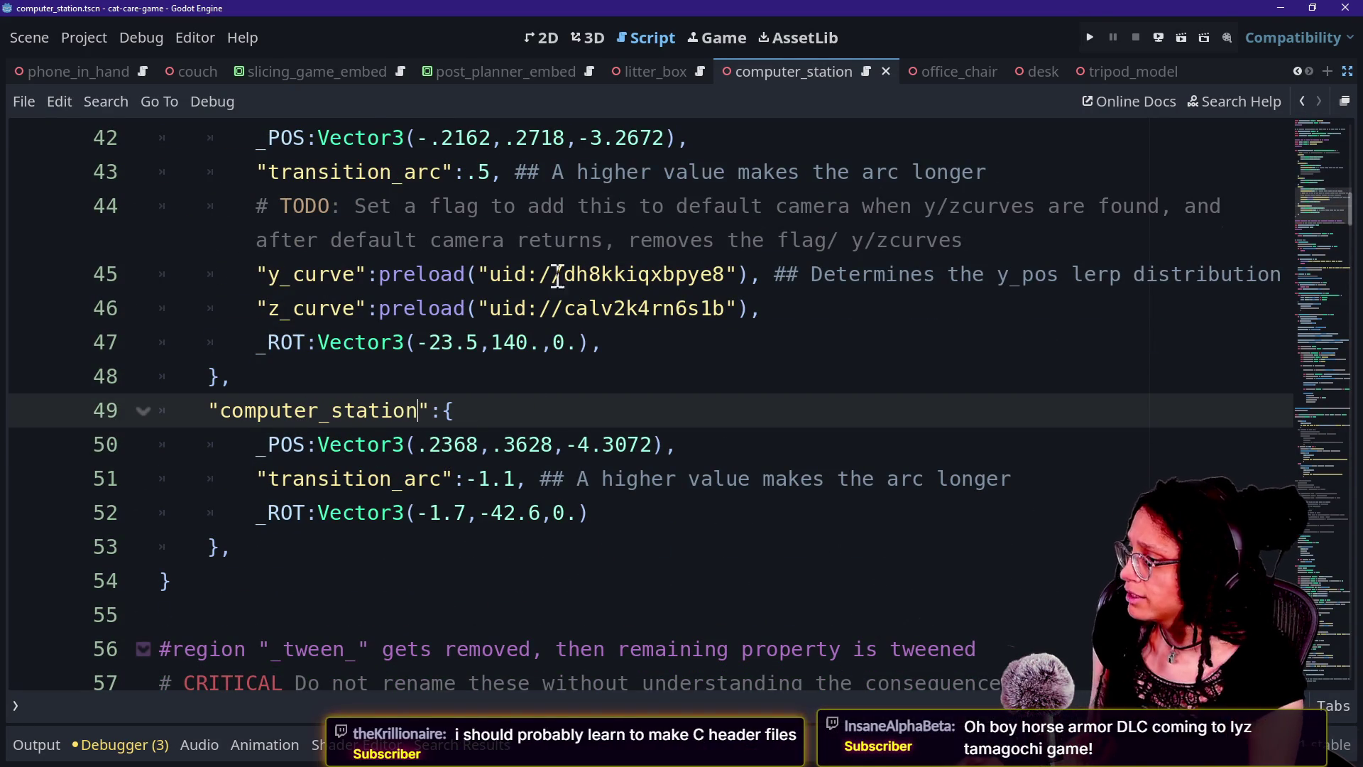
key("ctrl+s")
Undo the '_station' rename and save the script
left_click_drag(520, 474, 511, 445)
left_click(725, 520)
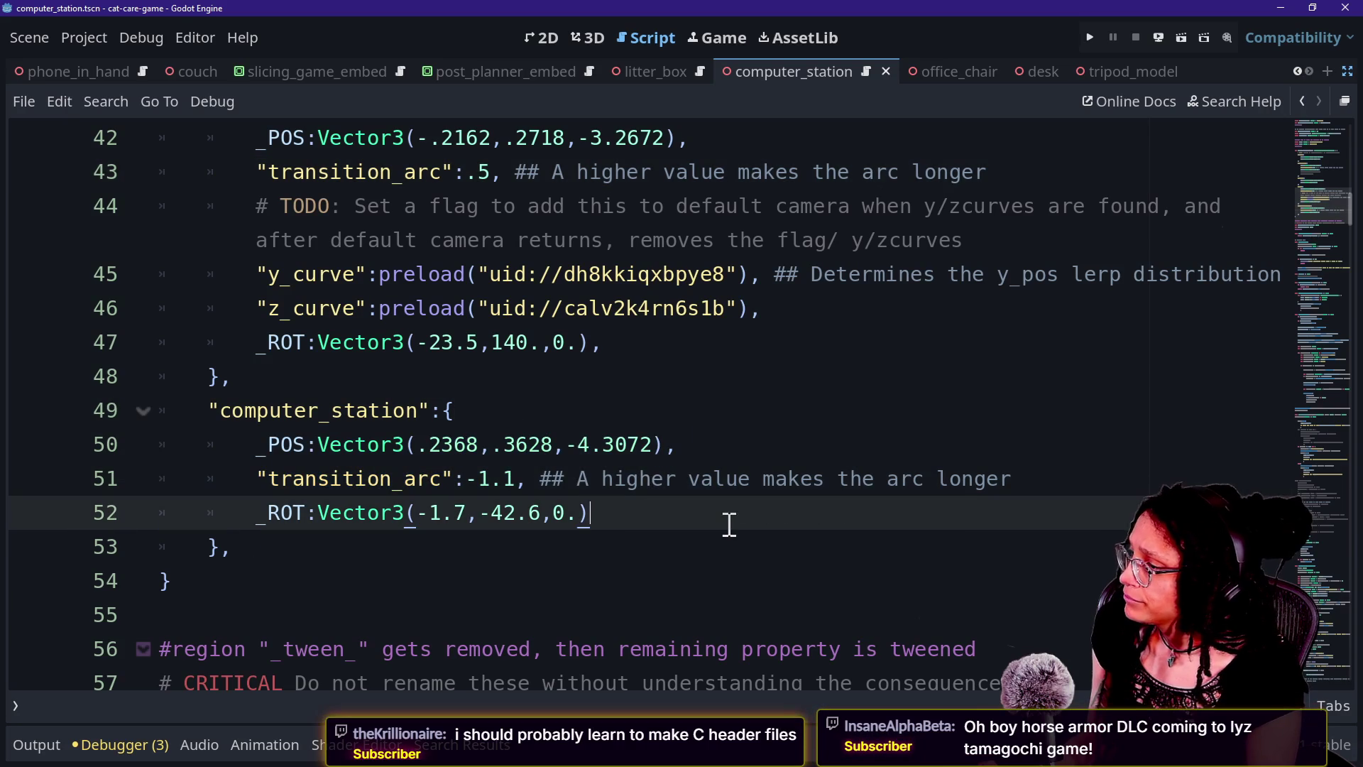
key("ctrl+z")
key("ctrl+s")
Restore the computer_station key on line 49, save, and run the project
left_click(295, 513)
left_click_drag(277, 410, 334, 478)
left_click(334, 478)
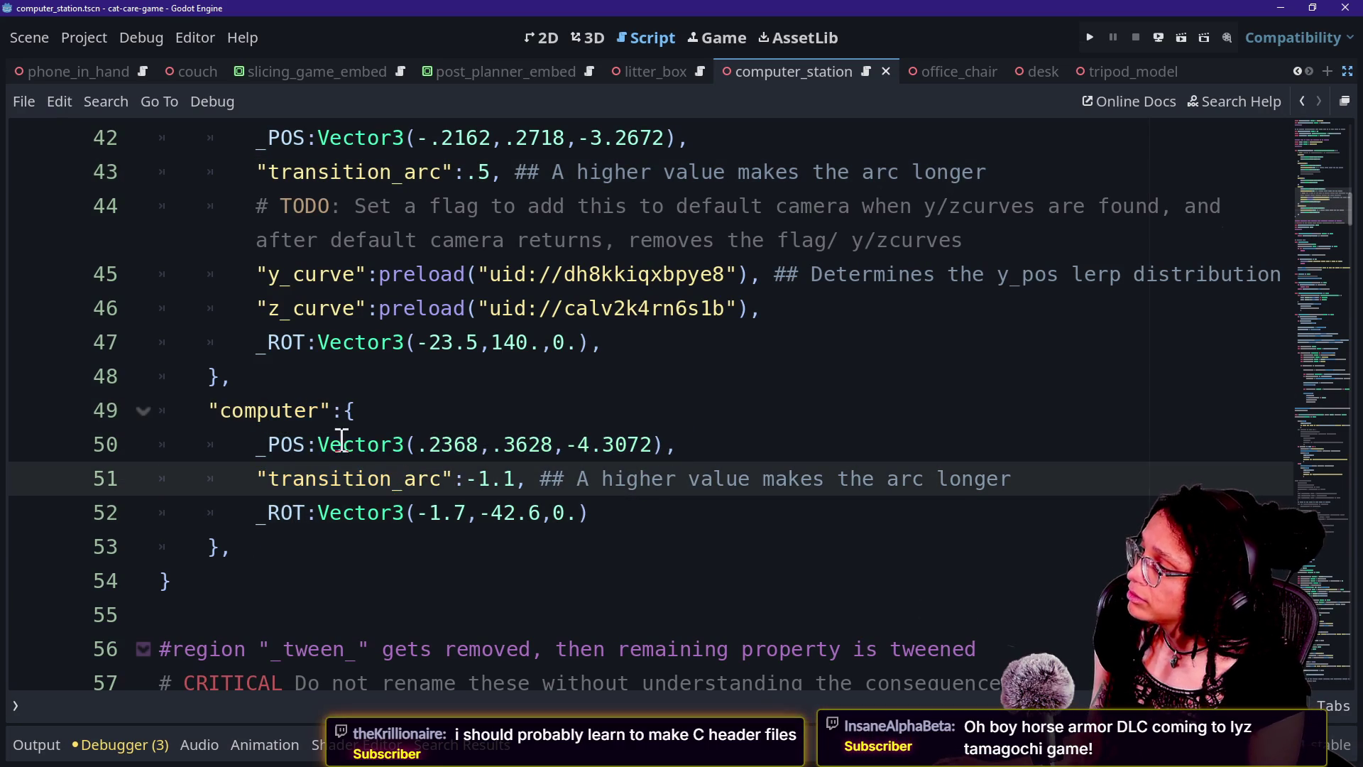
left_click(316, 410)
type("ation")
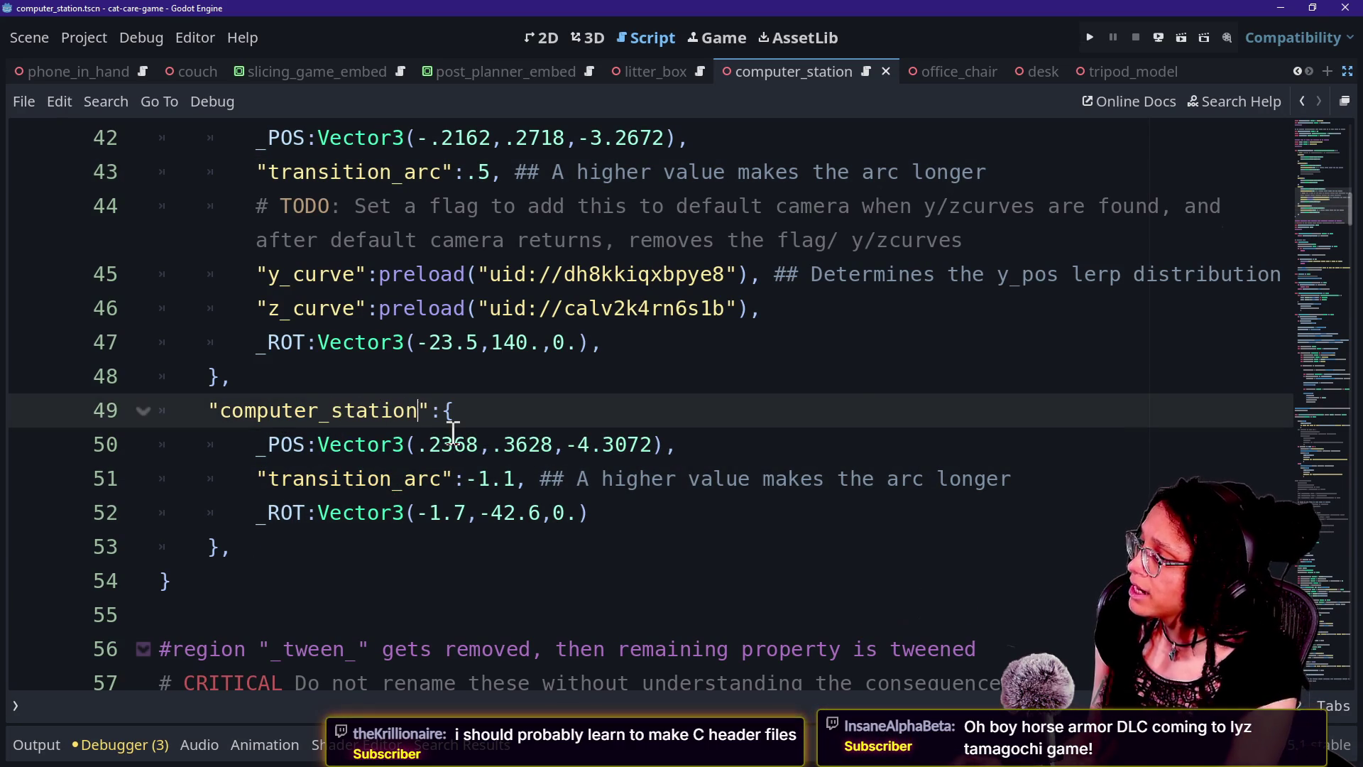
key("ctrl+s")
left_click(1091, 36)
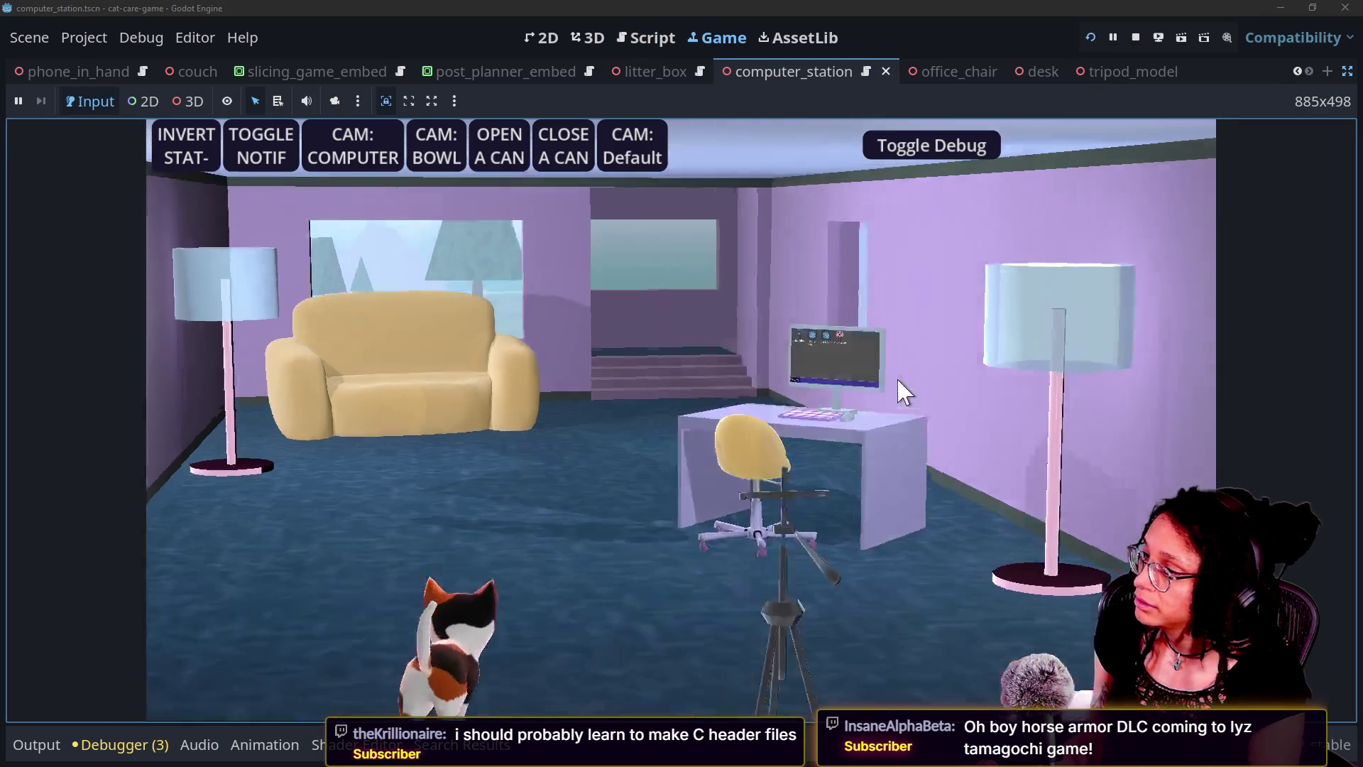
Try the computer monitor, default and litter box camera views, then stop the game
left_click(903, 391)
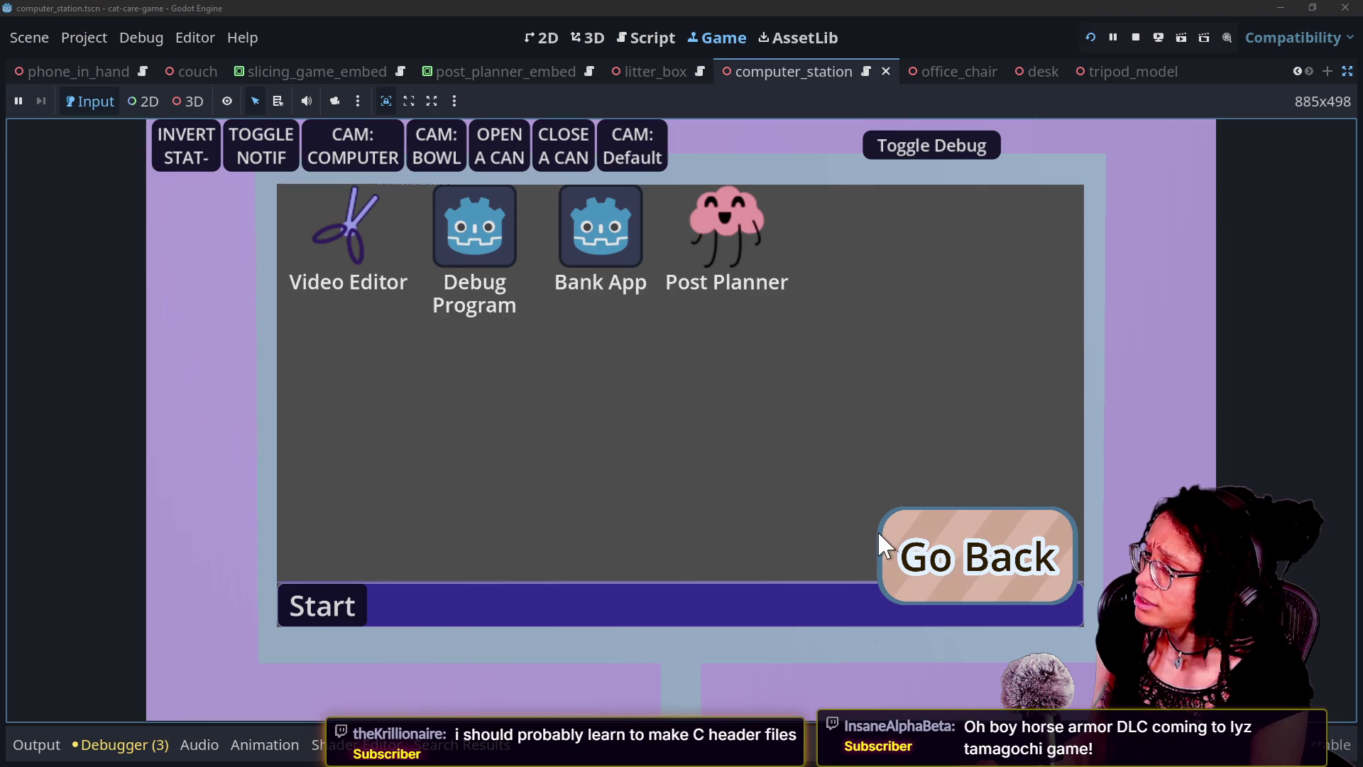
left_click(620, 137)
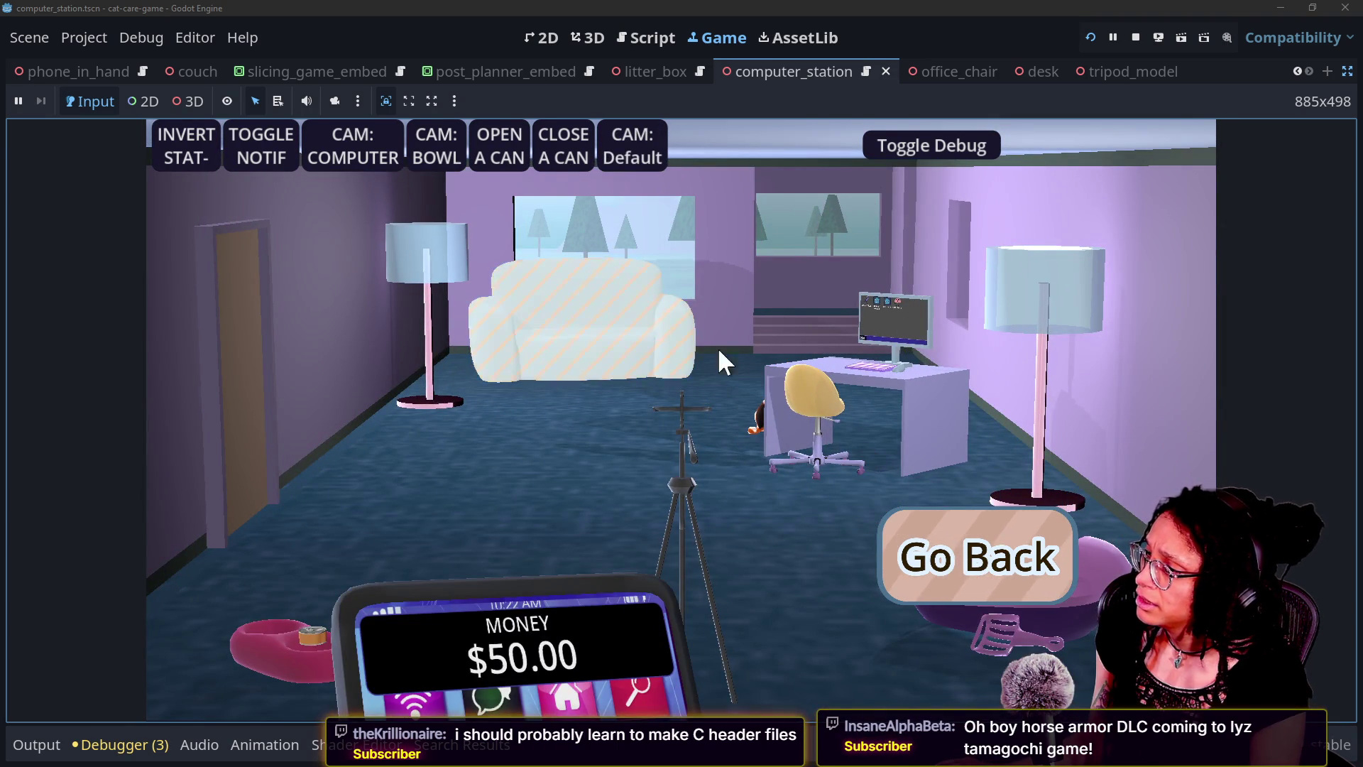
left_click(980, 618)
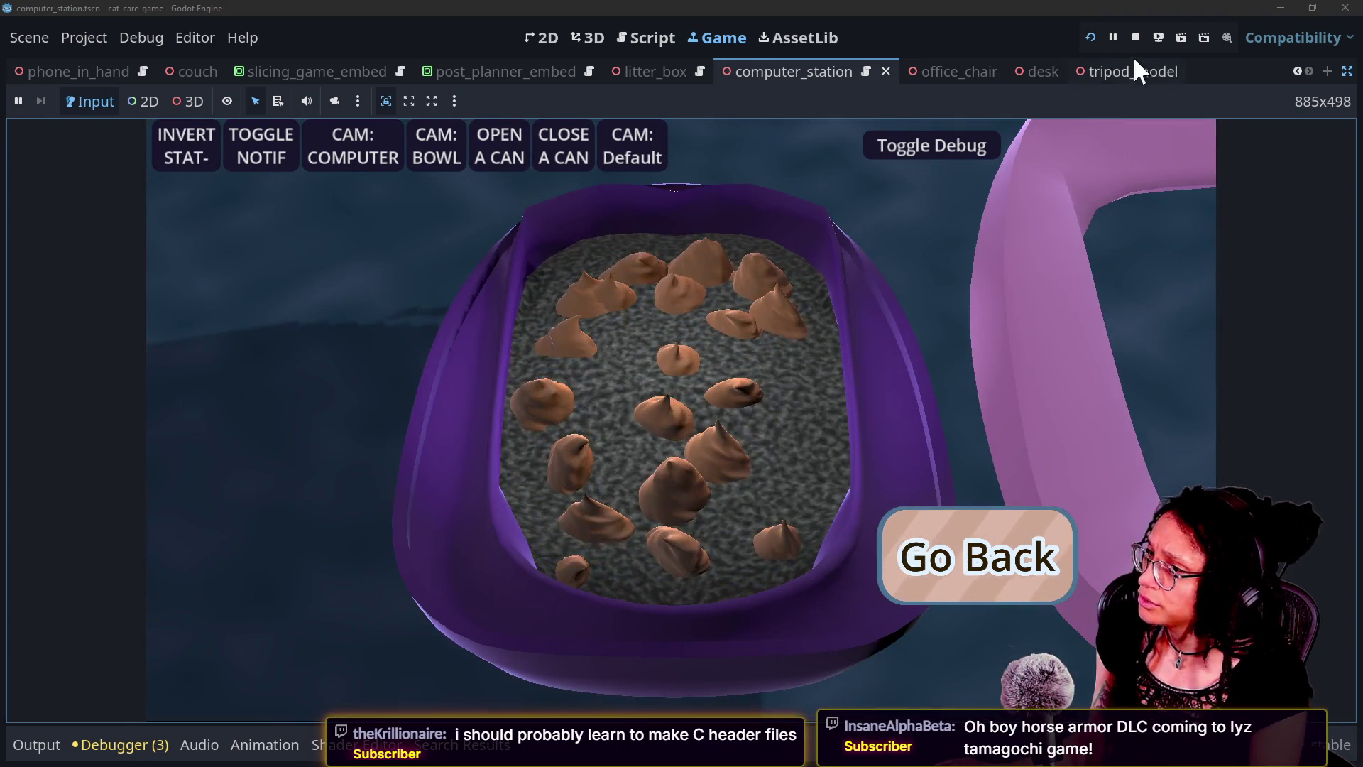
left_click(1135, 41)
left_click(801, 309)
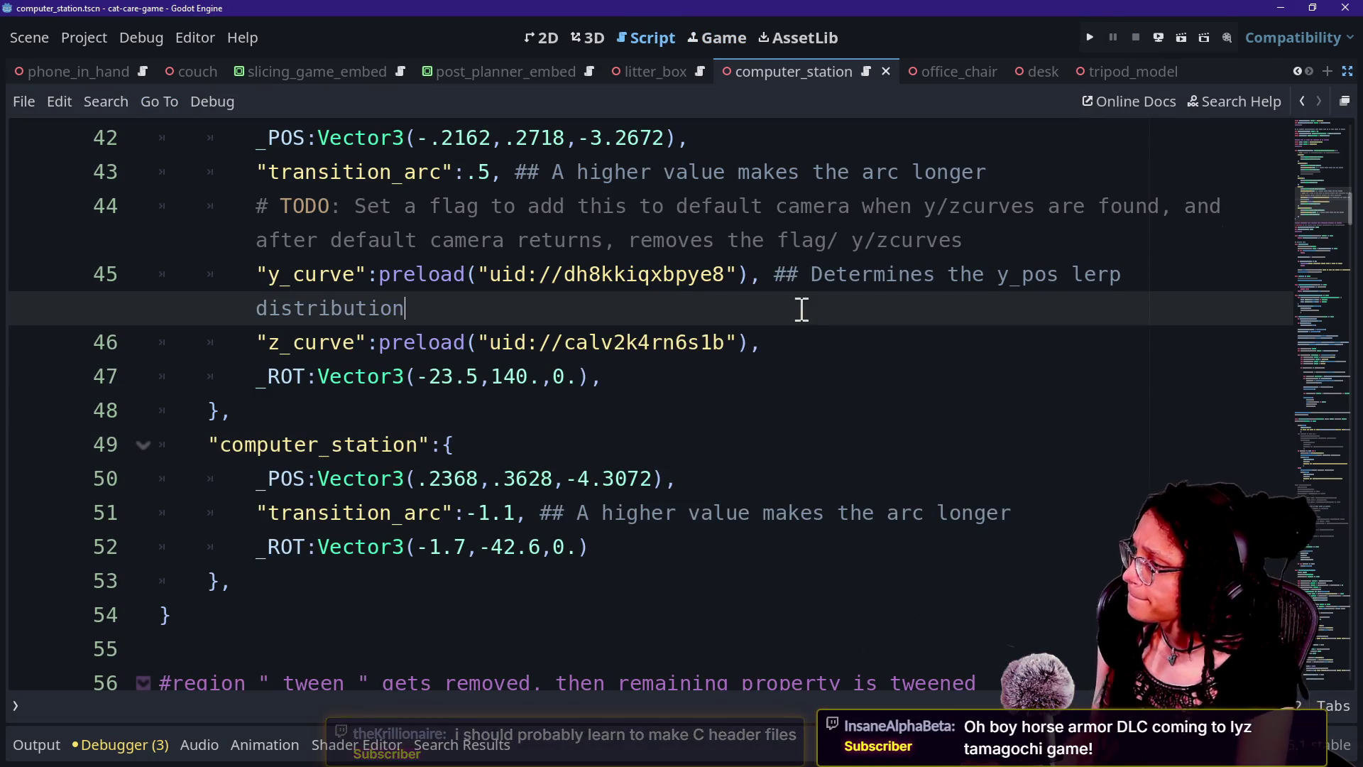
Search Quick Open for 'back', cancel it, and switch to the Game workspace
key("shift+alt+o")
type("p")
key("BackSpace")
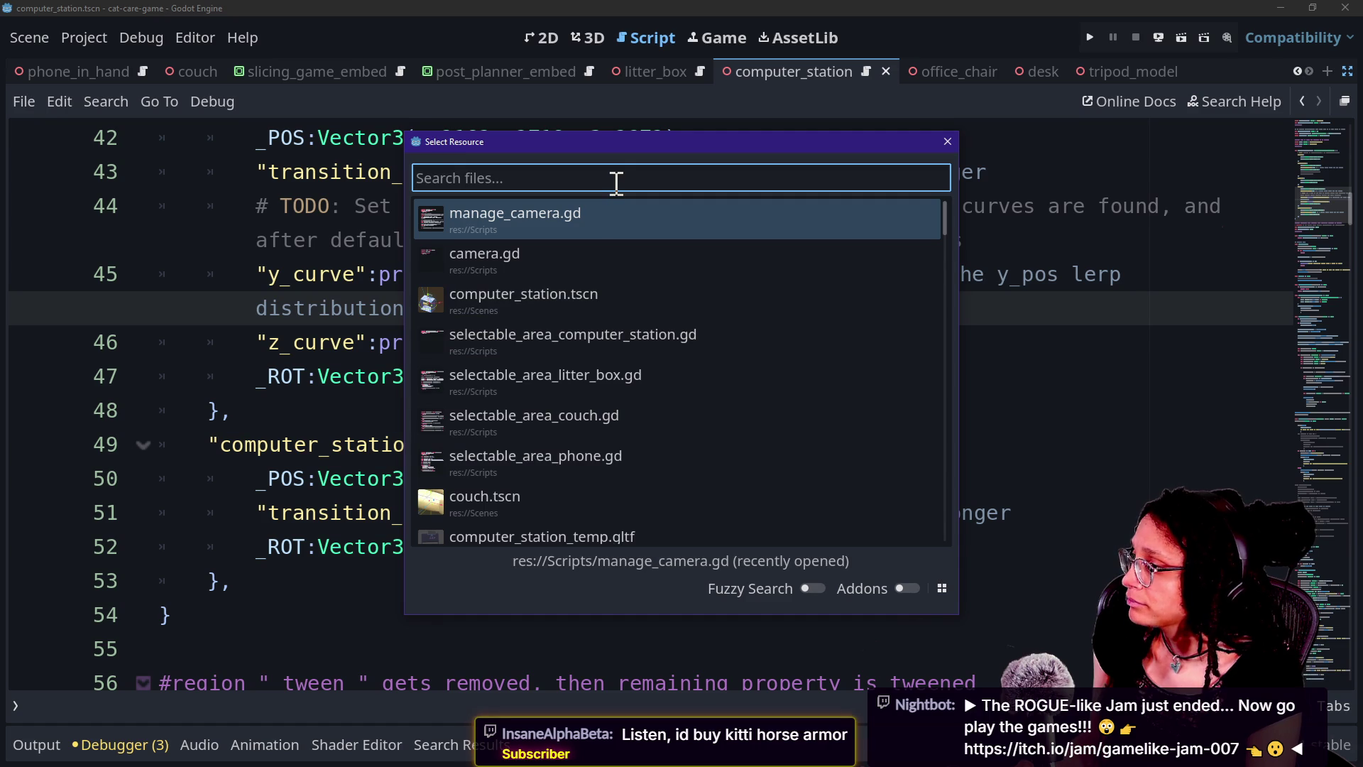
type("back")
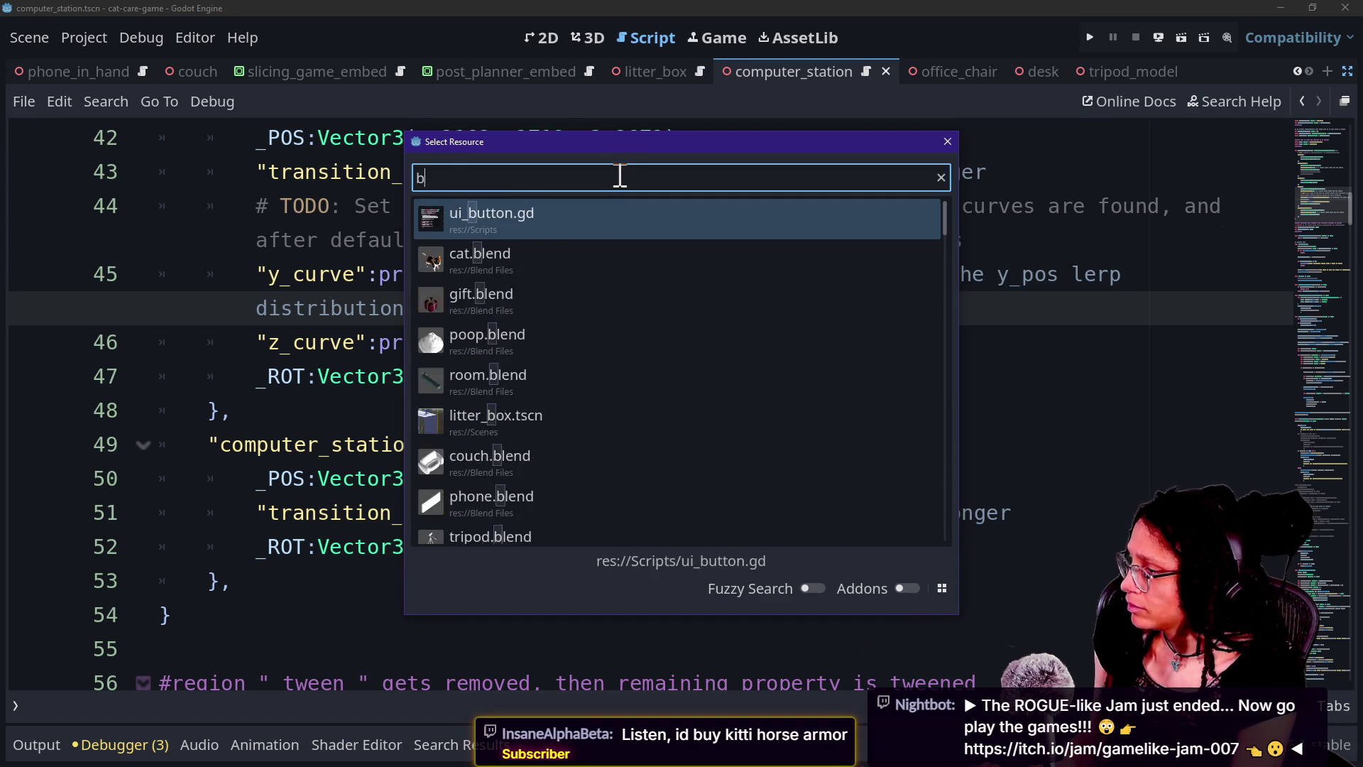
key("Escape")
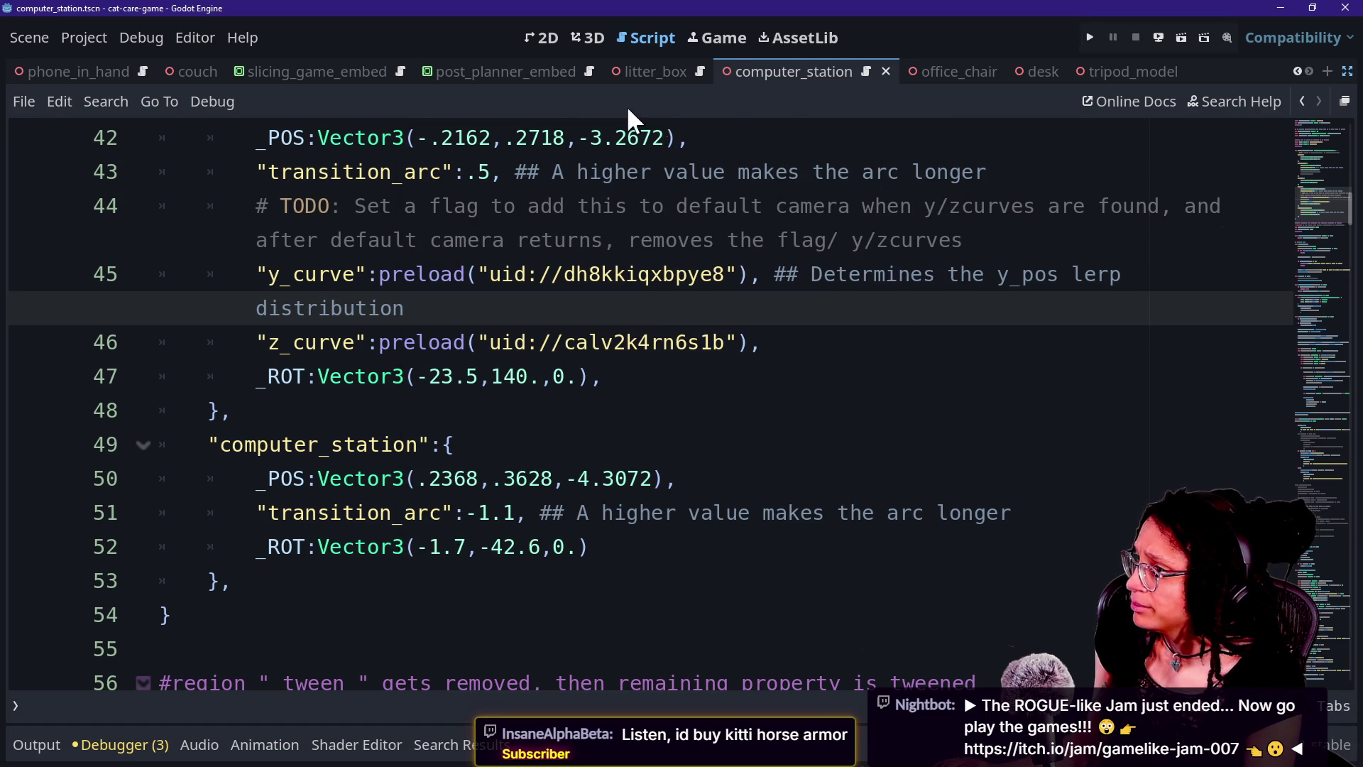
left_click(718, 38)
Run the game, enter and exit the tripod, and filter the Output log to 'back button'
left_click(1090, 38)
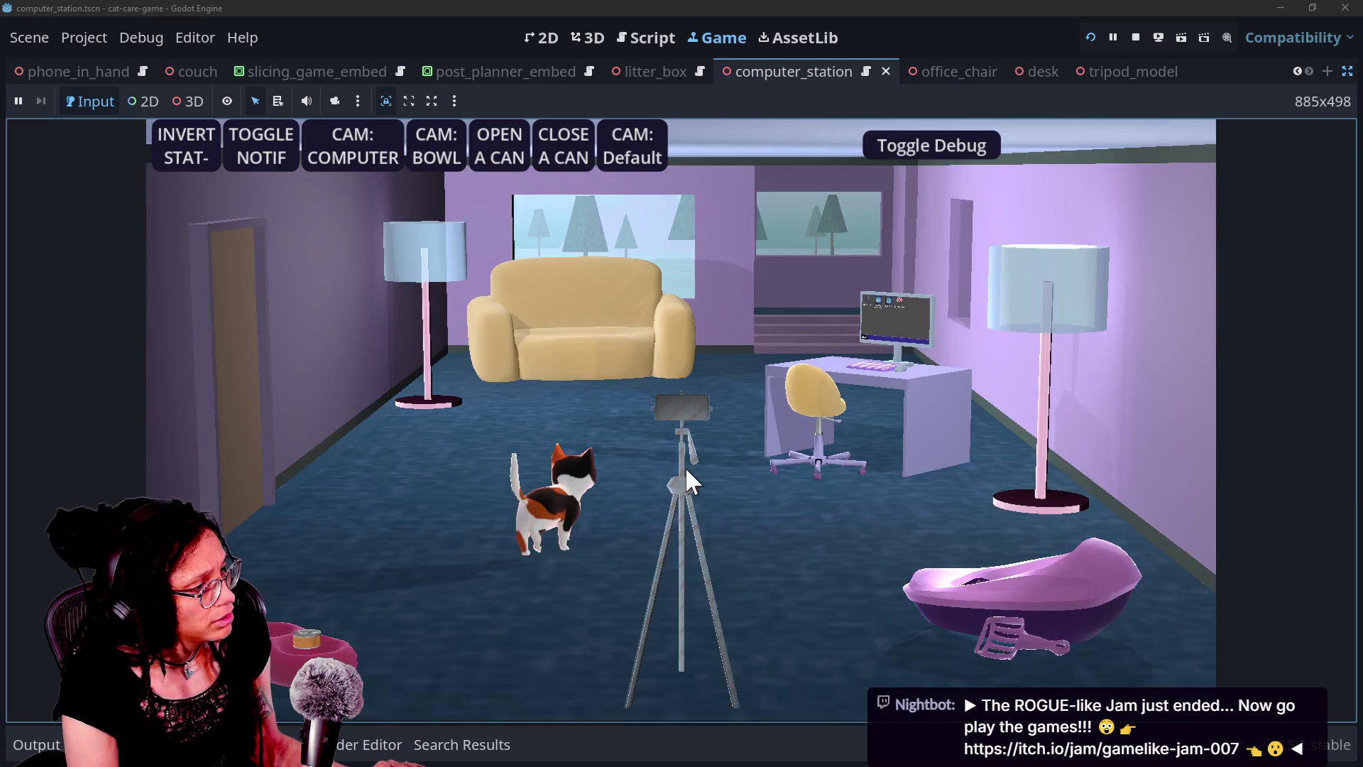
left_click(684, 467)
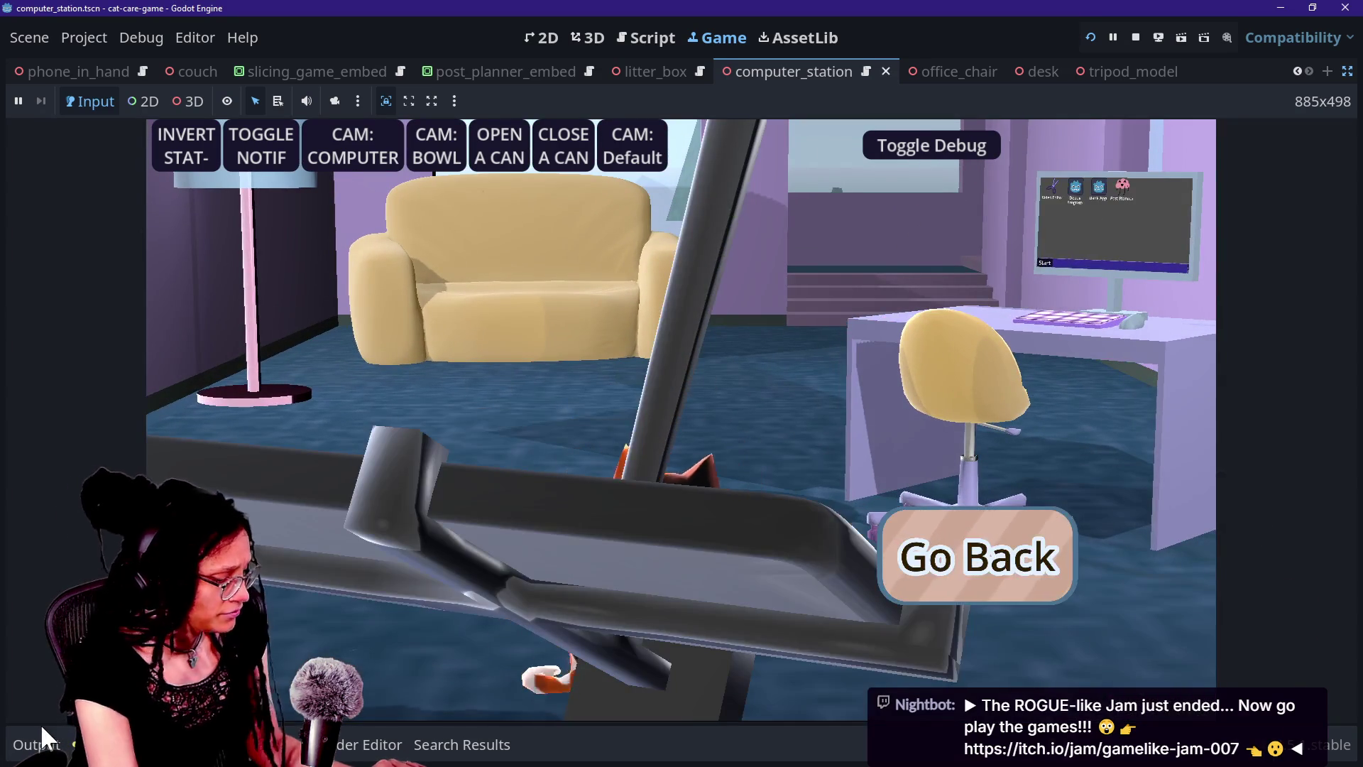
left_click(40, 728)
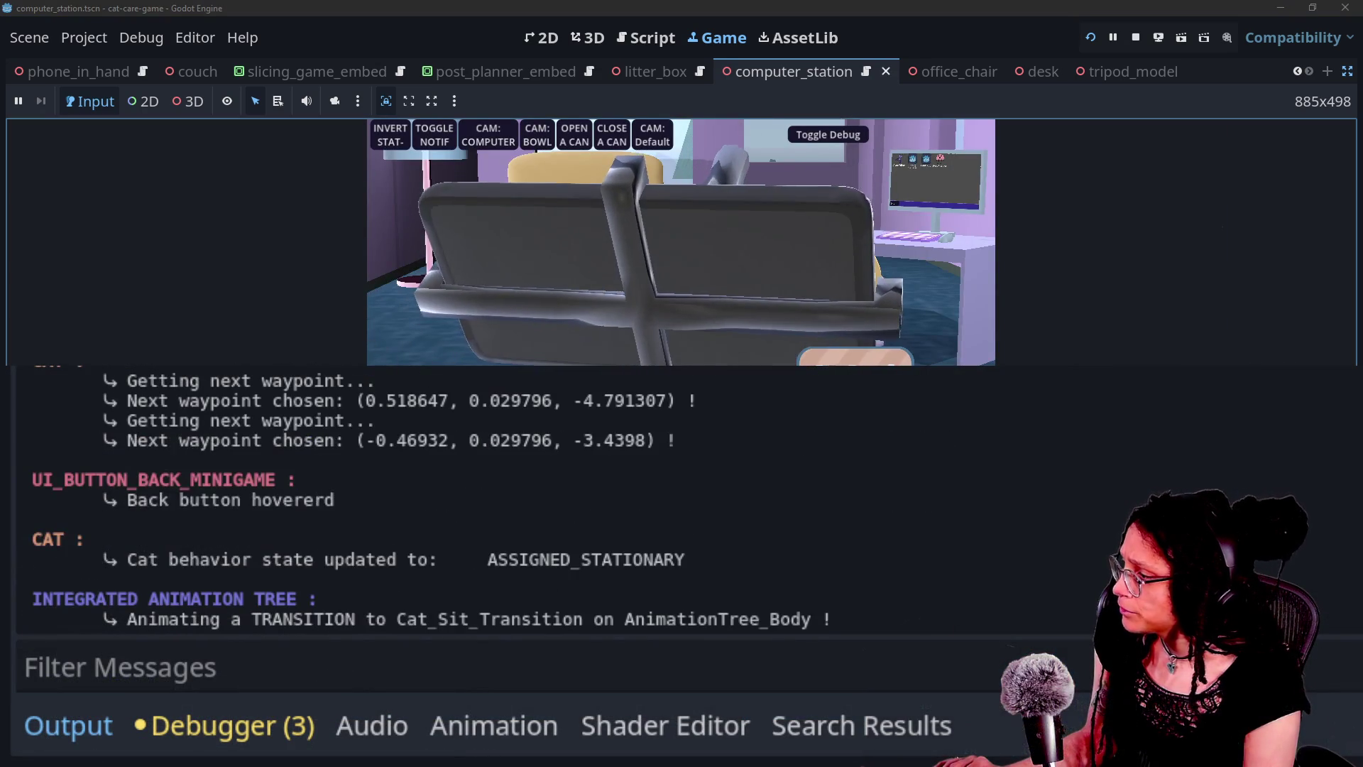
left_click_drag(158, 501, 437, 506)
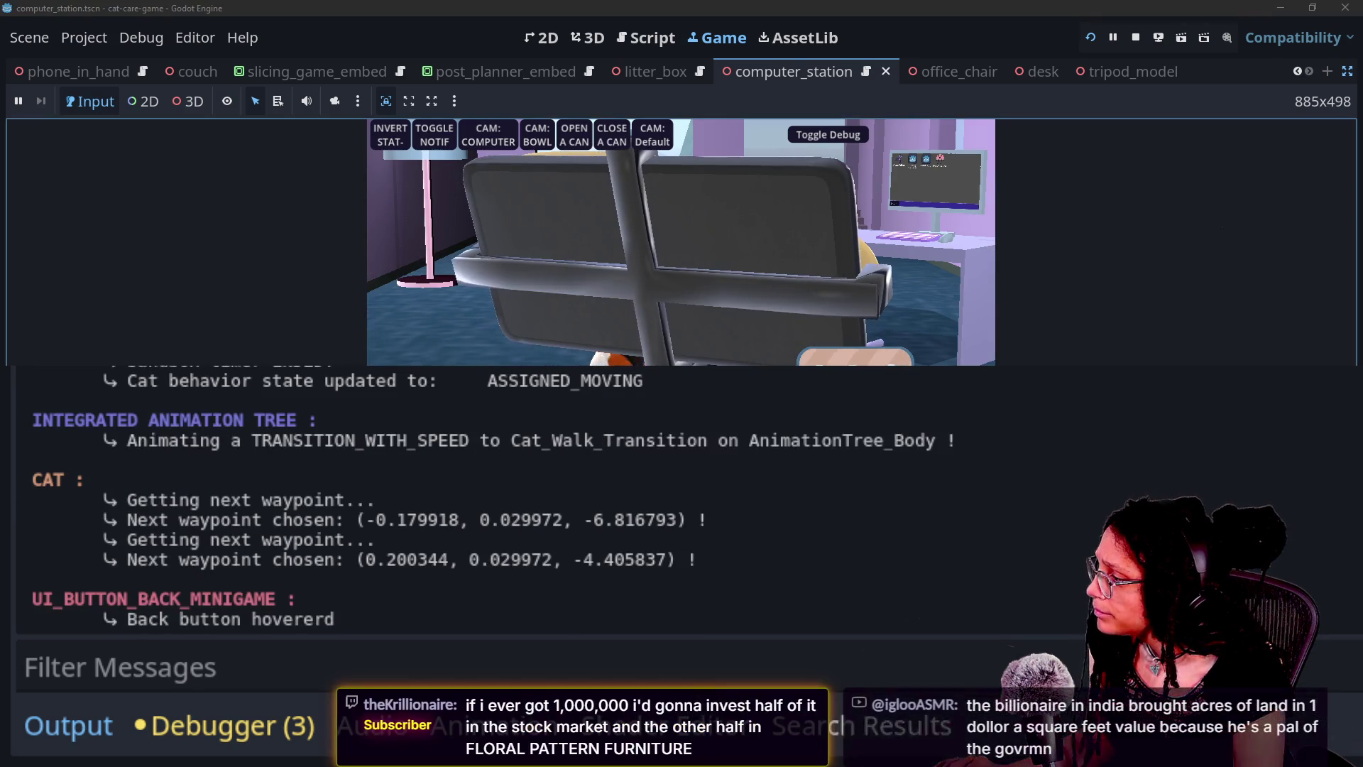
left_click(856, 357)
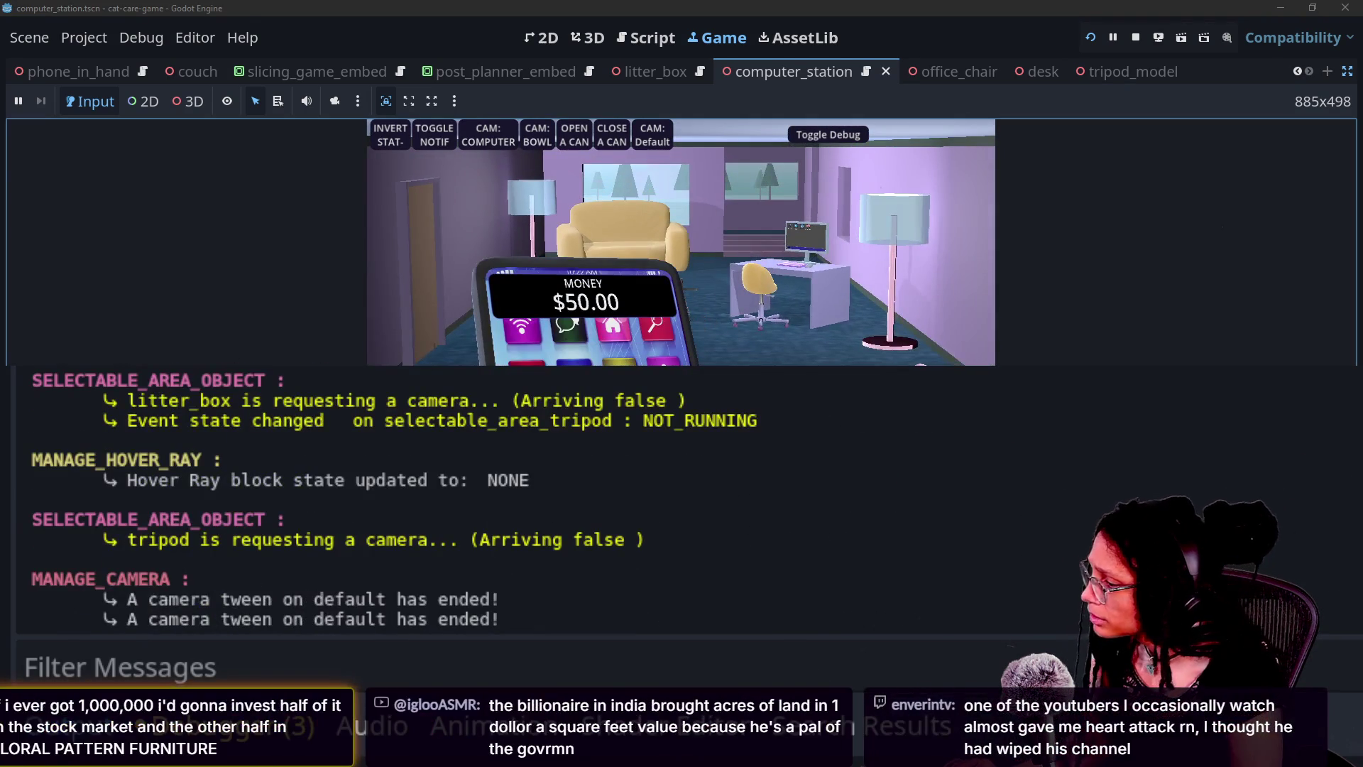
left_click(114, 667)
type("back button")
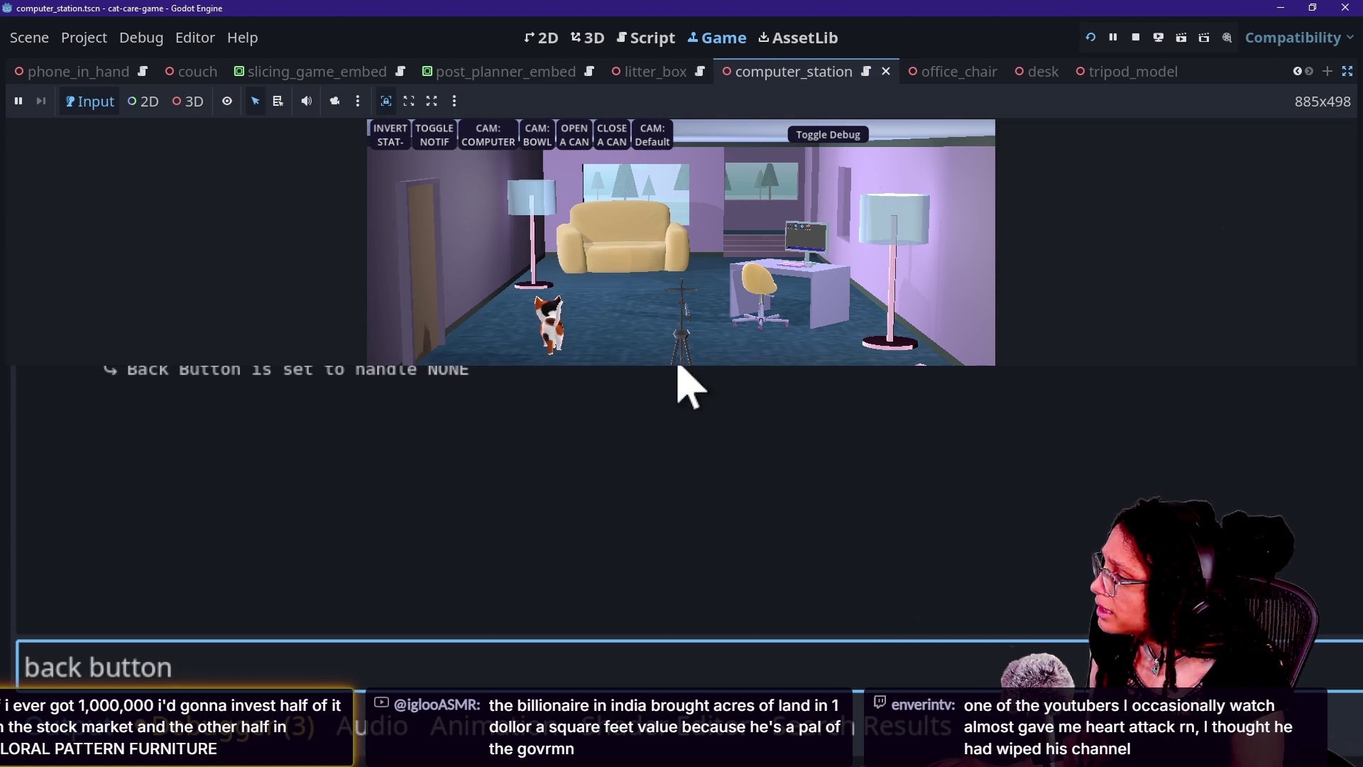
Enter and exit the tripod minigame, inspecting its TRIPOD log lines
left_click(684, 338)
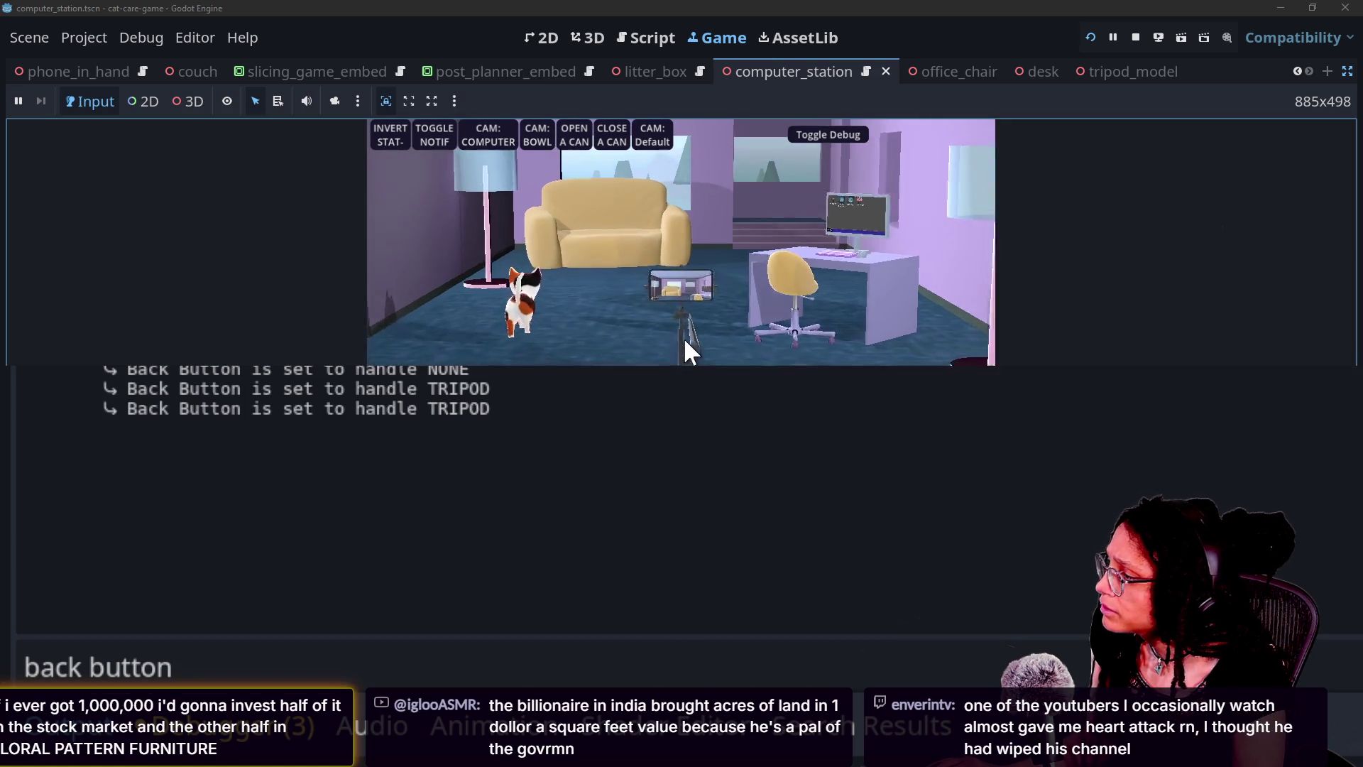
left_click_drag(180, 389, 490, 401)
left_click_drag(179, 411, 526, 421)
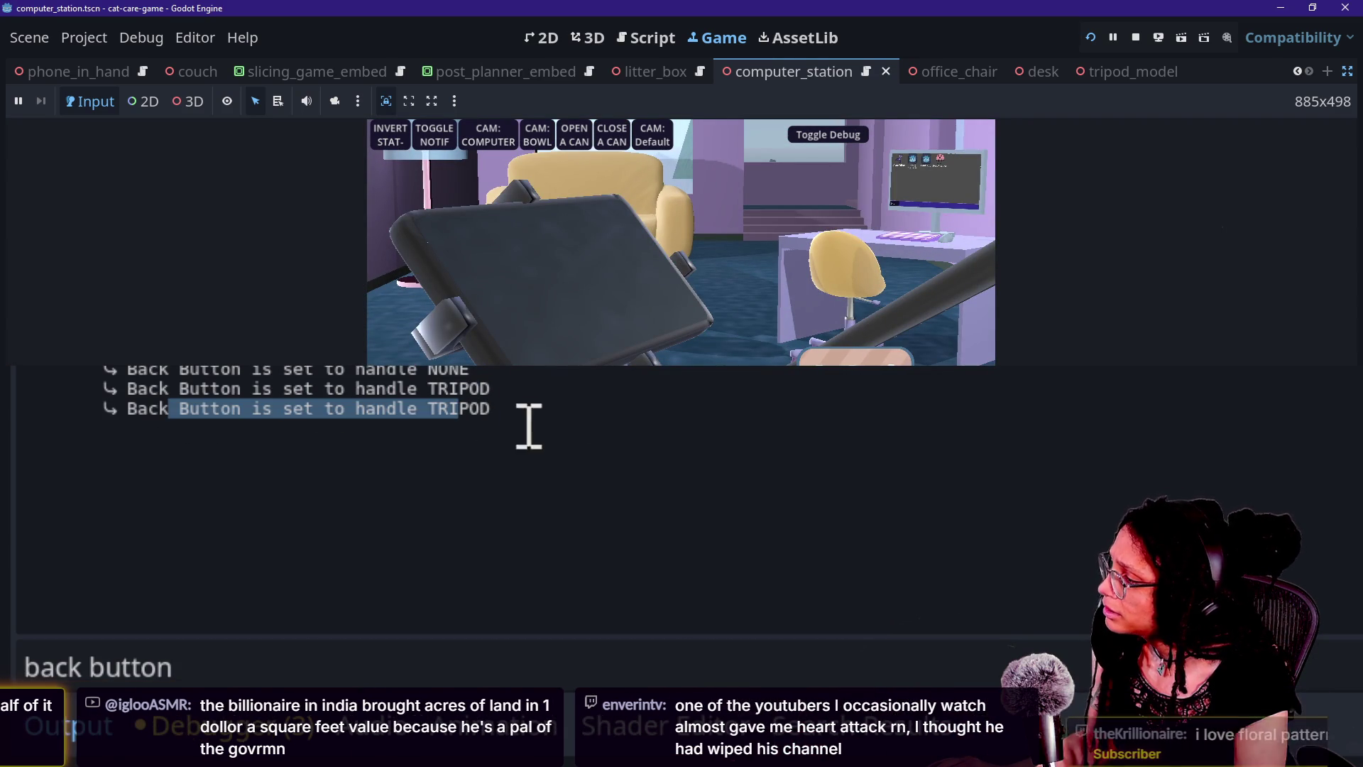
left_click_drag(364, 411, 372, 415)
left_click(855, 357)
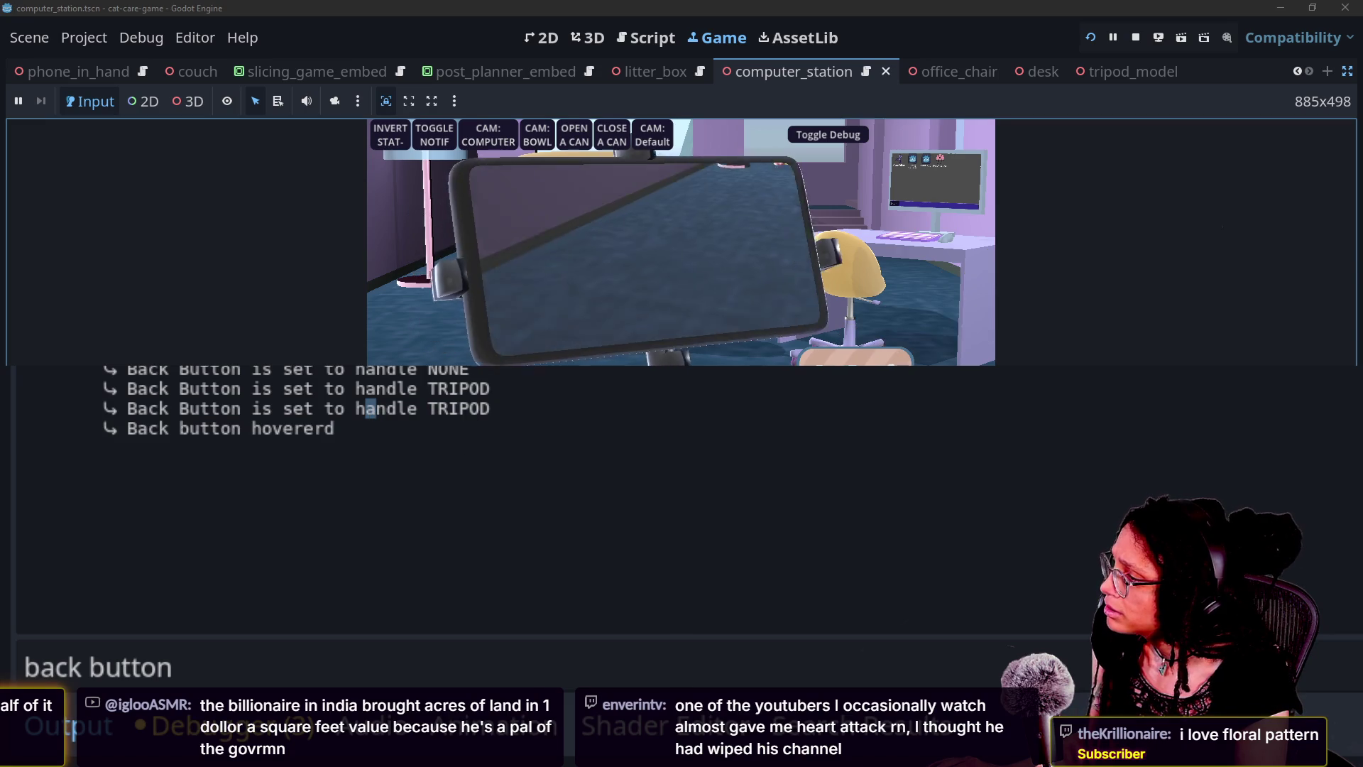
left_click(268, 517)
Enter and exit the litter box minigame, inspecting the litter_box ending log lines
left_click(440, 351)
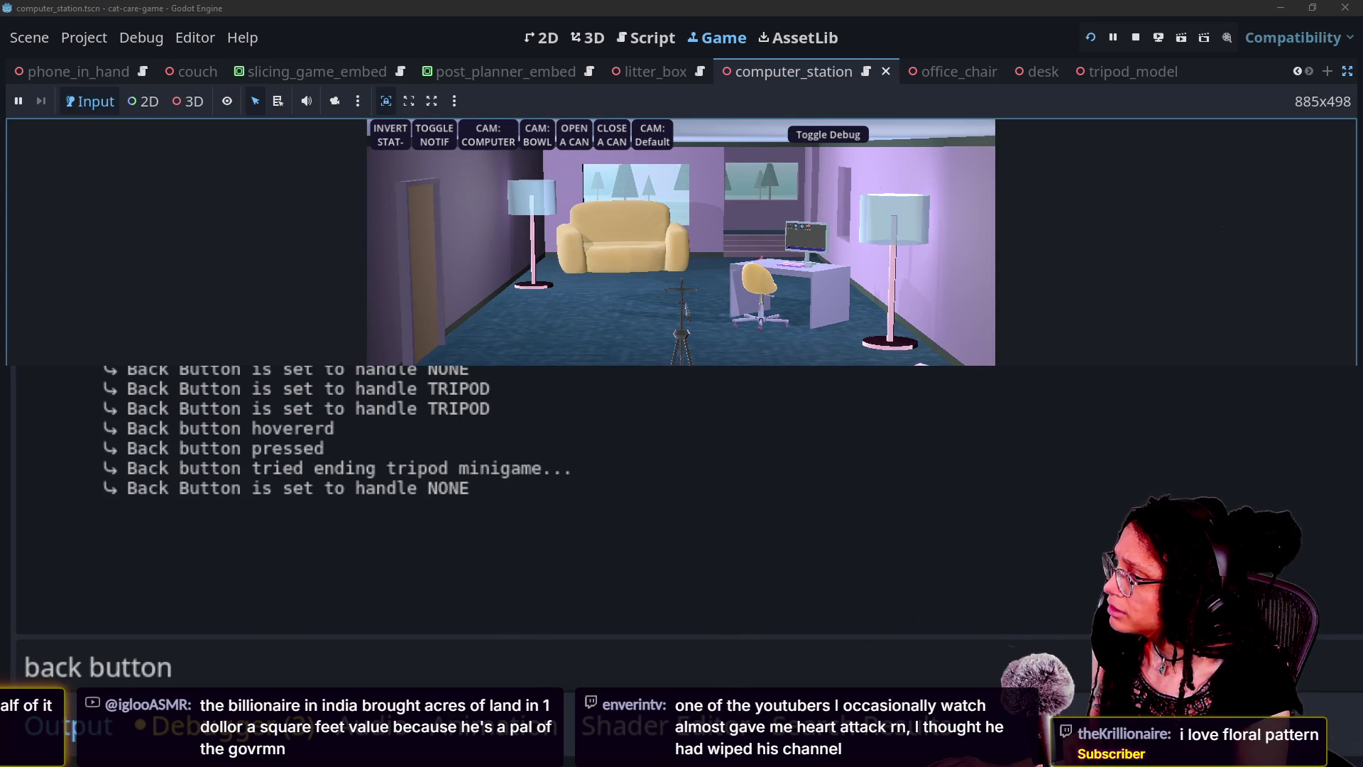
left_click(173, 540)
left_click(854, 359)
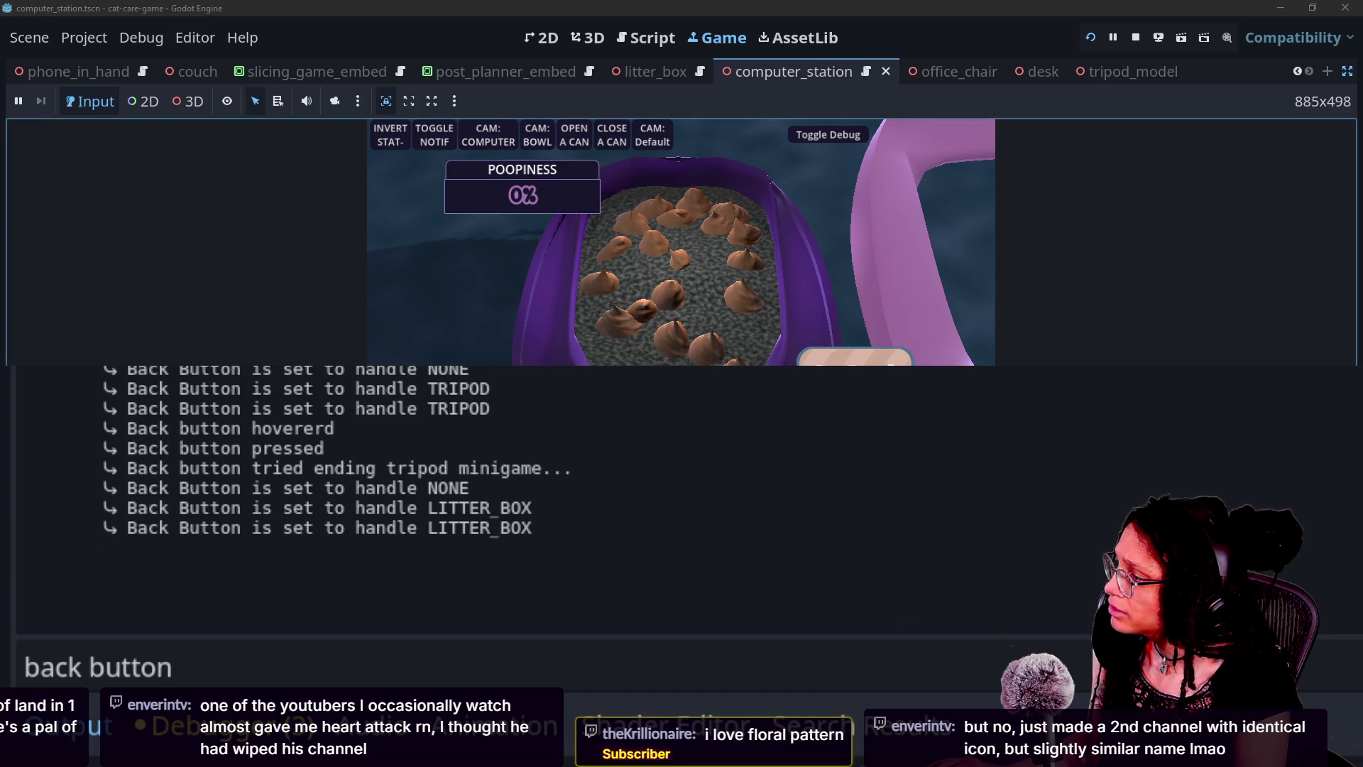
left_click_drag(253, 588, 435, 612)
left_click(255, 633)
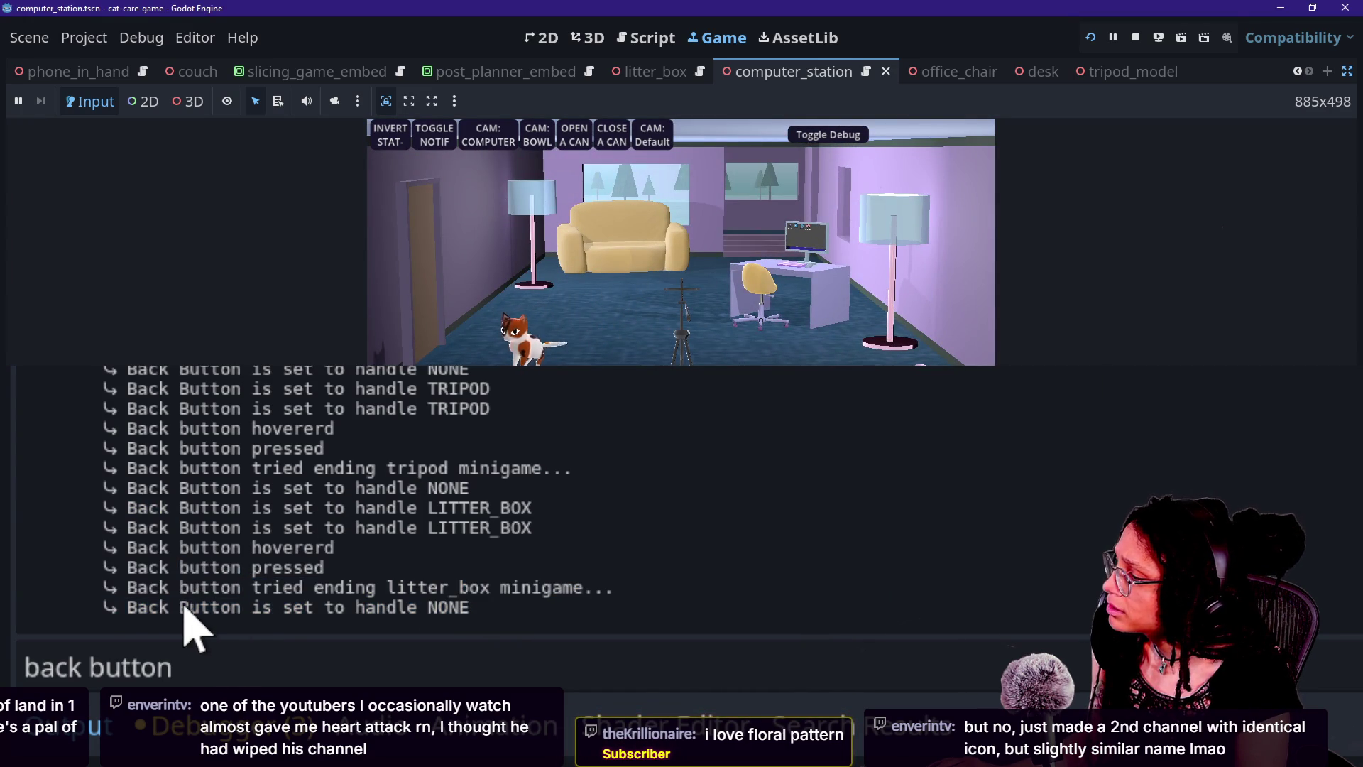
left_click_drag(287, 567, 324, 567)
left_click_drag(245, 607, 383, 603)
left_click(578, 587)
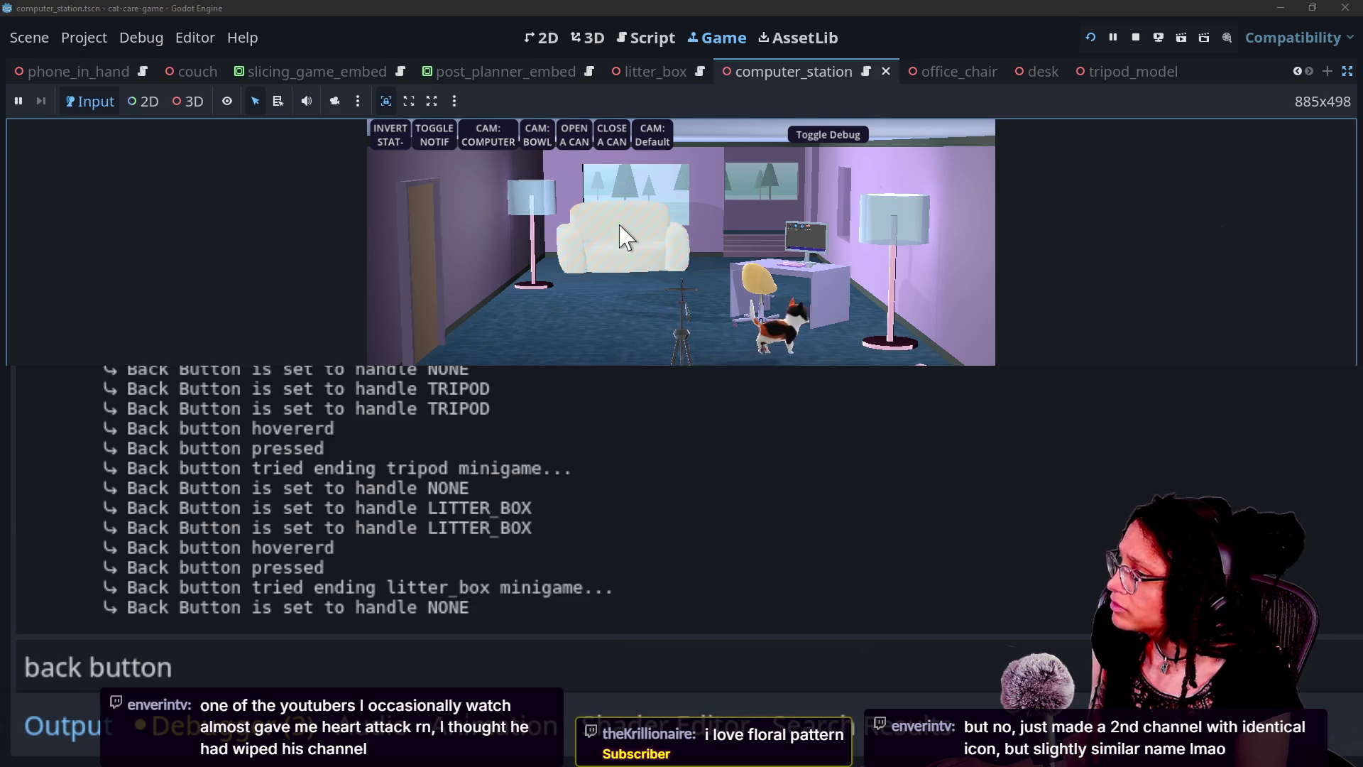
Enter and exit the couch minigame, zoom to the computer, and stop the game
left_click(622, 237)
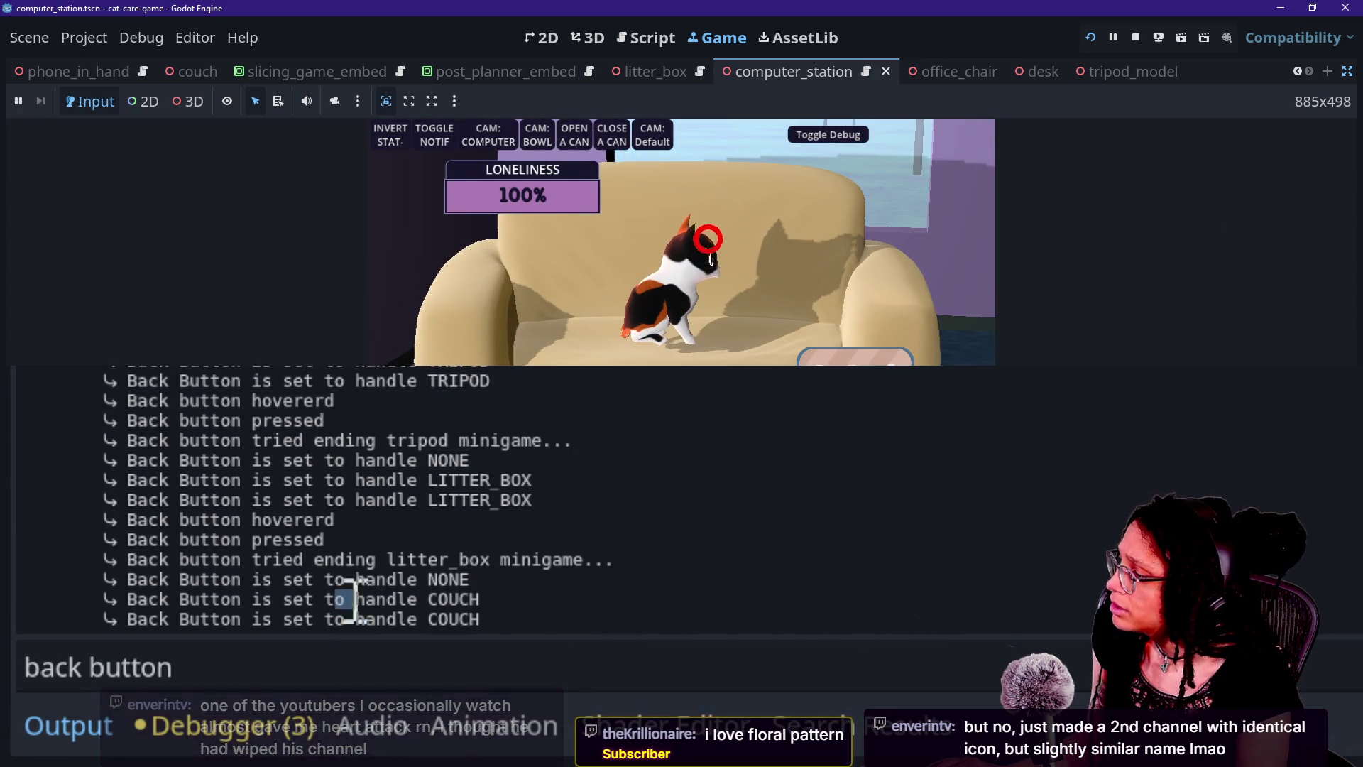
left_click_drag(344, 597, 594, 649)
left_click(565, 601)
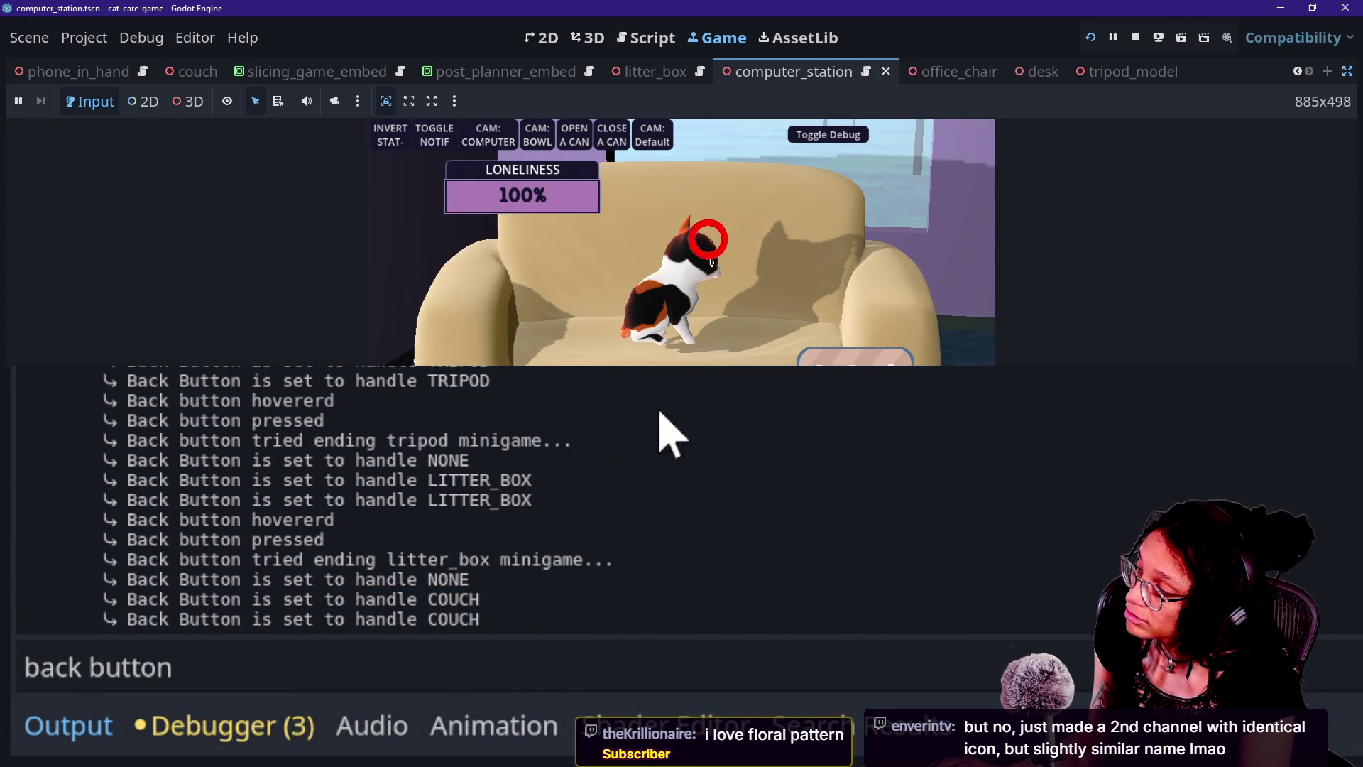
left_click(833, 364)
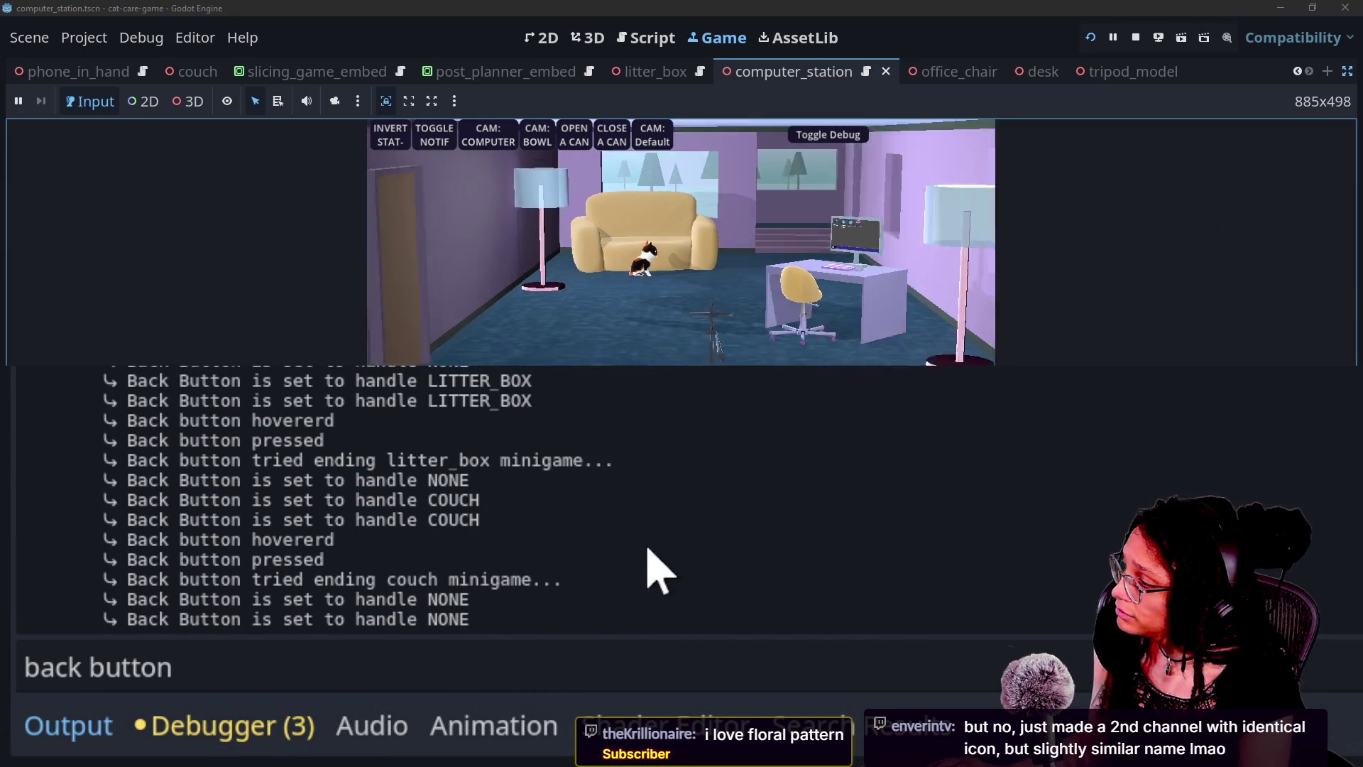
left_click(798, 269)
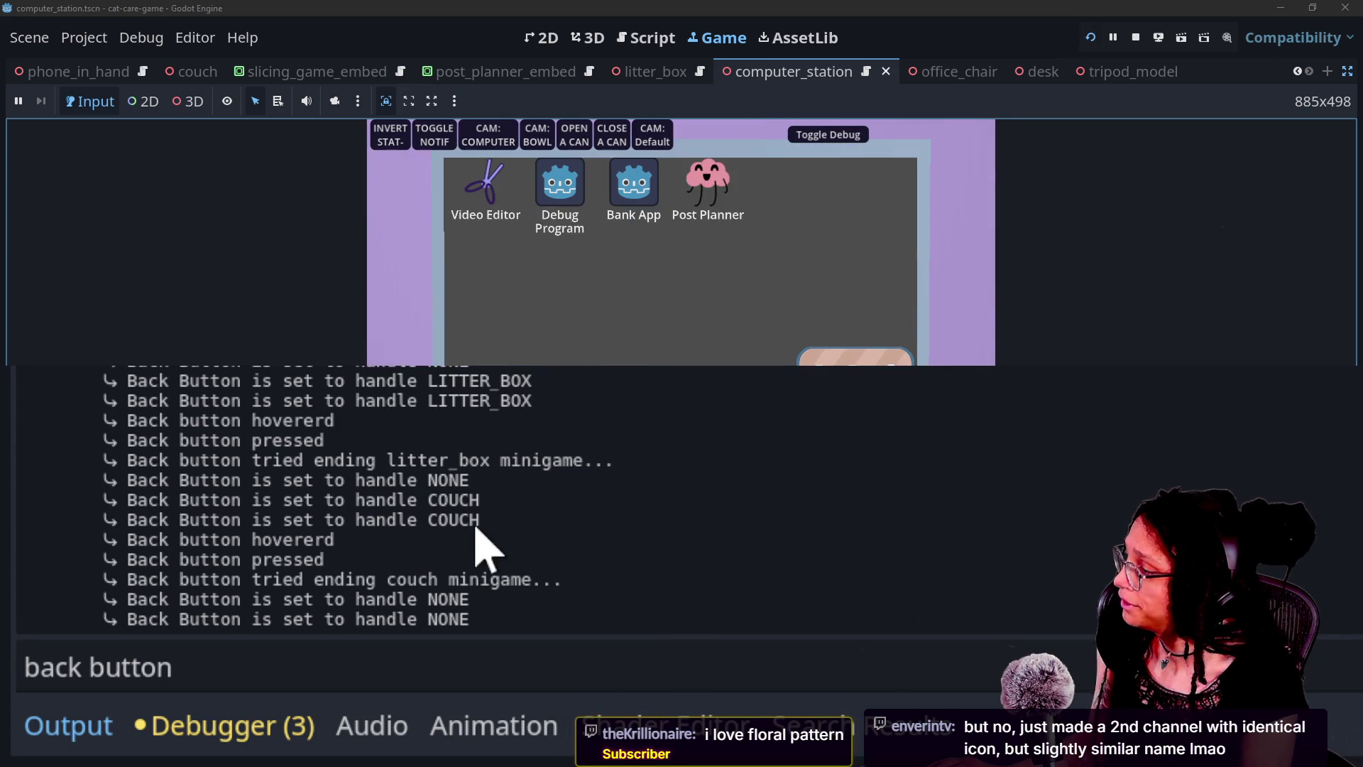
left_click_drag(284, 542, 593, 650)
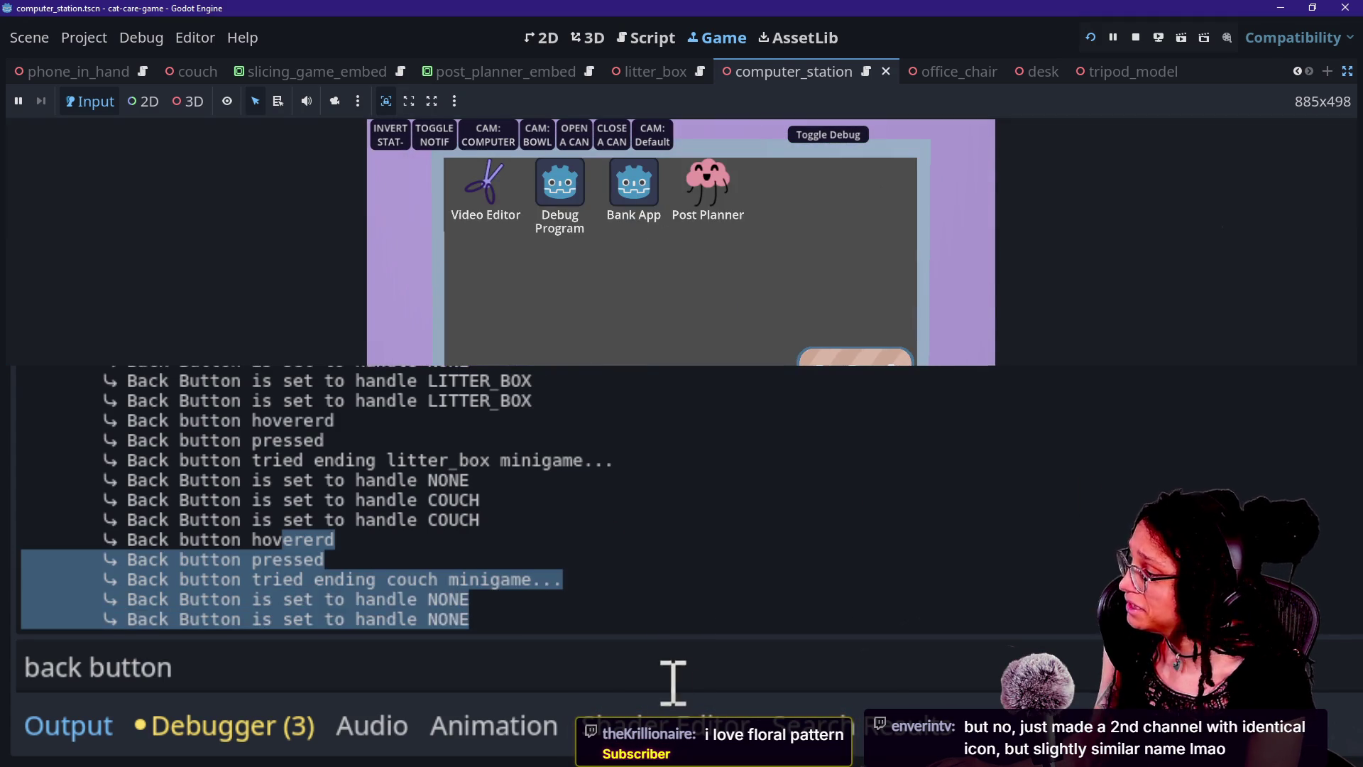
left_click(589, 573)
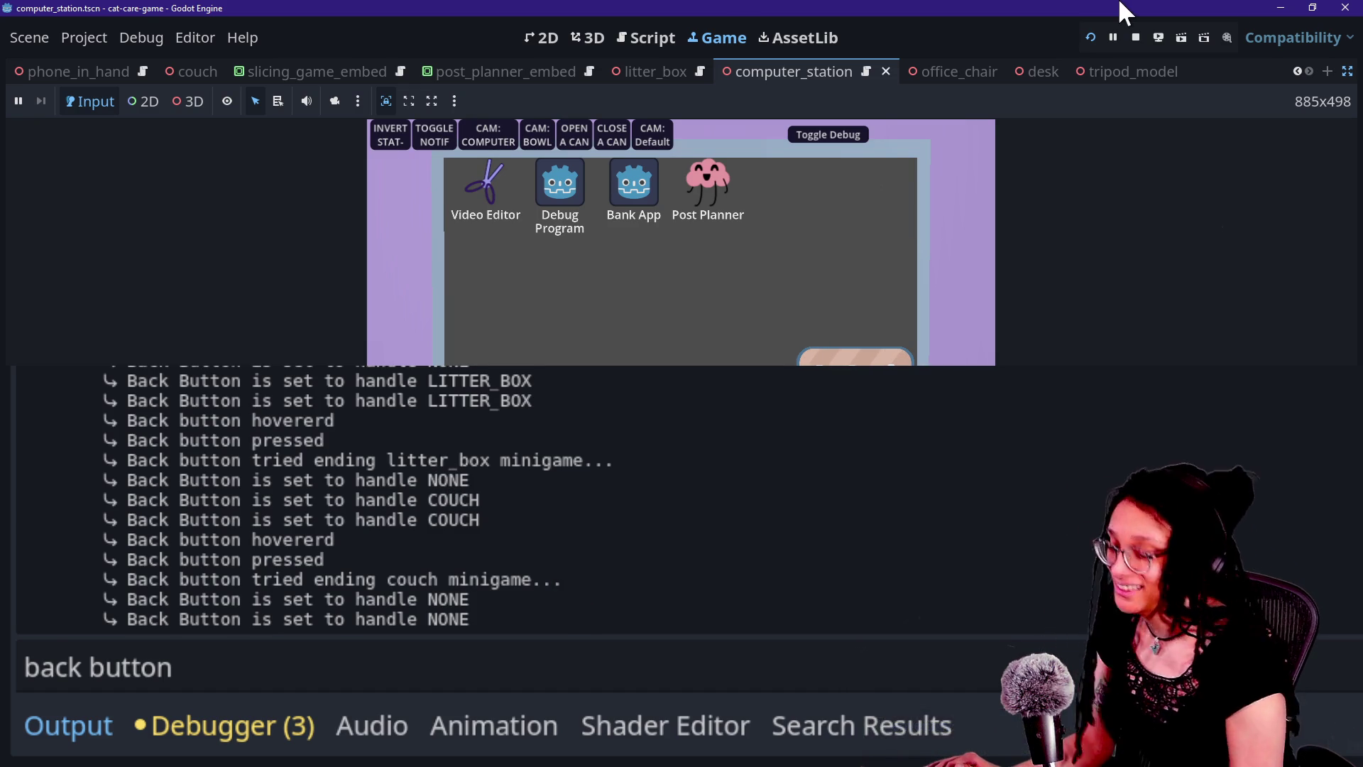
left_click(1135, 37)
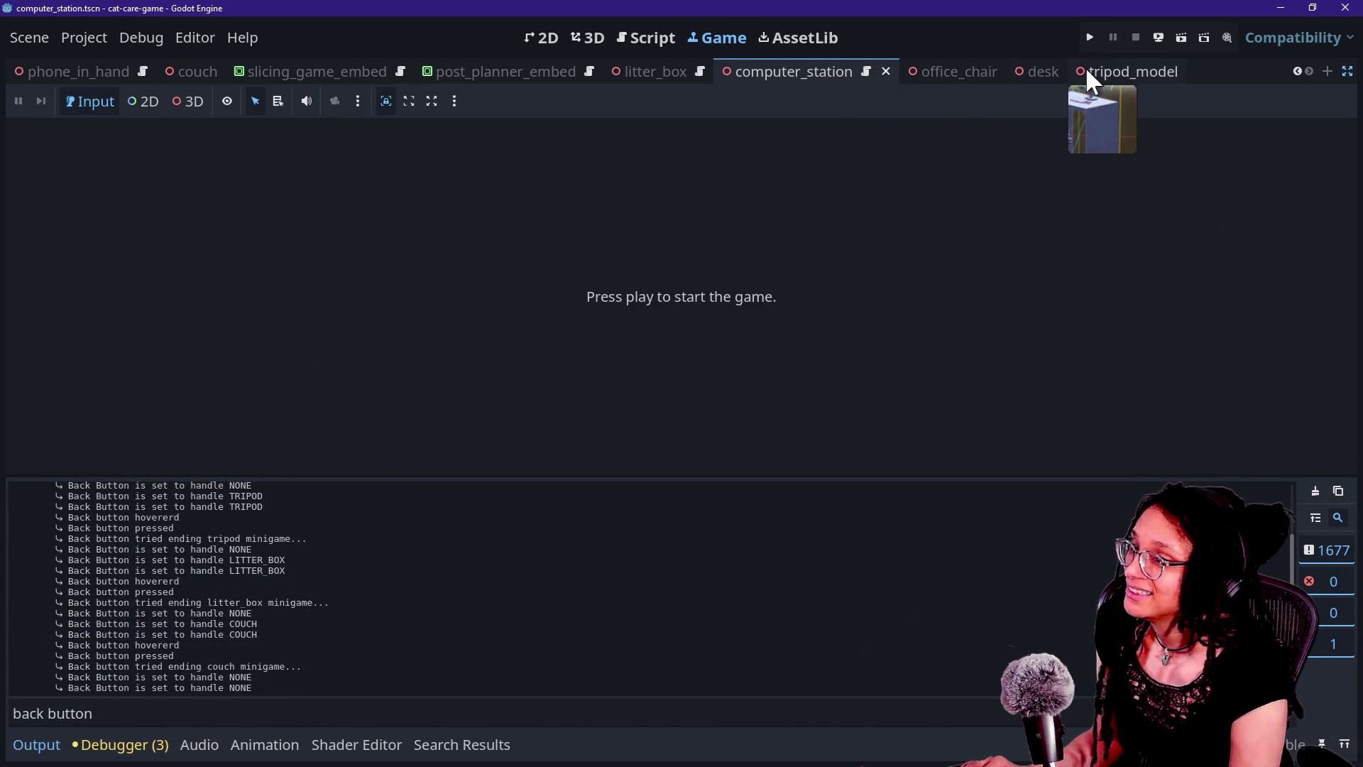
Open selectable_area_computer_station.gd from the Quick Open recent files list
key("shift+alt+o")
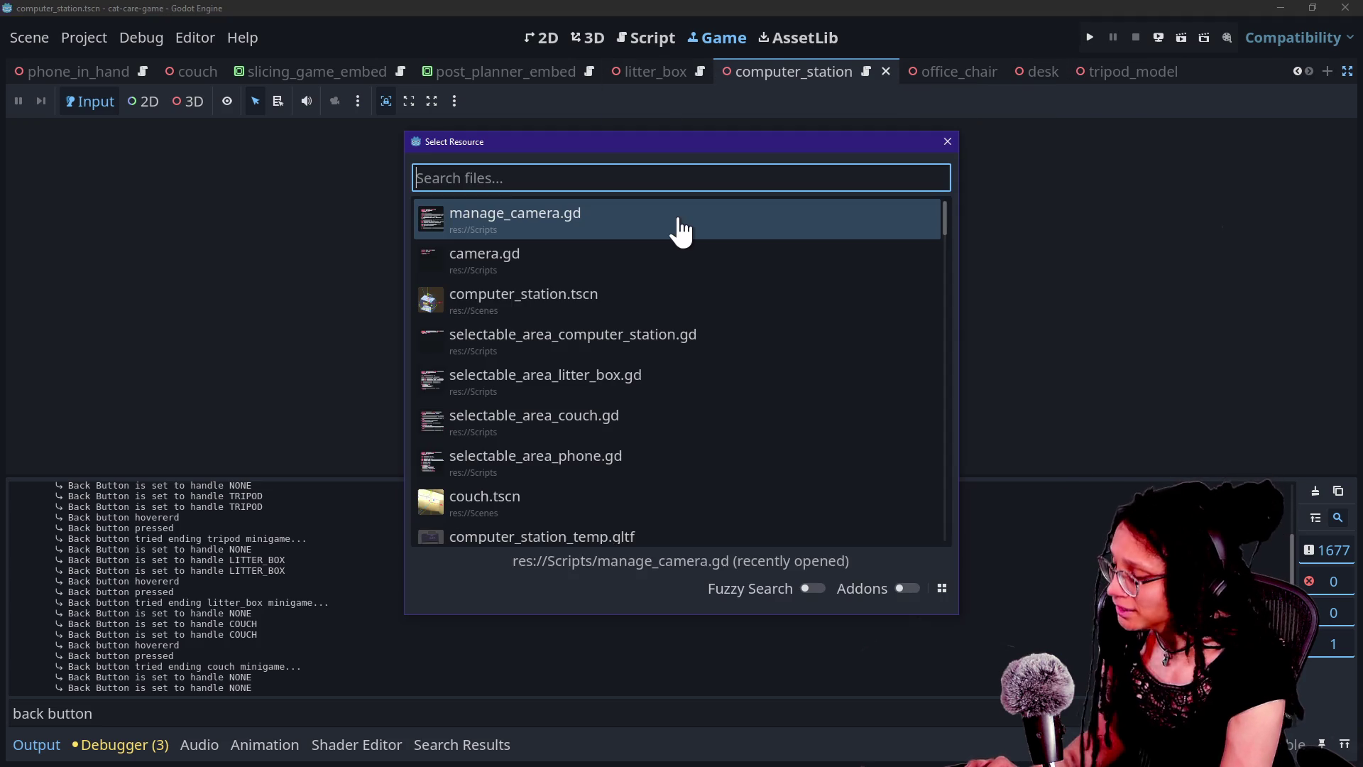
key("Down")
key("Down")
key("Down")
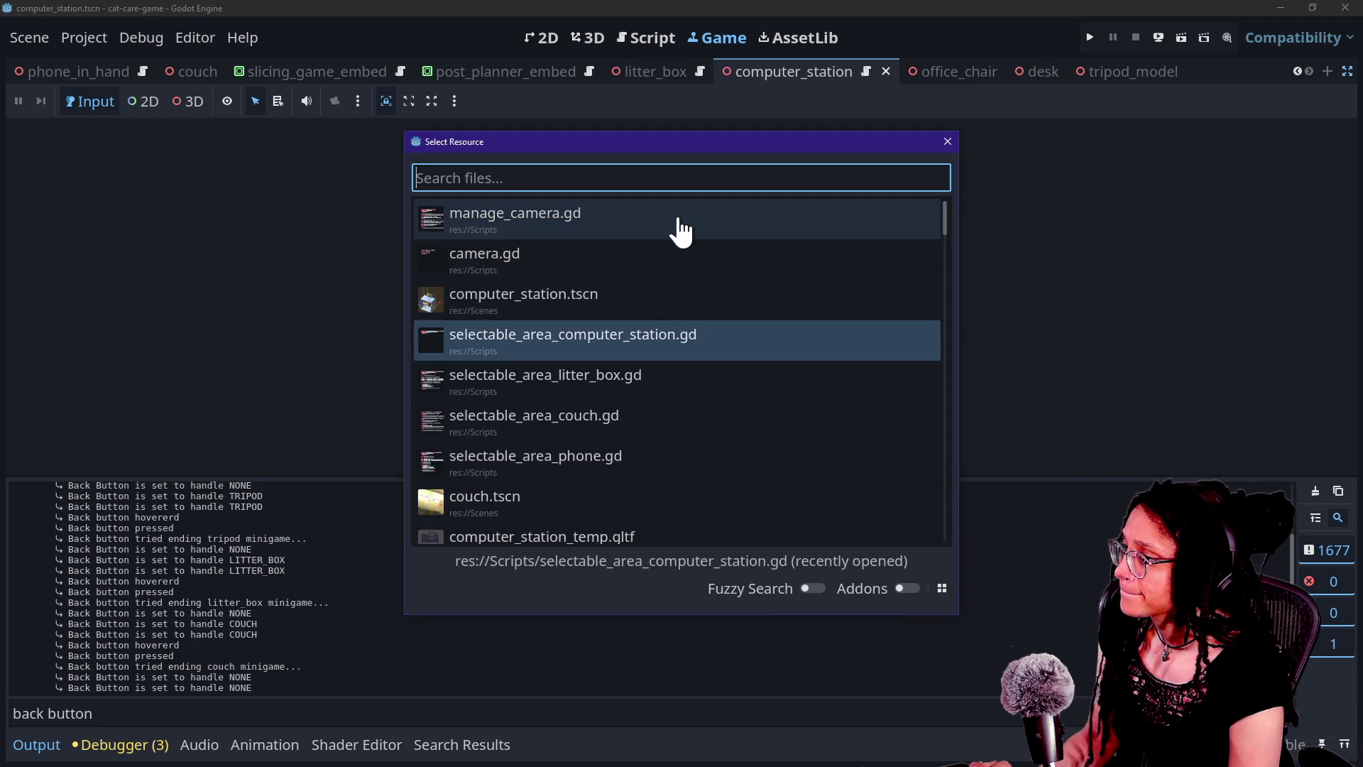
key("Return")
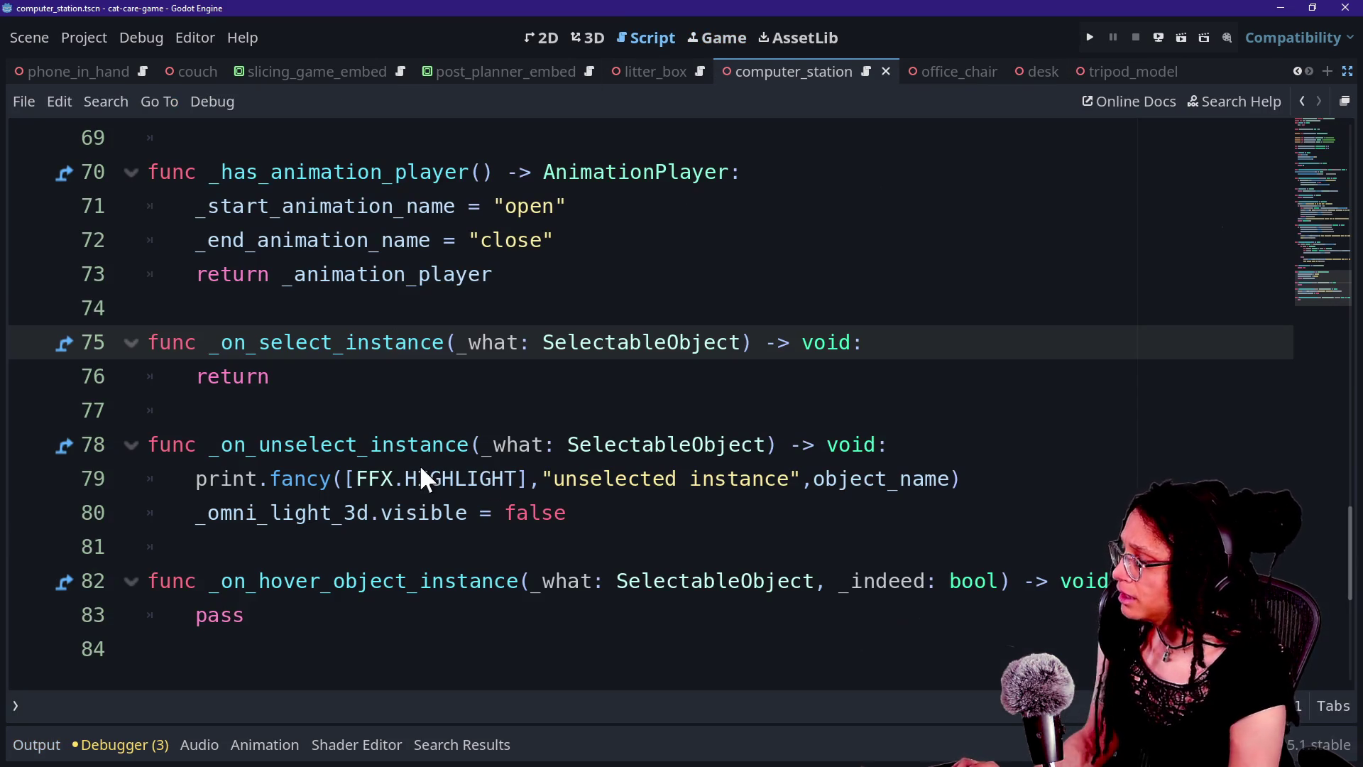
Search the current script for 'back' and scroll up through the code
left_click(489, 475)
key("ctrl+f")
type("back")
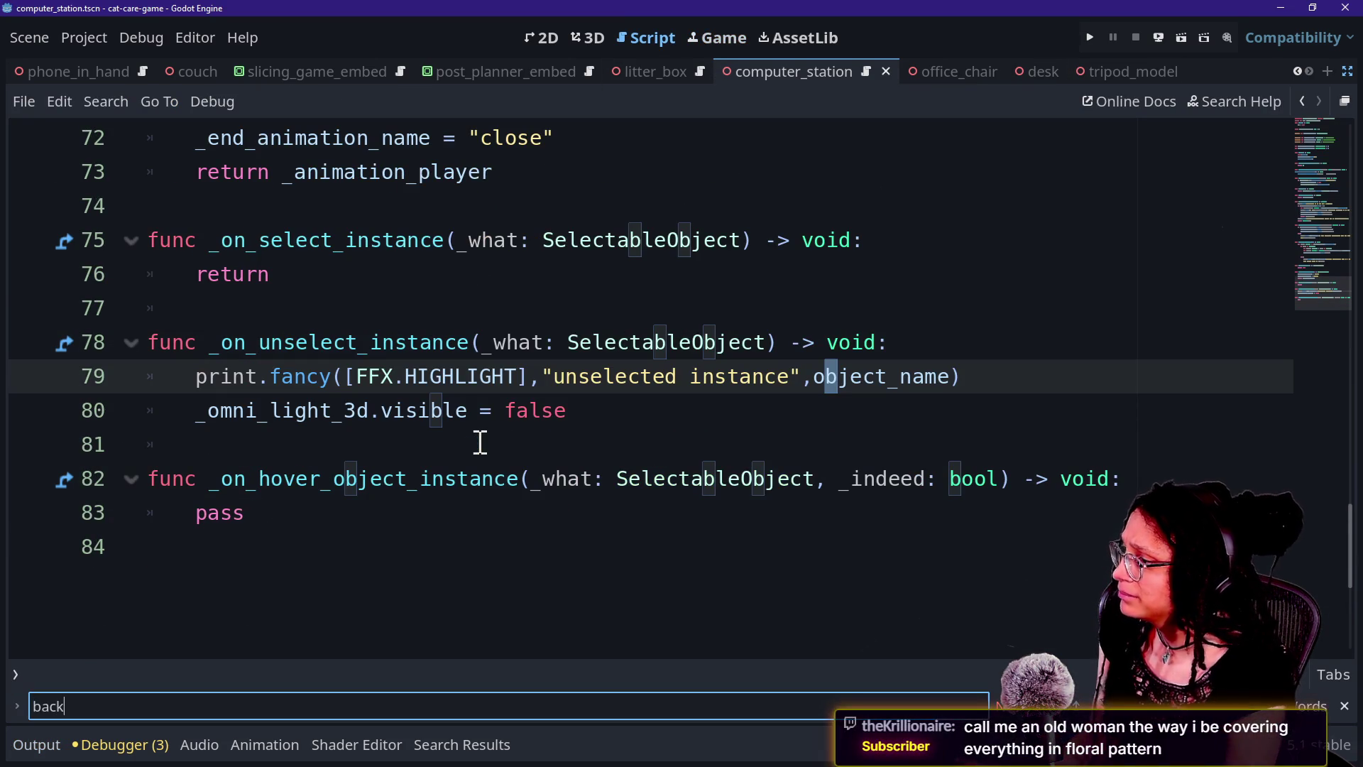
key("Escape")
scroll(490, 455, "up", 3)
scroll(490, 458, "up", 4)
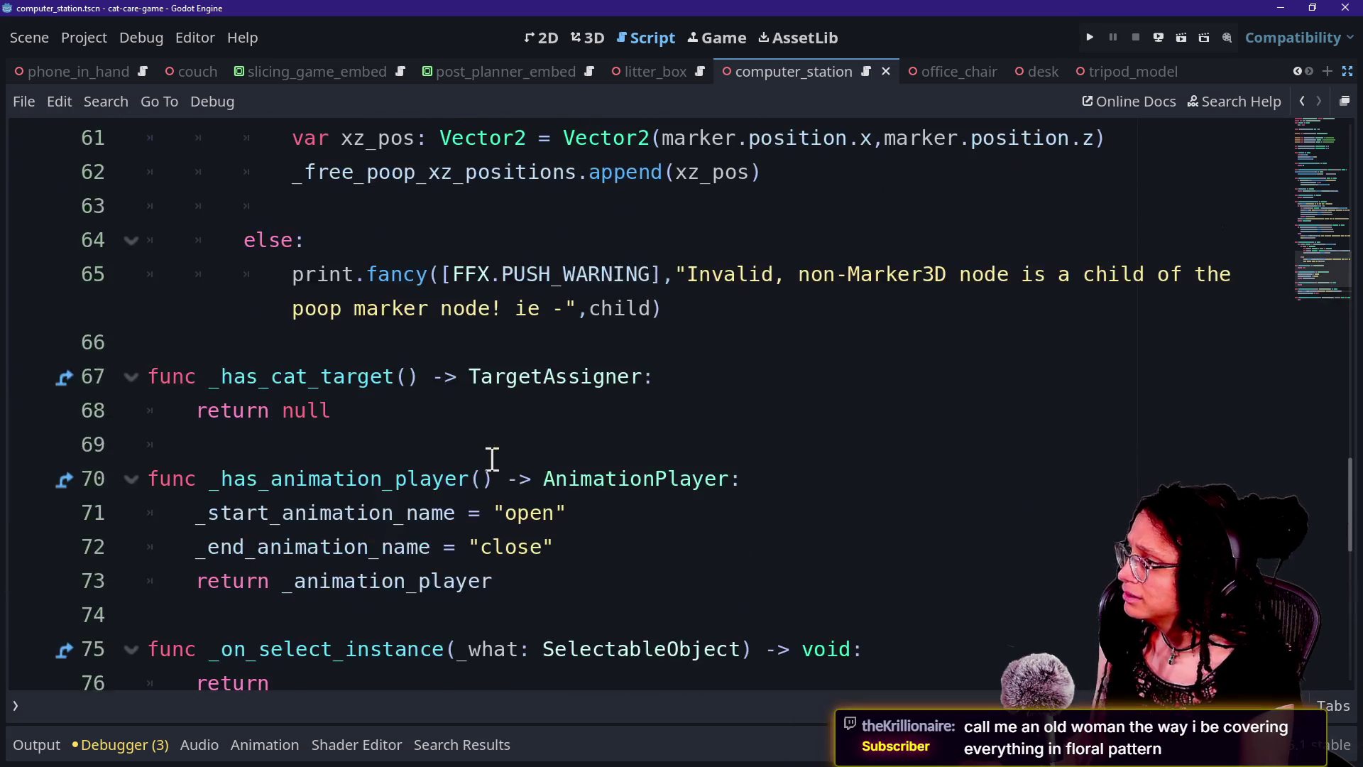
Compare the back-button script and scene results for 'back' in Quick Open, then close it
key("shift+alt+o")
type("back")
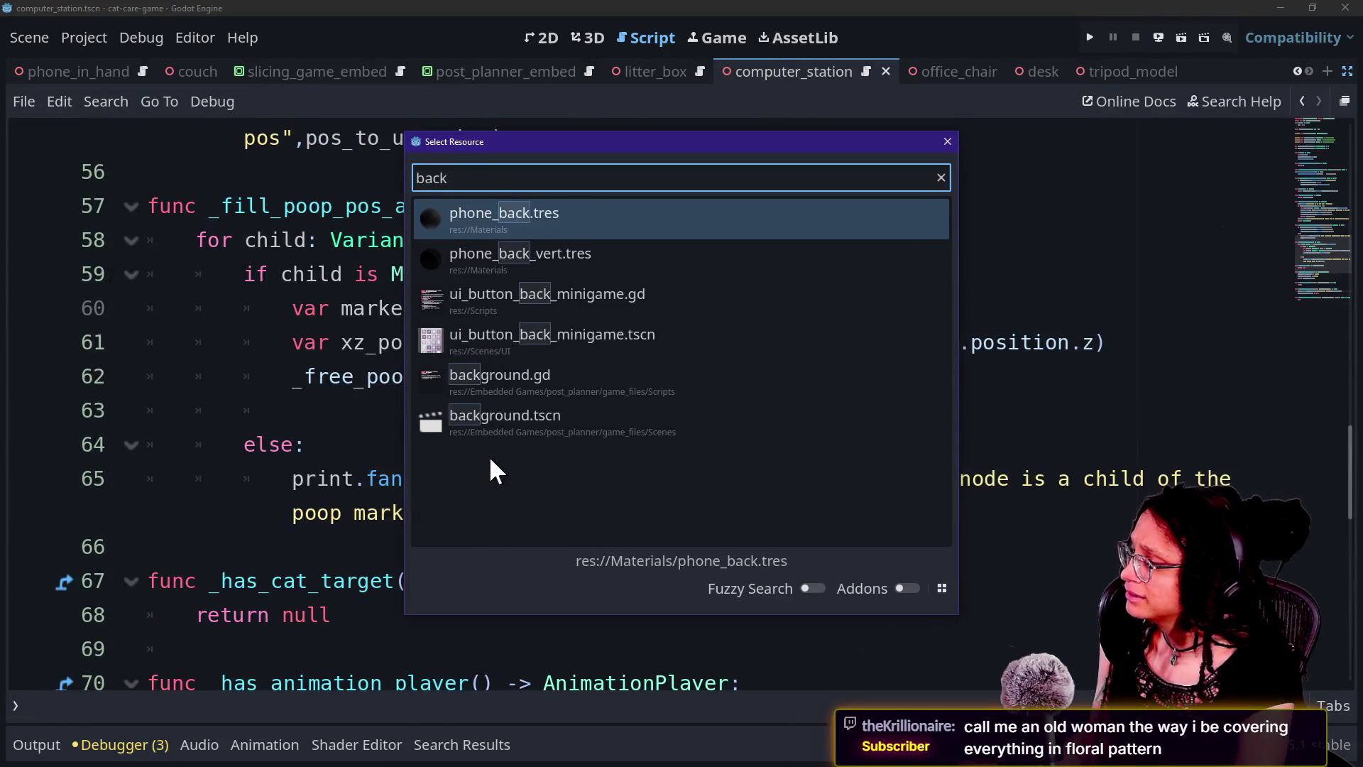
key("Down")
key("Down")
key("Down")
key("Down")
key("Up")
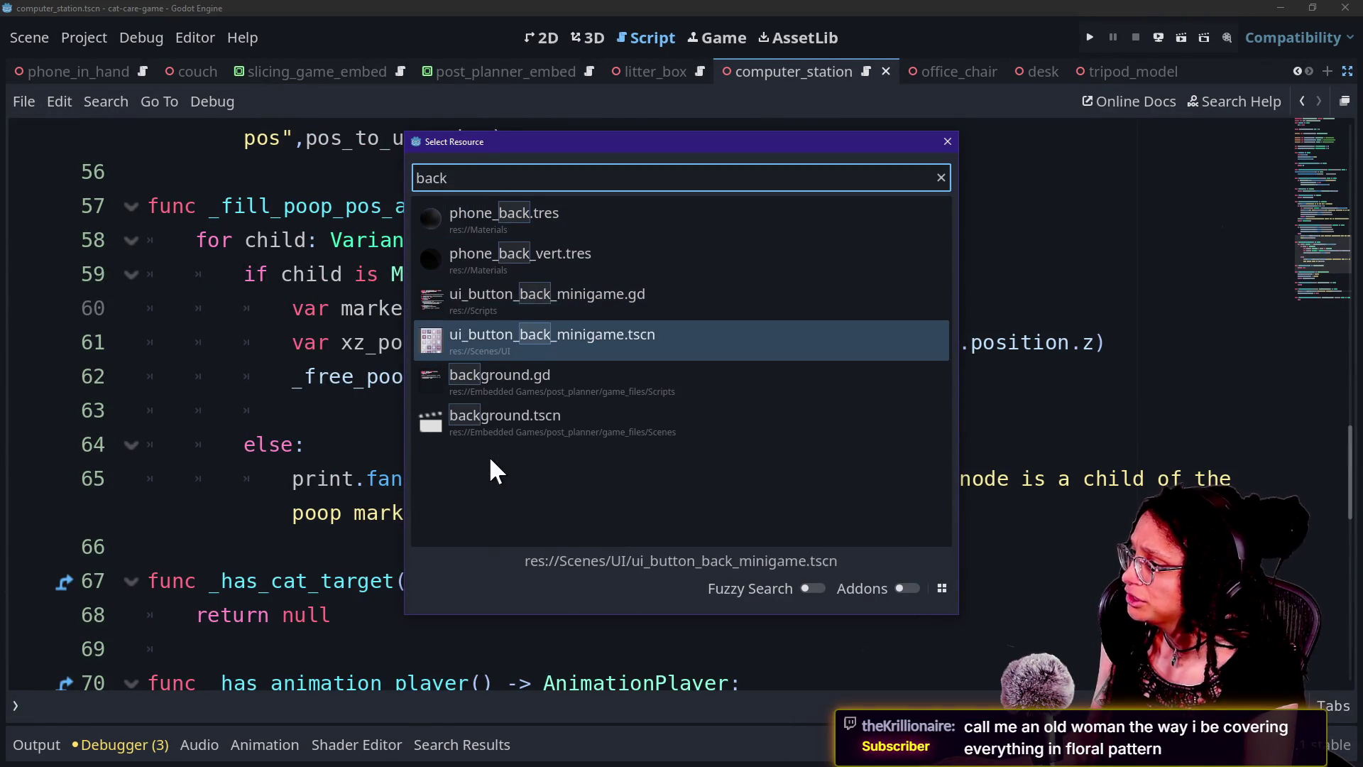
key("Up")
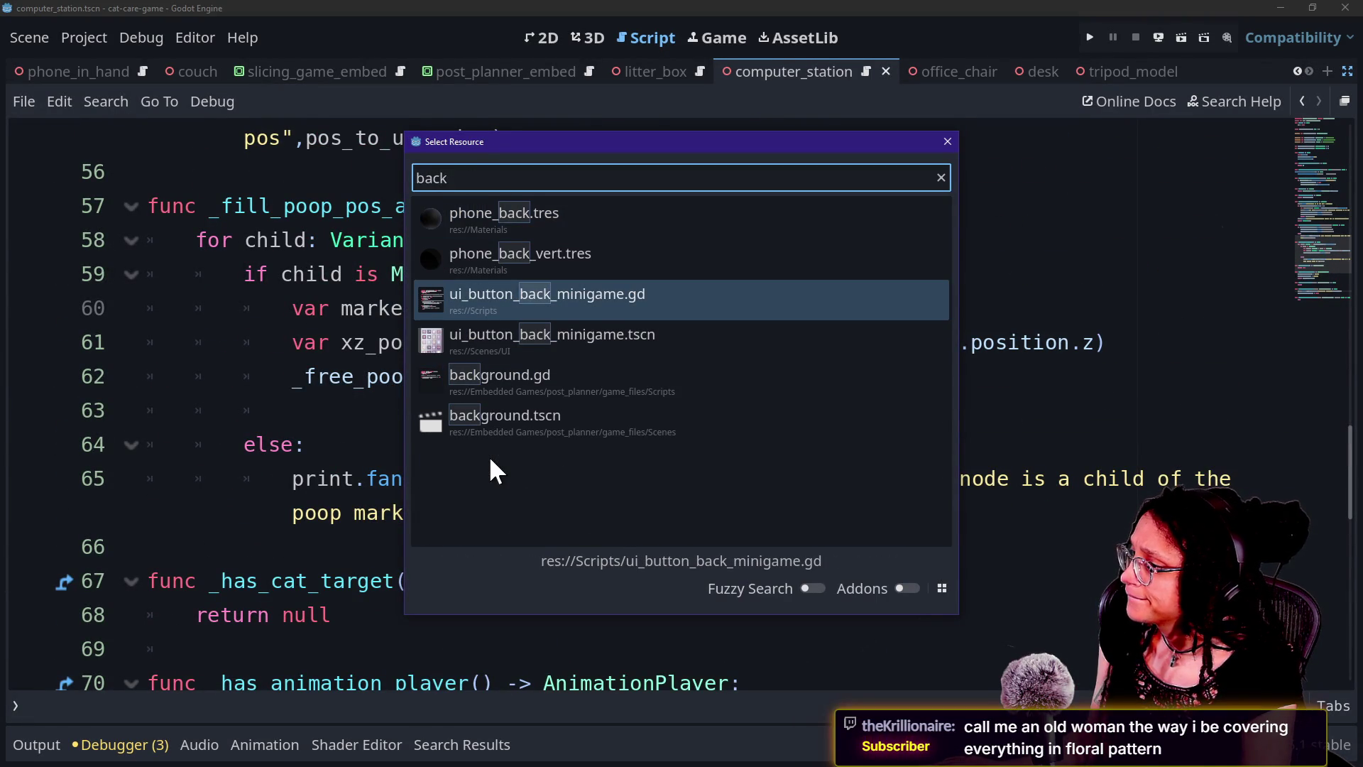
key("Down")
key("Up")
key("Down")
key("Up")
key("Down")
key("Up")
key("Down")
key("Up")
key("Down")
key("Up")
key("Down")
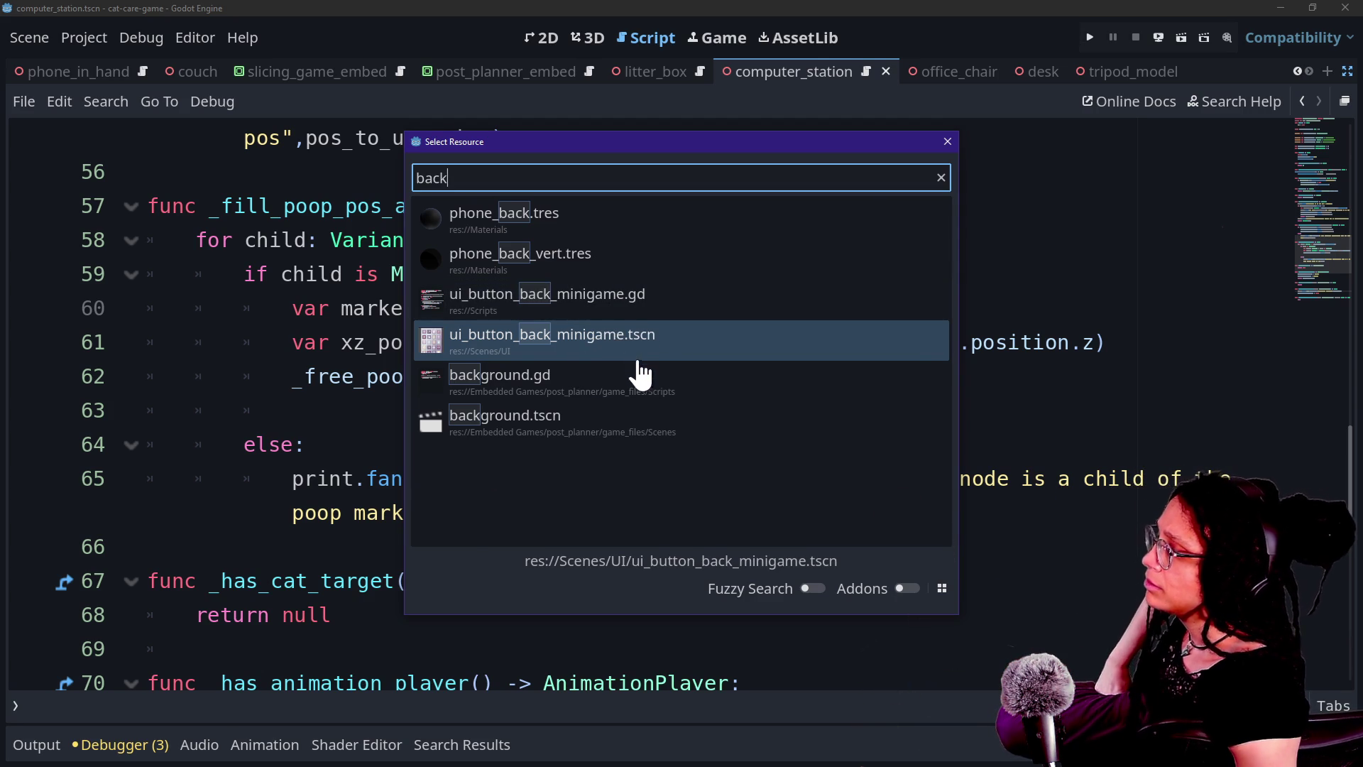
left_click(948, 141)
Find 'minigame' in the script to reach the start_minigame call on line 31
left_click(883, 234)
key("ctrl+f")
type("minigame")
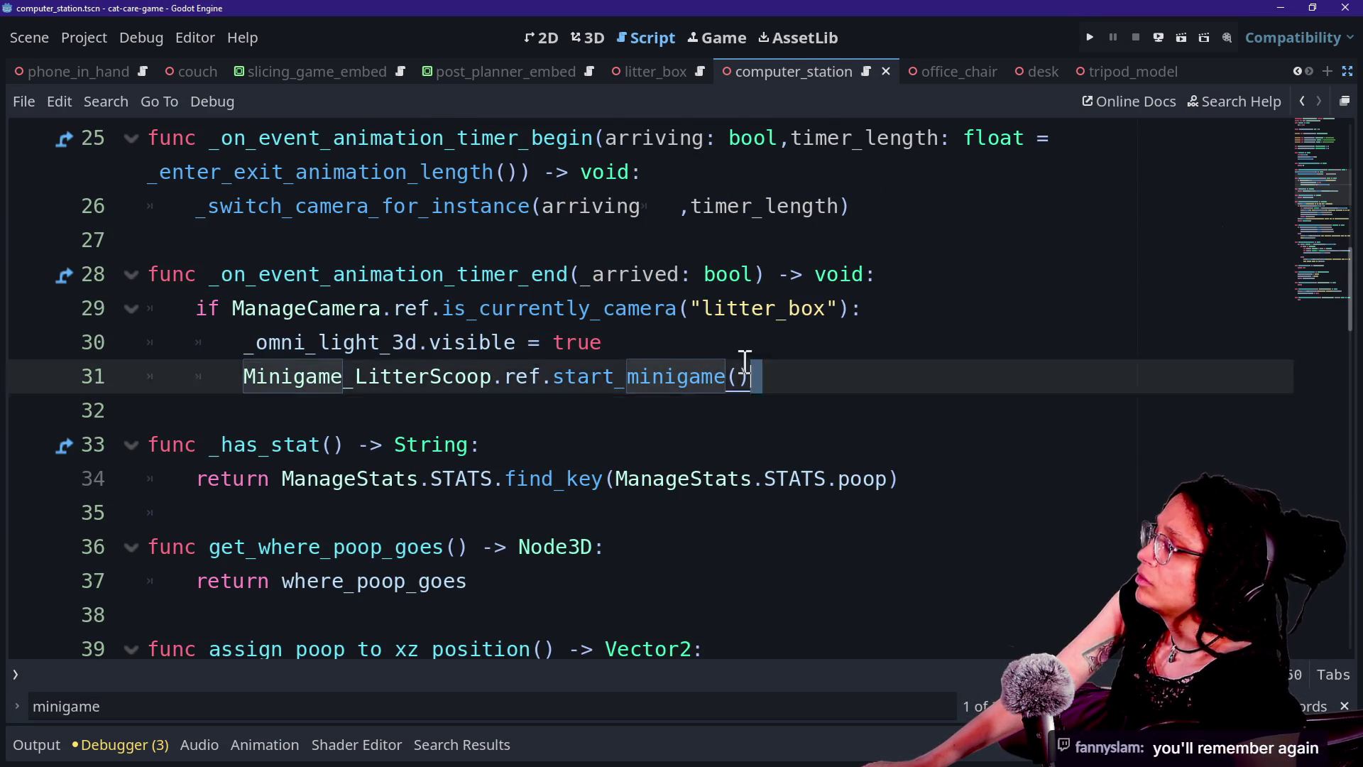
Inspect the litter box camera check and jump from line 31's start_minigame call to its definition
left_click(597, 330)
left_click_drag(287, 274, 456, 312)
double_click(540, 319)
left_click(389, 342)
left_click_drag(211, 387, 460, 377)
left_click(637, 377)
left_click(758, 386)
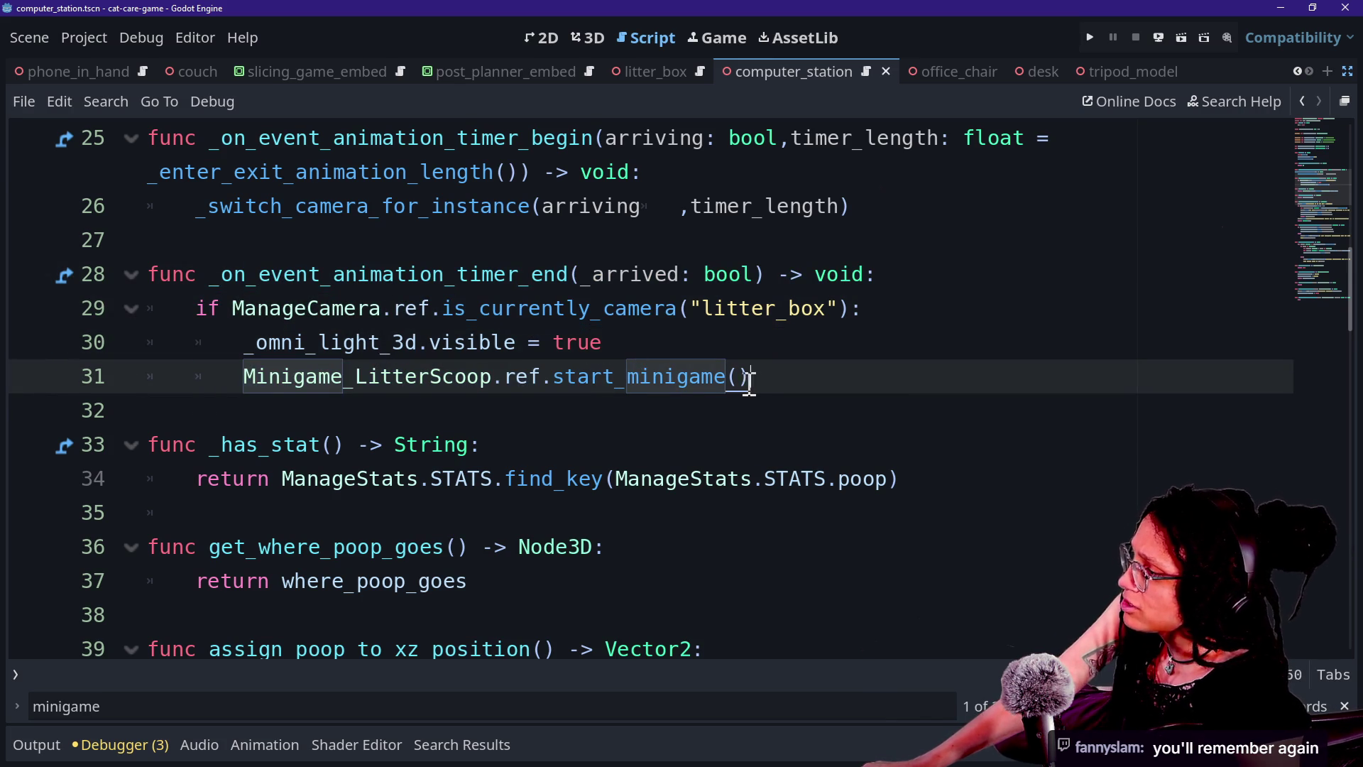
left_click(599, 390, "ctrl")
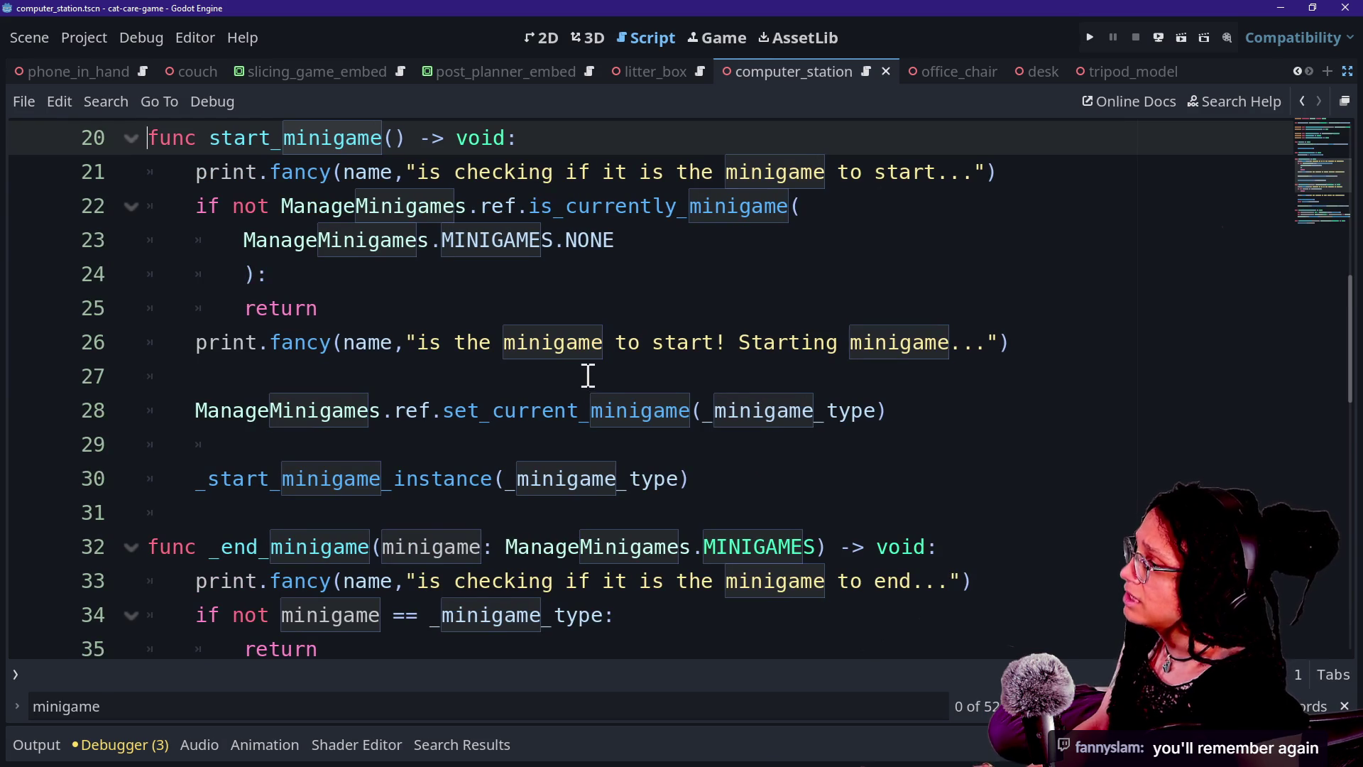
Read through the start_minigame body, including its early return line
left_click(597, 313)
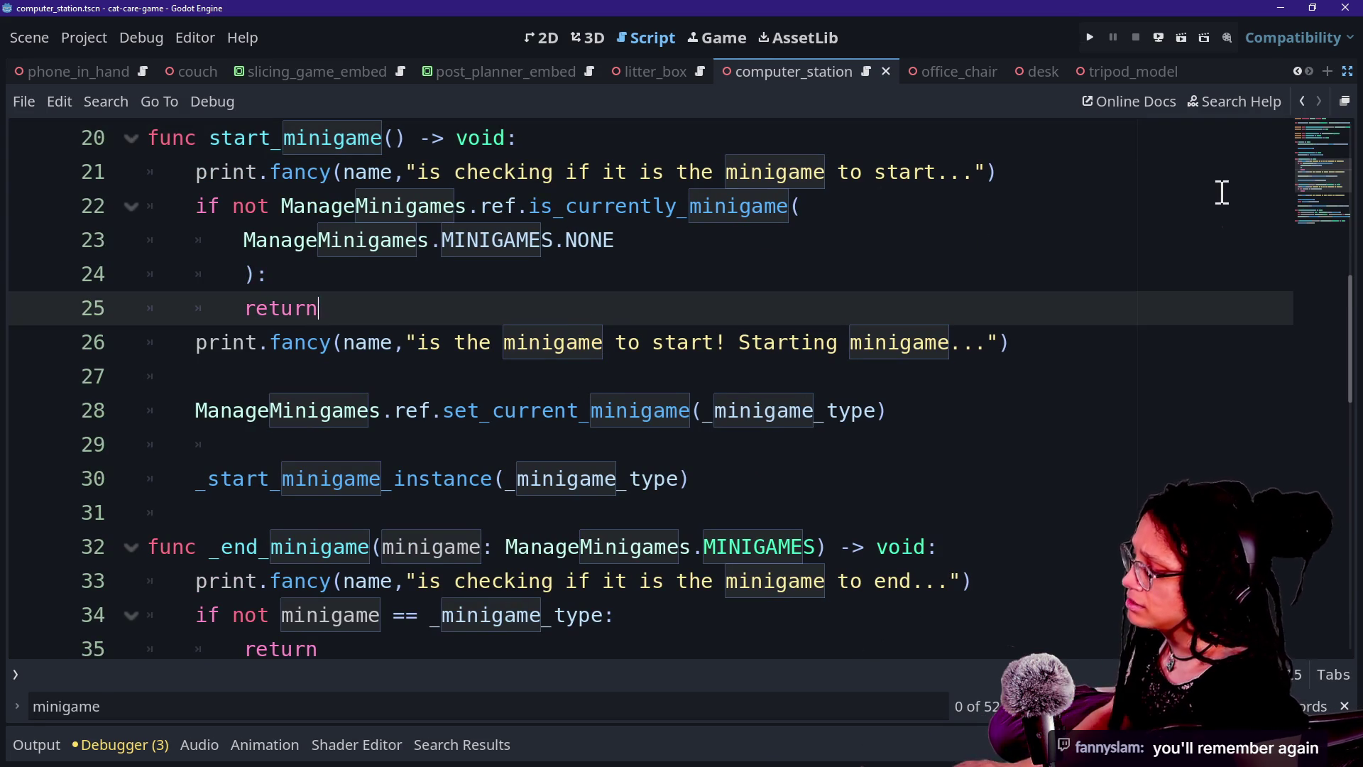
key("ctrl+f")
key("Escape")
left_click(1144, 513)
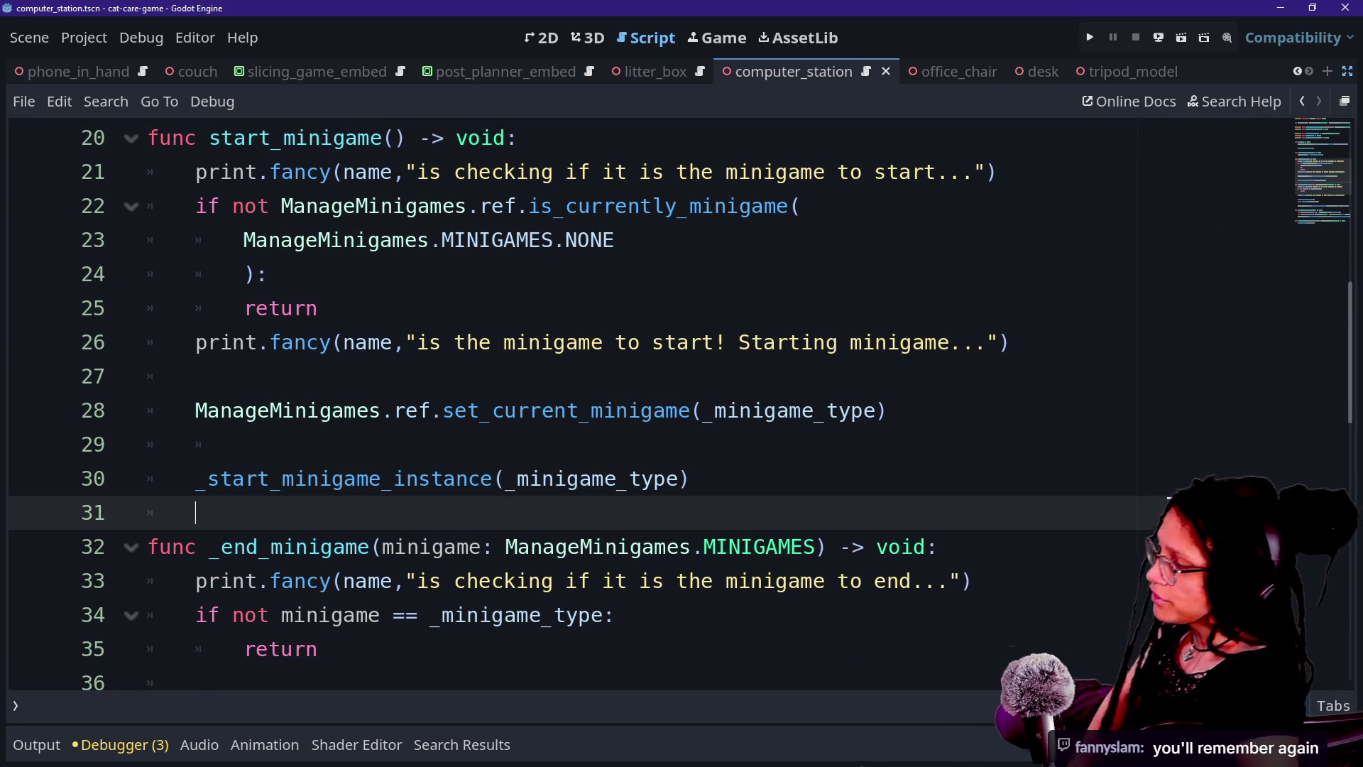
key("Up")
key("Up")
key("Up")
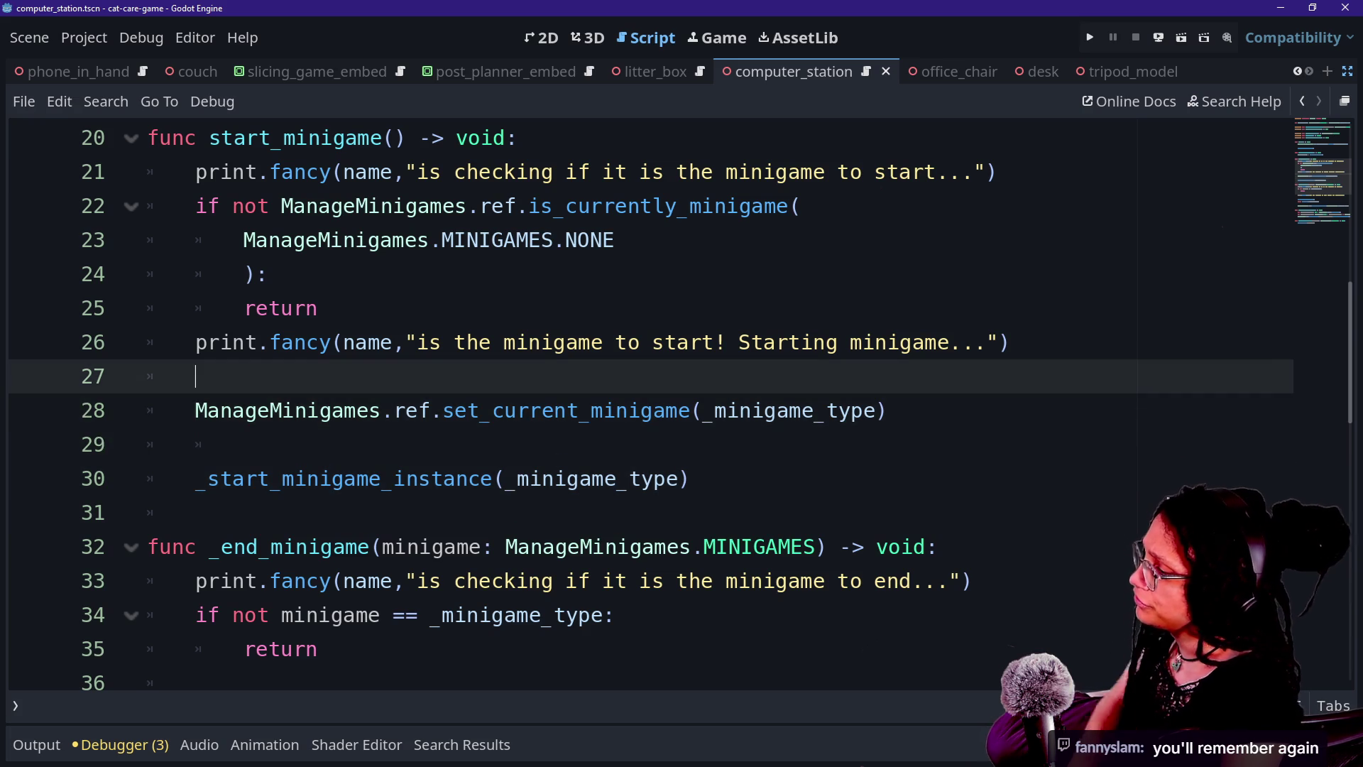
key("Down")
key("Up")
key("Up")
key("Up")
key("Down")
key("Down")
key("Down")
key("Down")
key("Down")
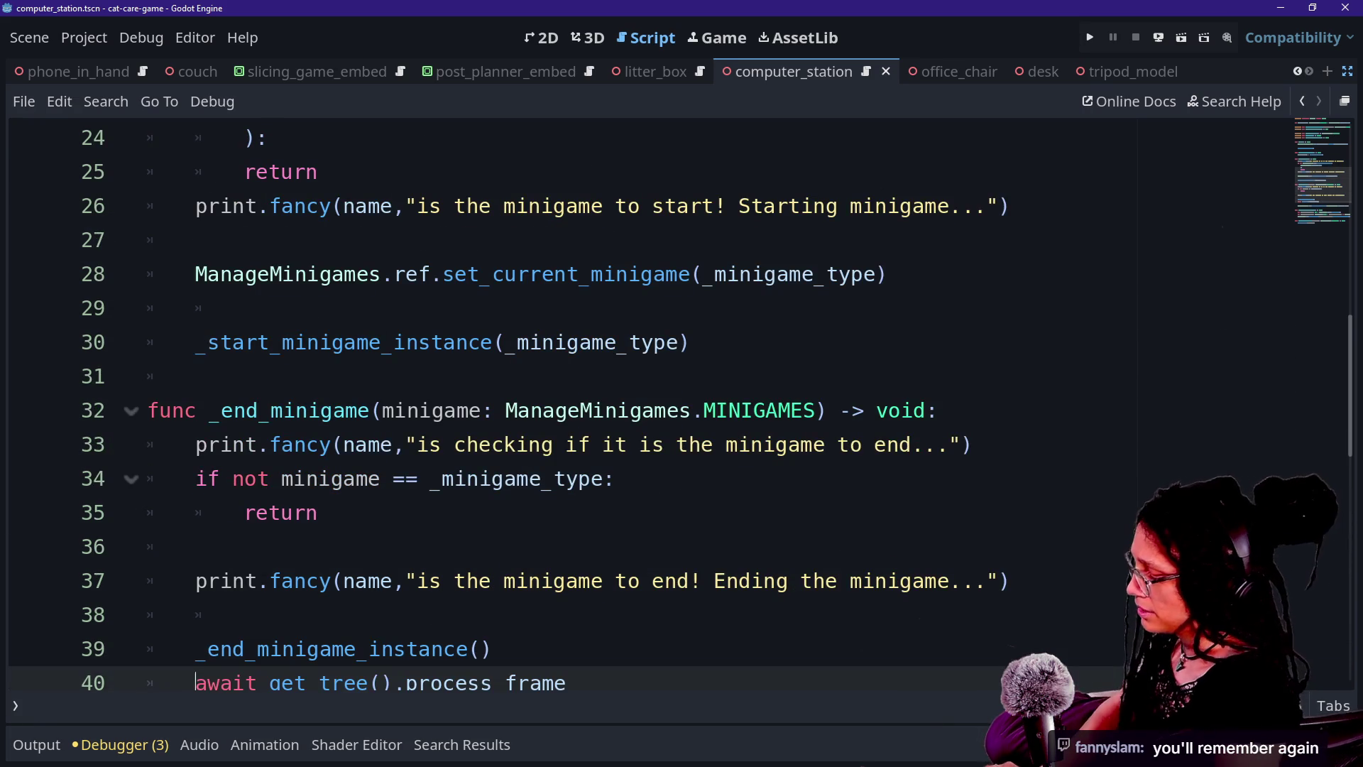
Search the script for 'back' to find line 13's minigame_exited connection, then bring up file search
key("ctrl+f")
type("back")
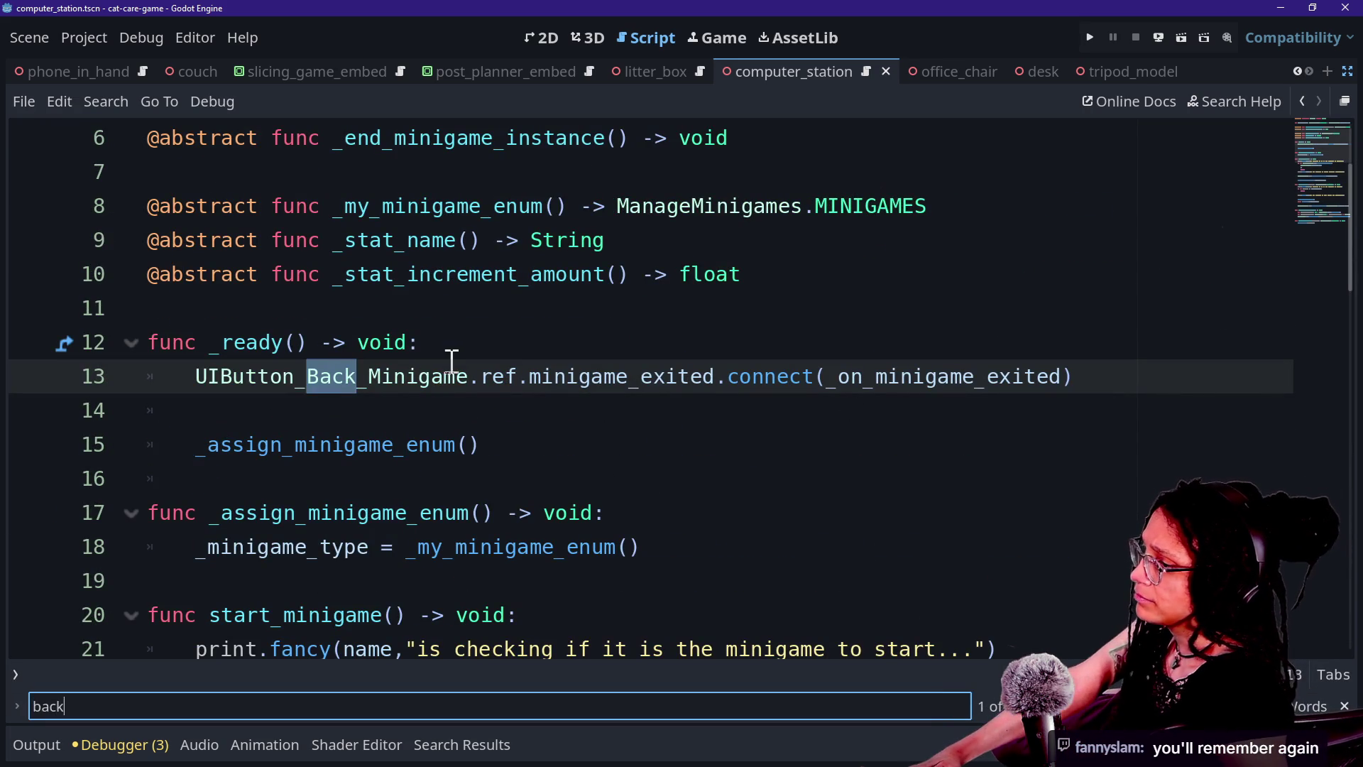
left_click_drag(566, 377, 977, 377)
left_click(977, 376)
key("shift+alt+o")
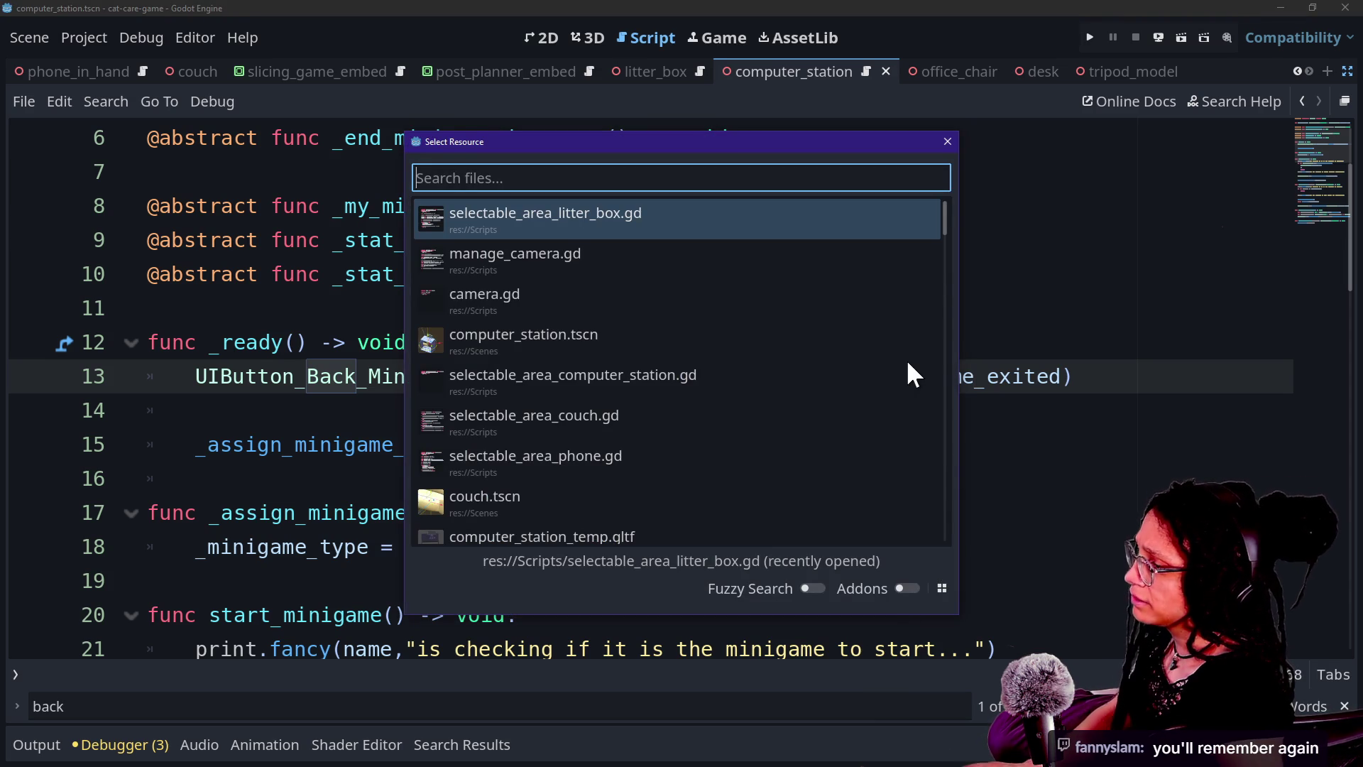
Open the phone script and search it for 'ba'
left_click(629, 448)
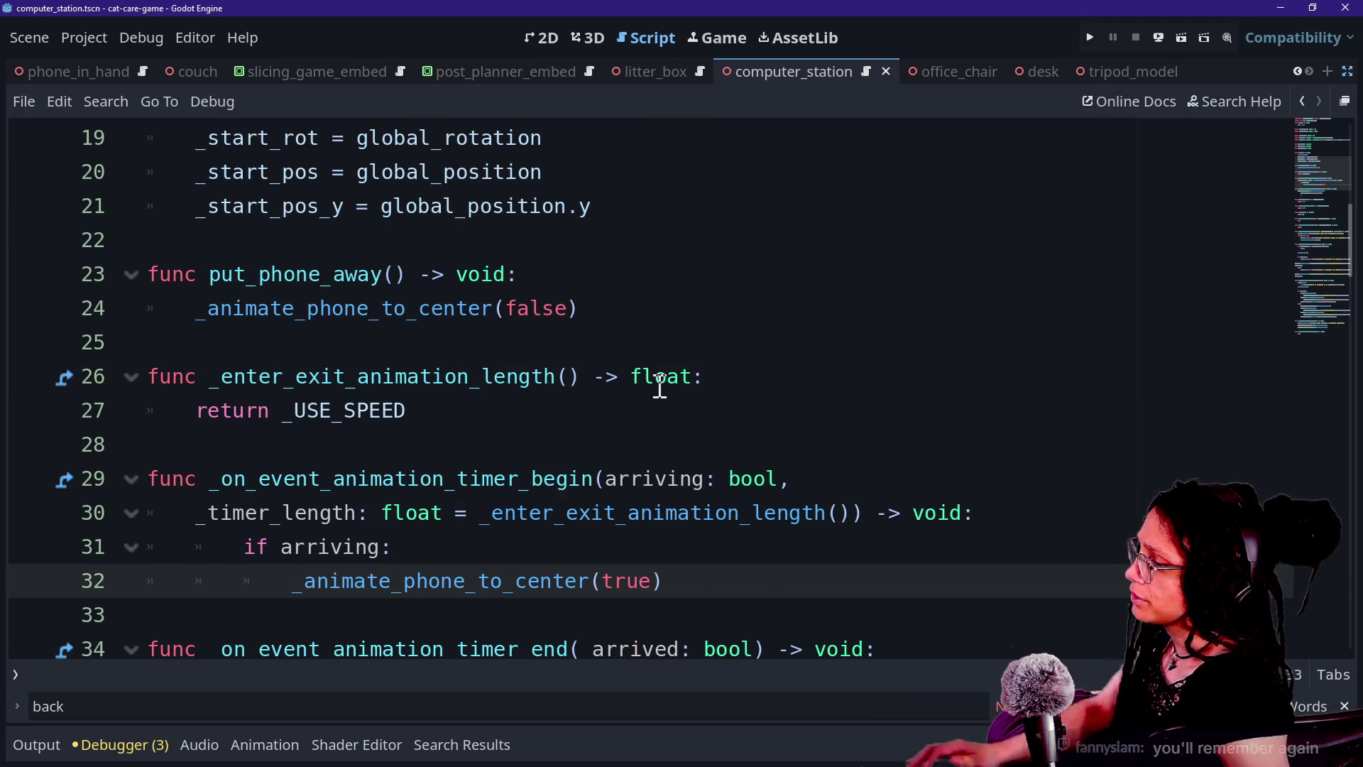
scroll(654, 383, "down", 1)
key("ctrl+f")
type("ba")
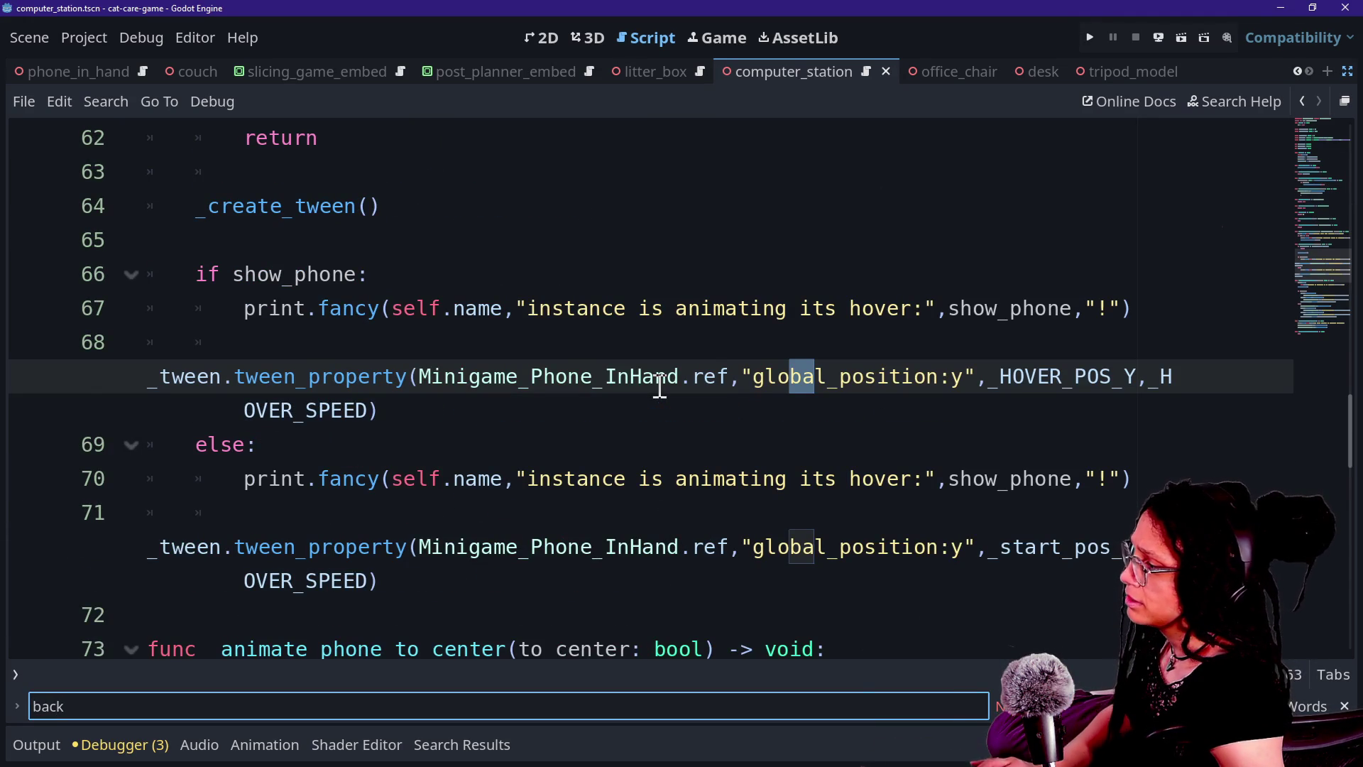
key("Escape")
Find the tween_screen_in and start_minigame calls at line 95 and jump to start_minigame's definition
left_click(703, 479)
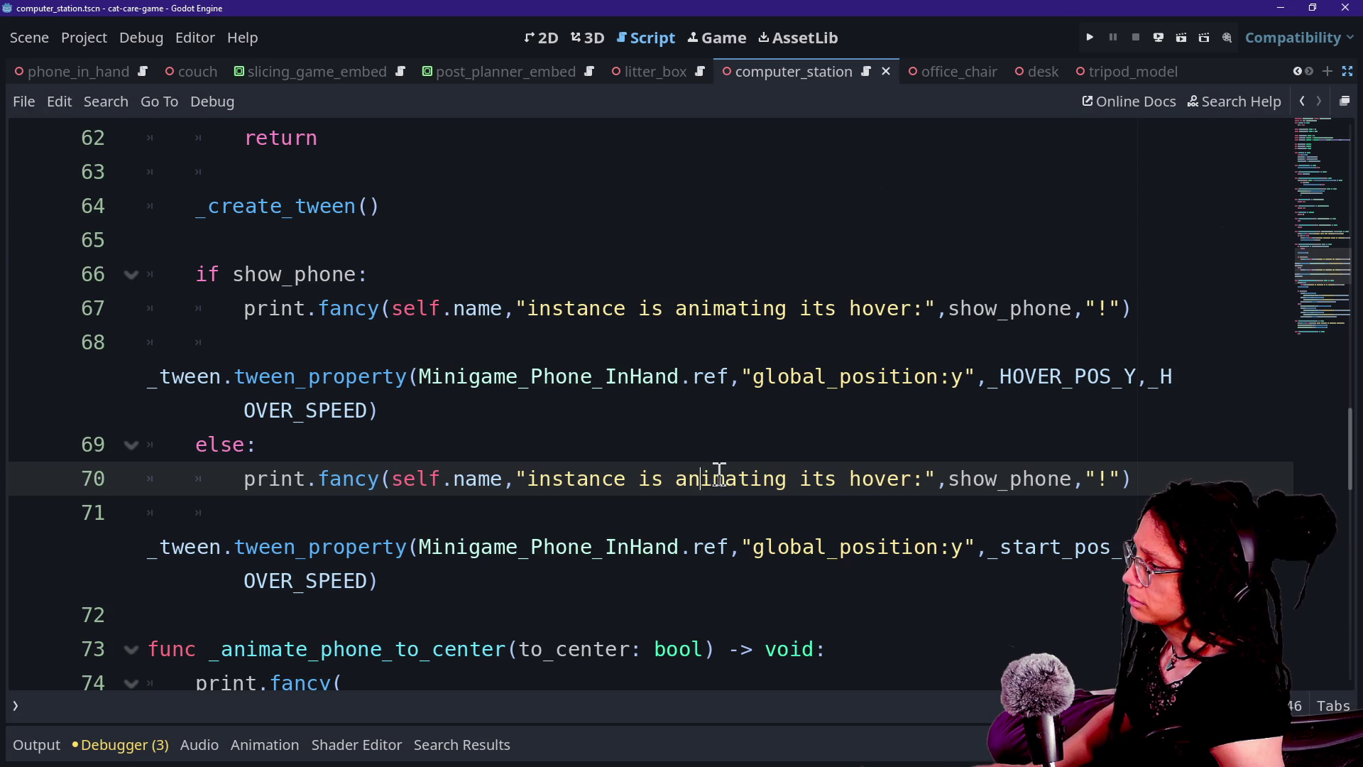
scroll(720, 472, "up", 3)
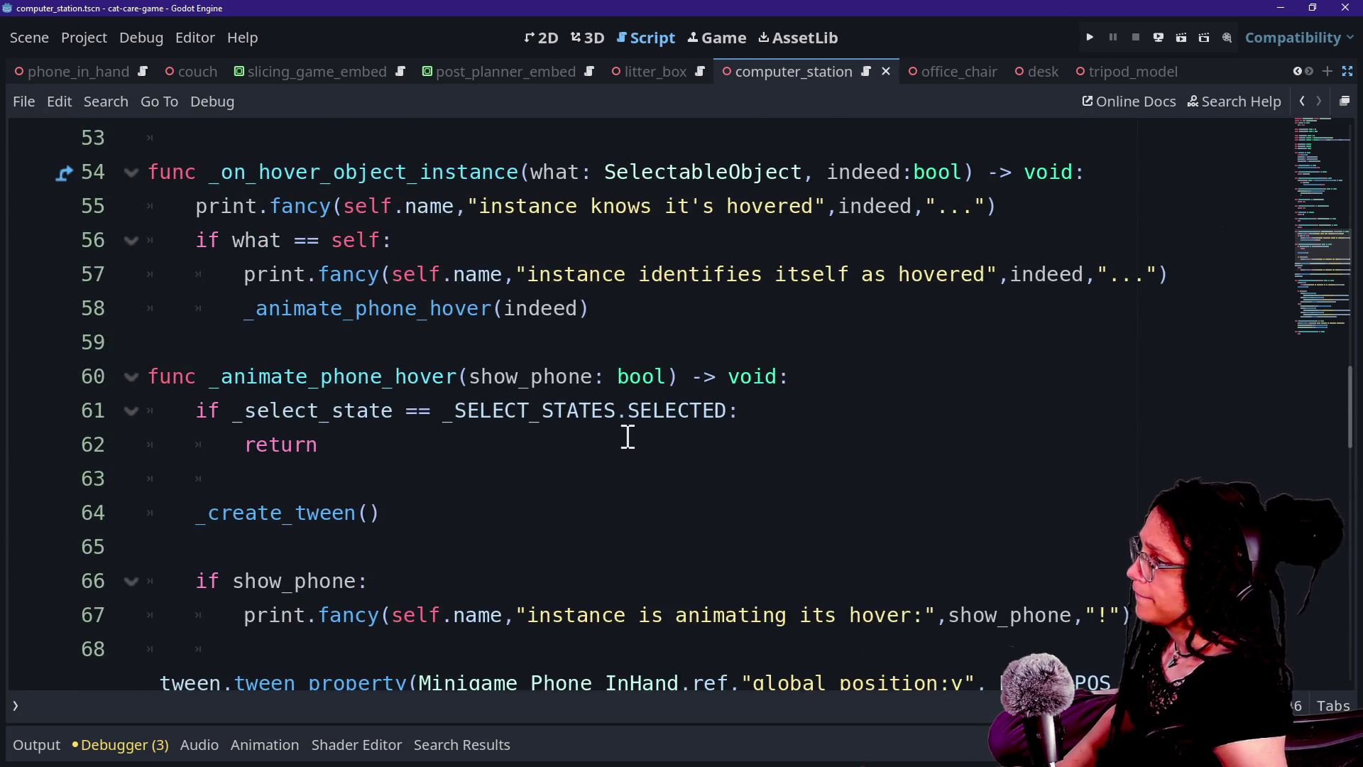
scroll(625, 435, "up", 3)
scroll(628, 436, "down", 8)
scroll(628, 436, "down", 3)
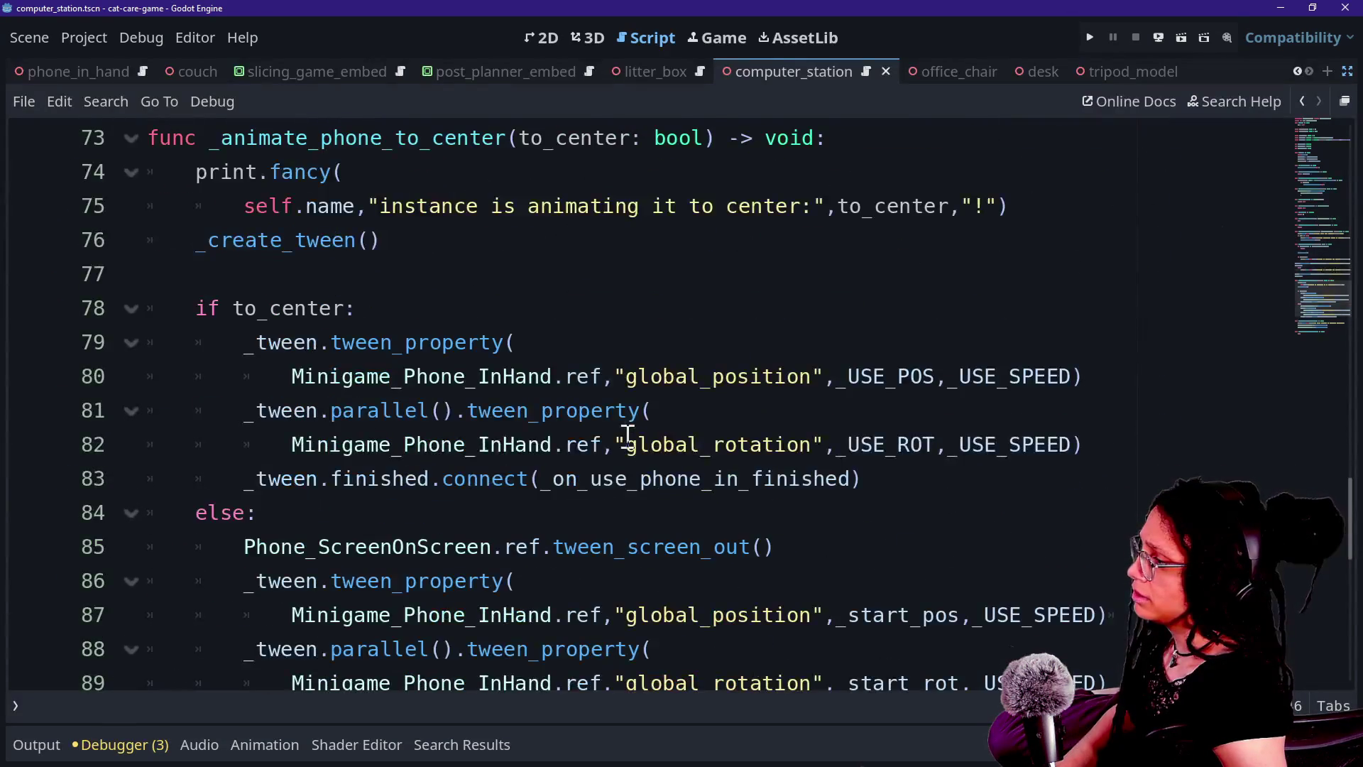
scroll(628, 435, "down", 5)
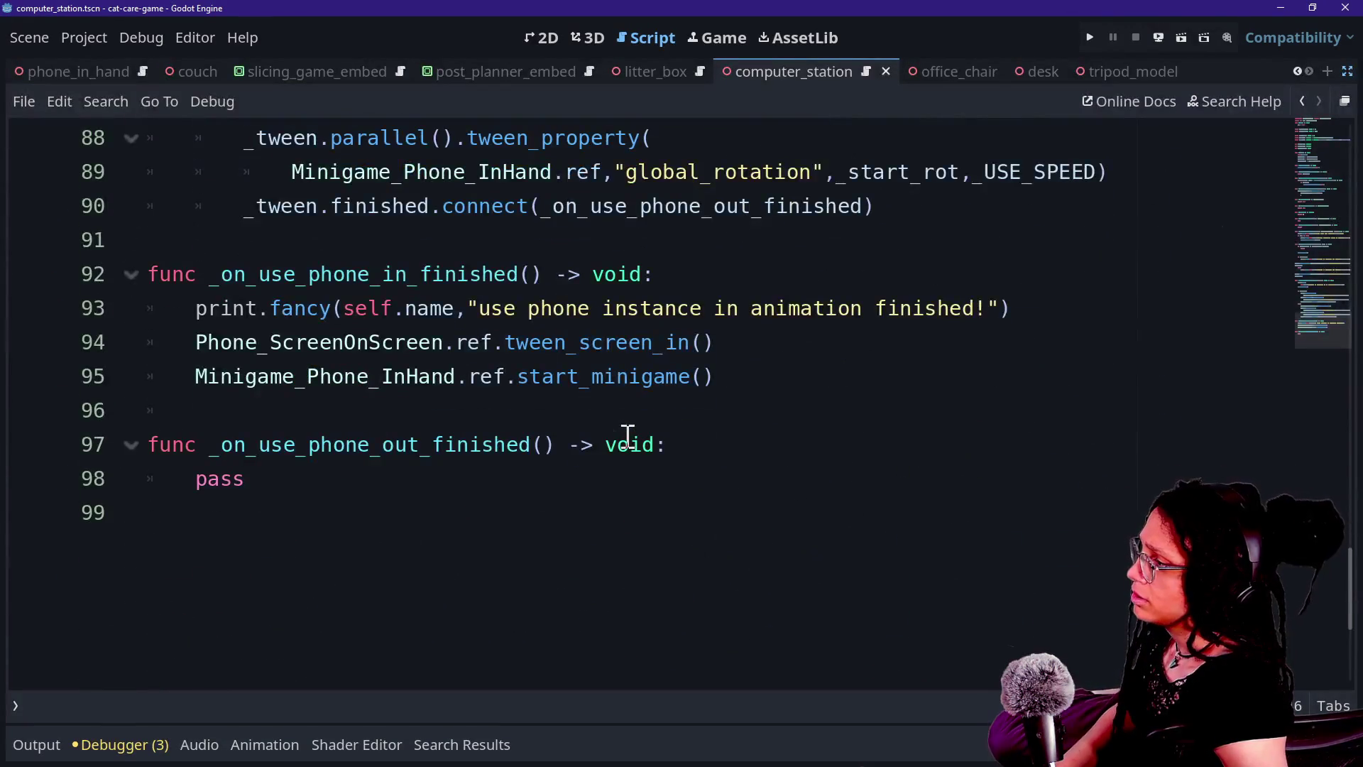
mouse_move(329, 351)
left_mouse_down()
mouse_move(374, 365)
mouse_move(594, 360)
left_mouse_up()
left_click(593, 359)
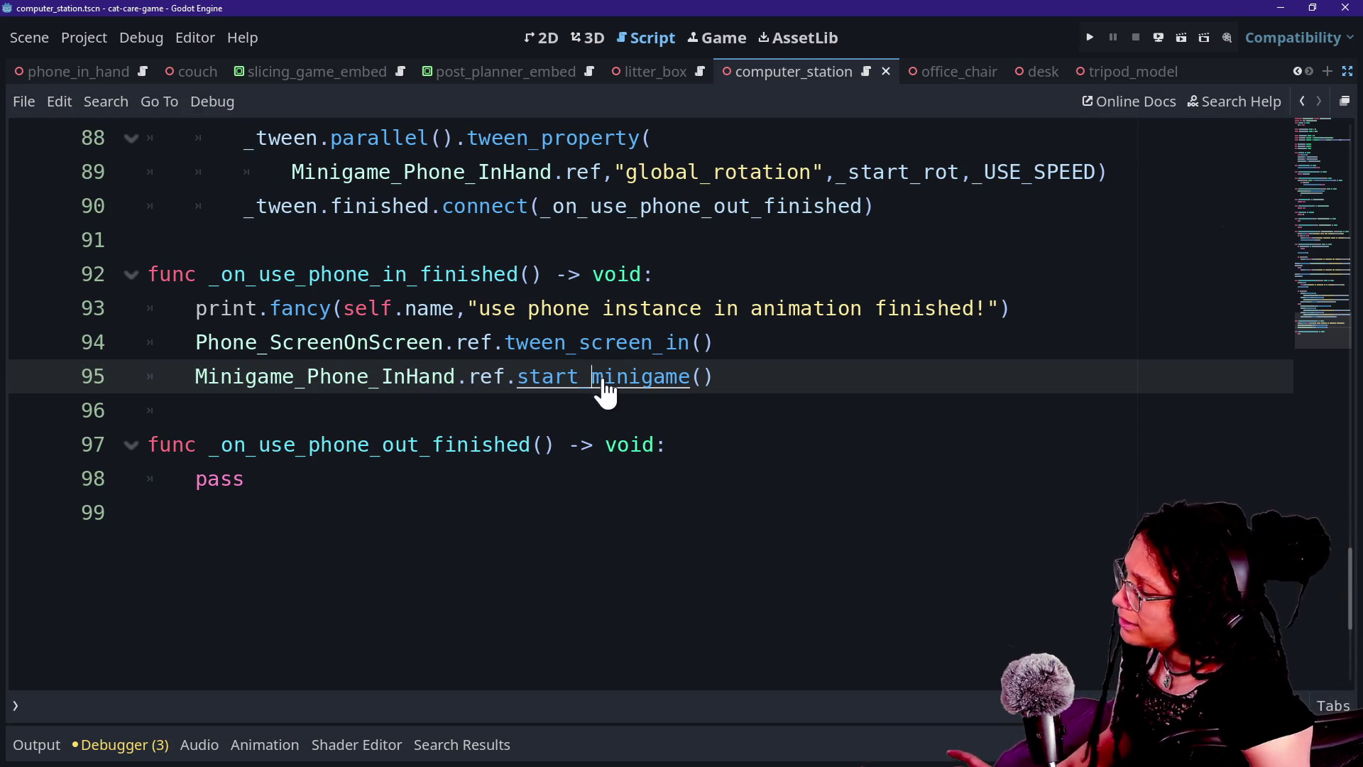
left_click(607, 389, "ctrl")
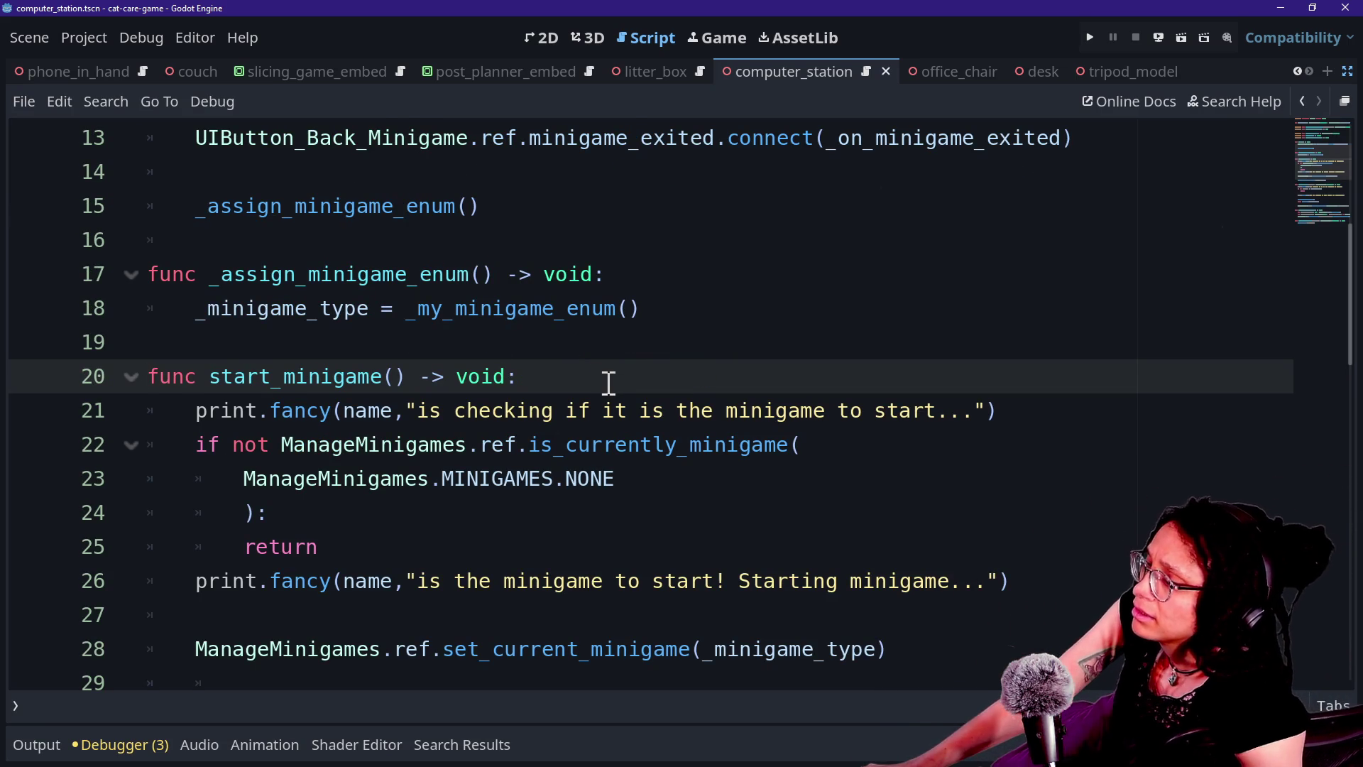
Step through start_minigame's early return and the _end_minigame body down to line 47
key("Up")
key("Up")
key("Down")
key("Down")
key("Down")
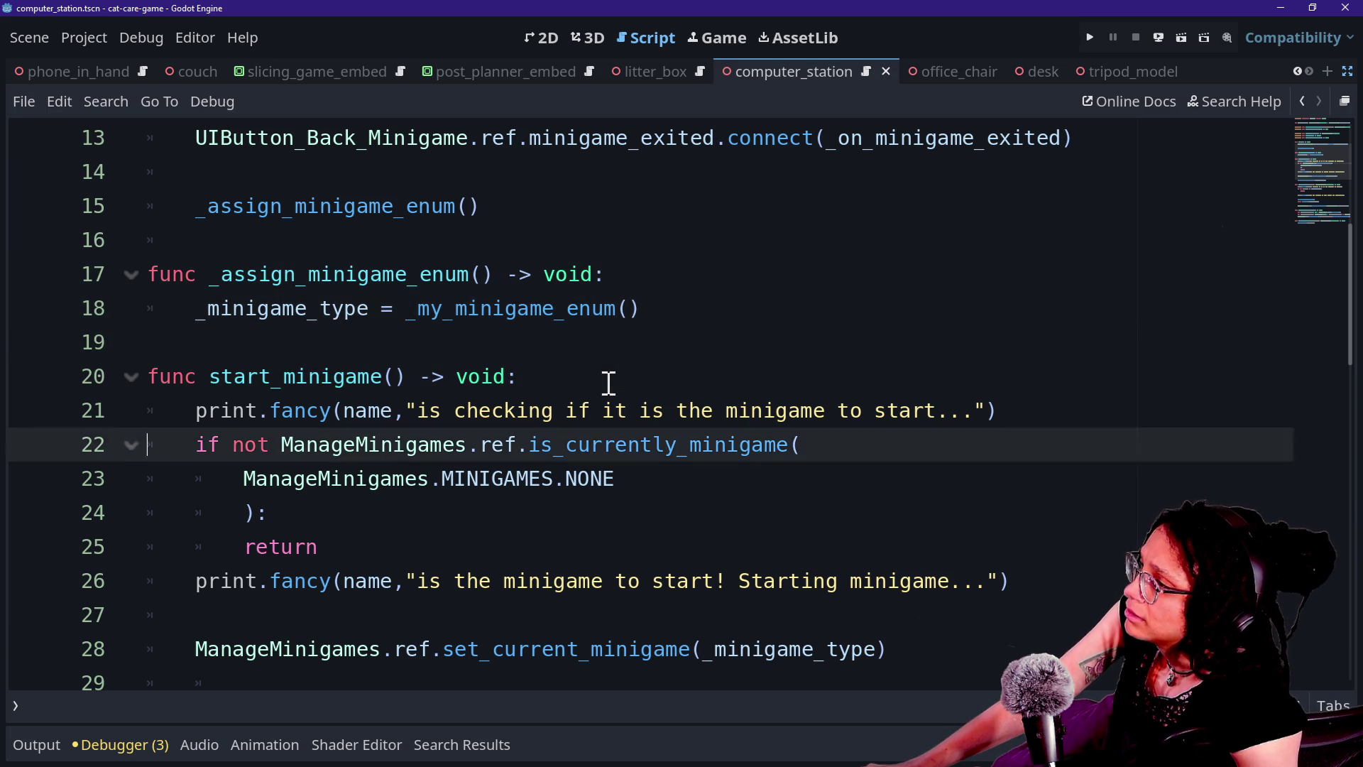
key("Page_Down")
key("Up")
key("Up")
key("Up")
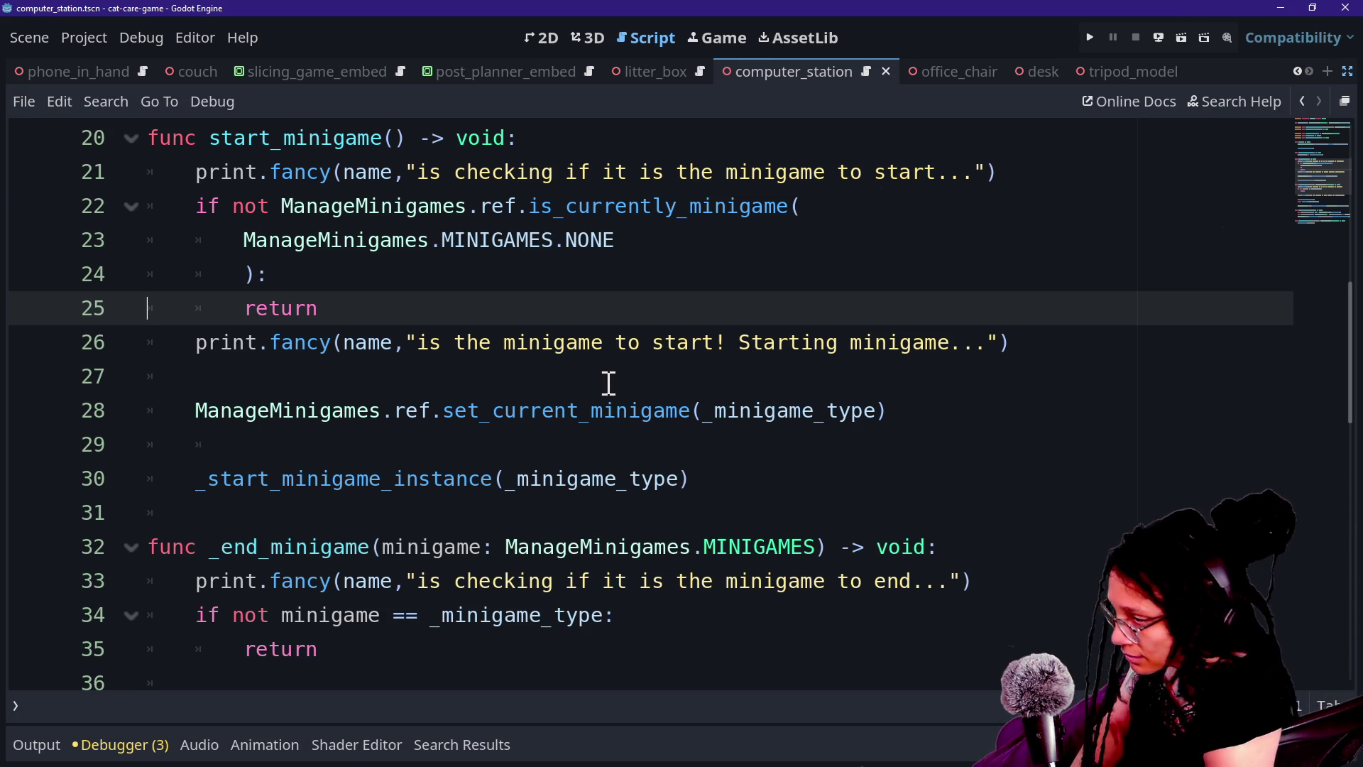
key("Down")
key("Down")
key("Down")
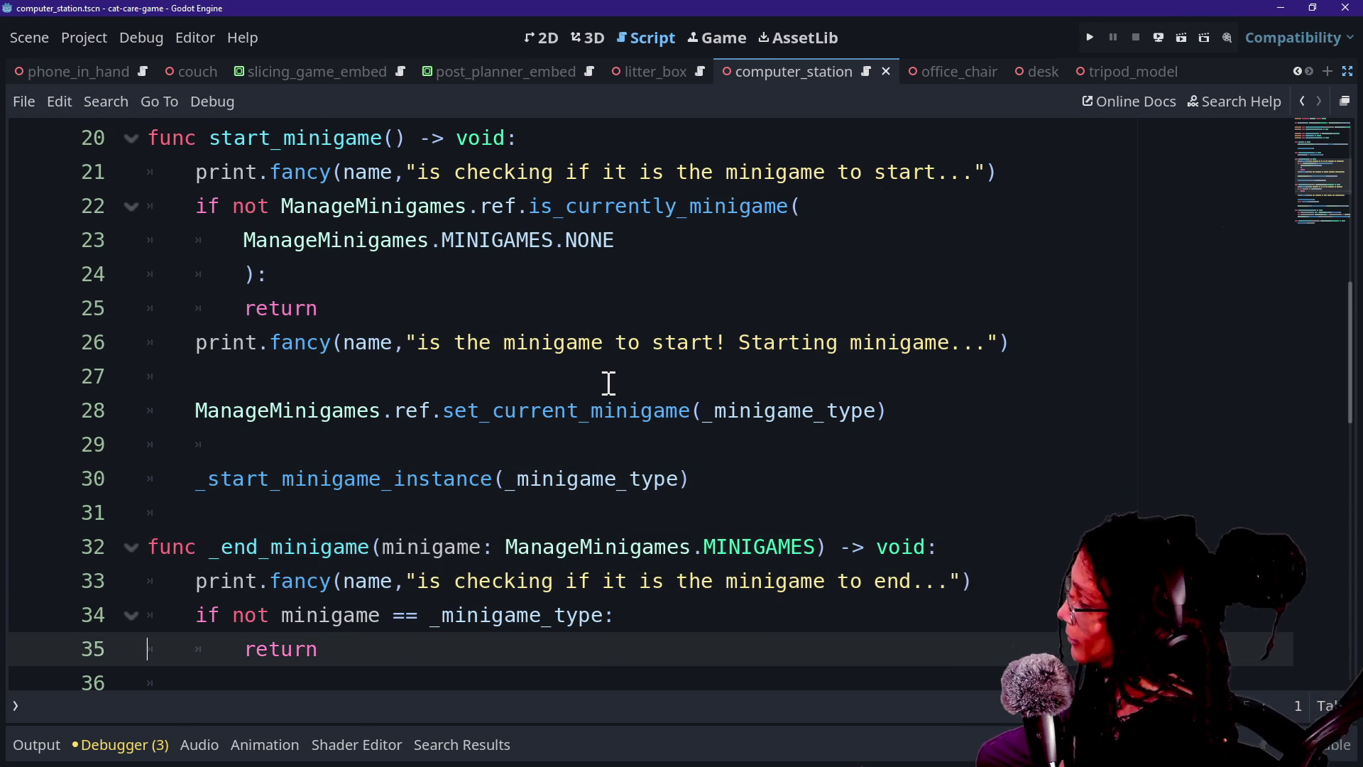
key("Down")
key("Down")
key("Down")
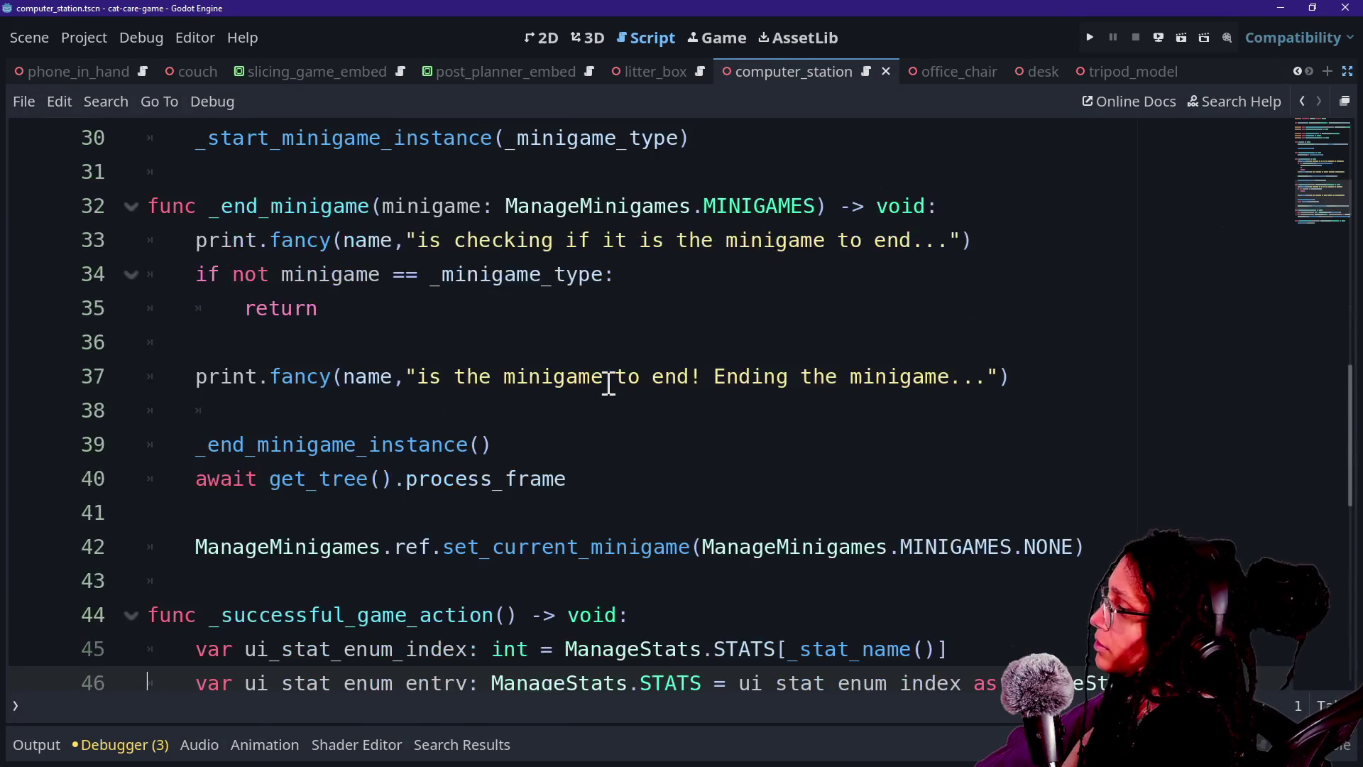
key("Down")
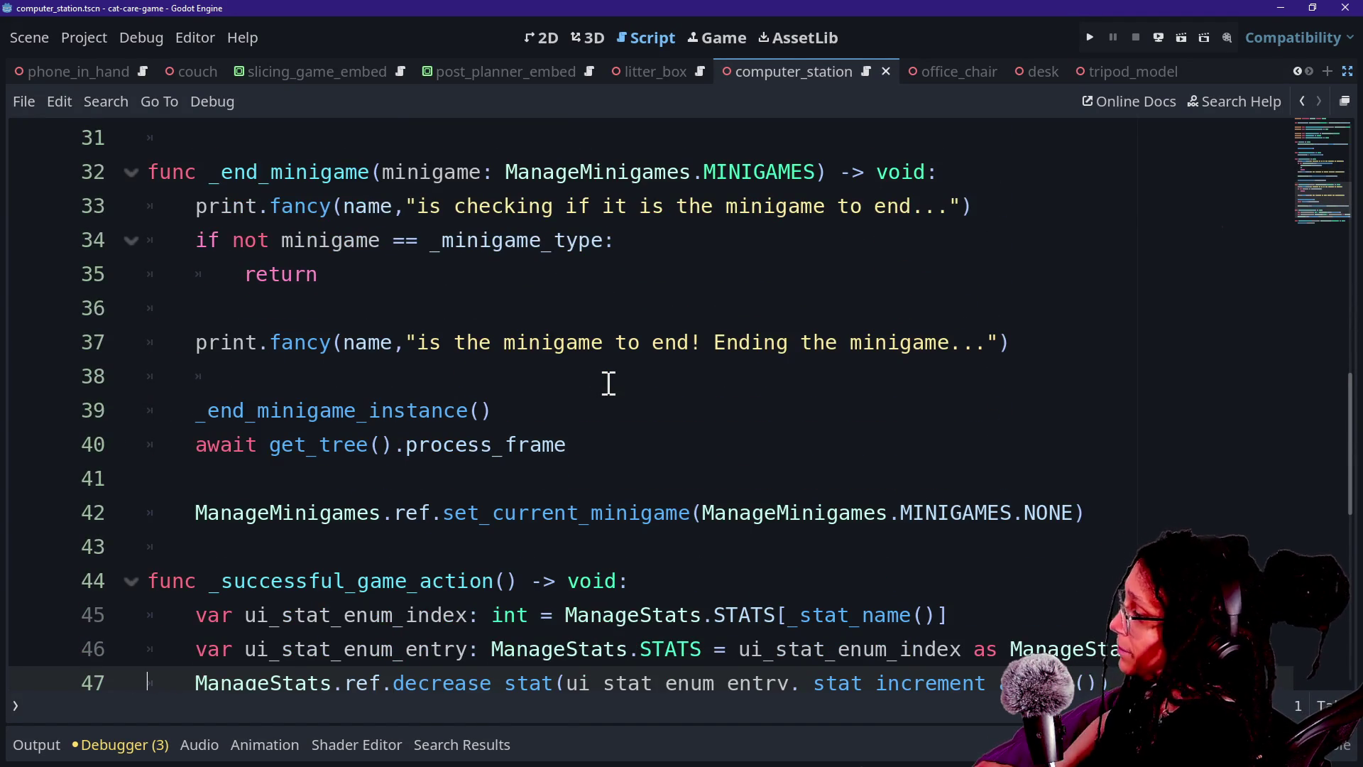
Search the script for 'back' and examine the back-button connection on line 13
key("ctrl+f")
type("back")
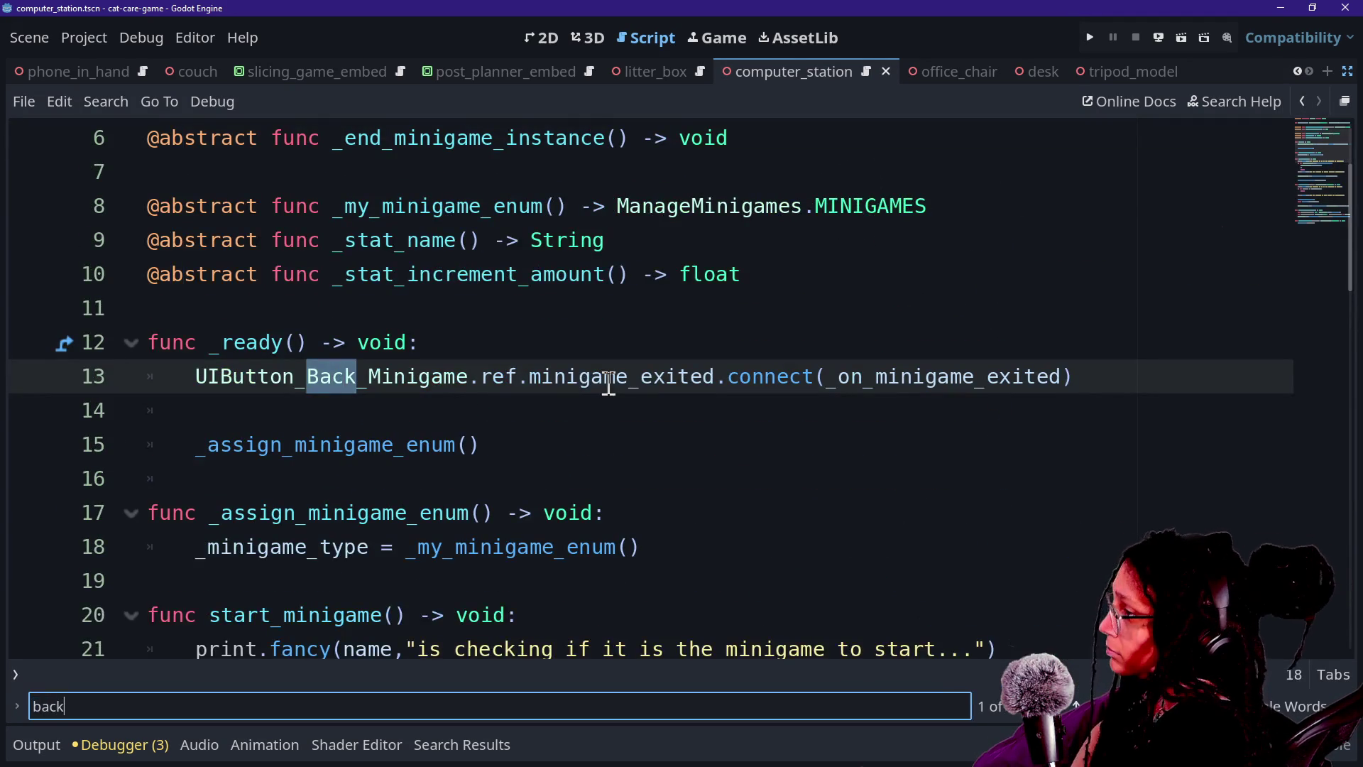
mouse_move(545, 380)
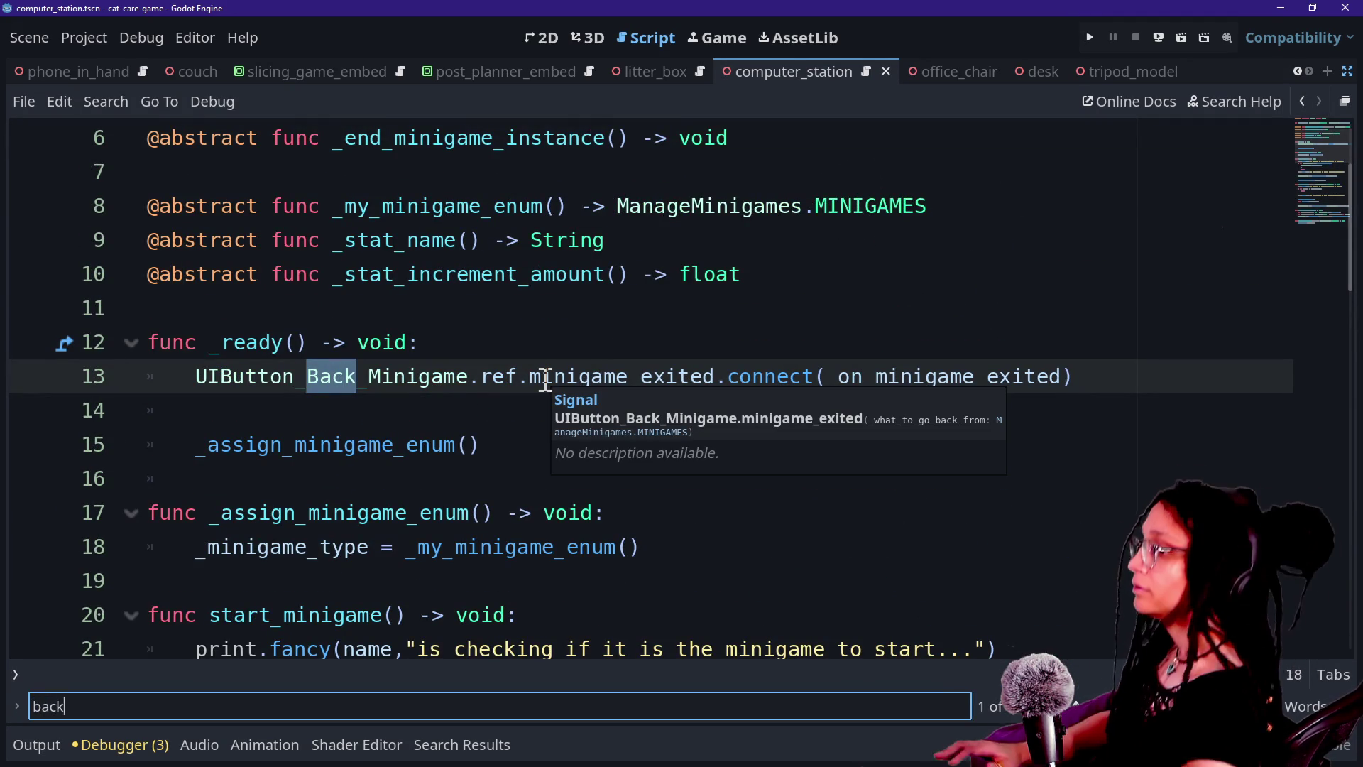
left_click(401, 391)
left_click_drag(246, 377, 493, 376)
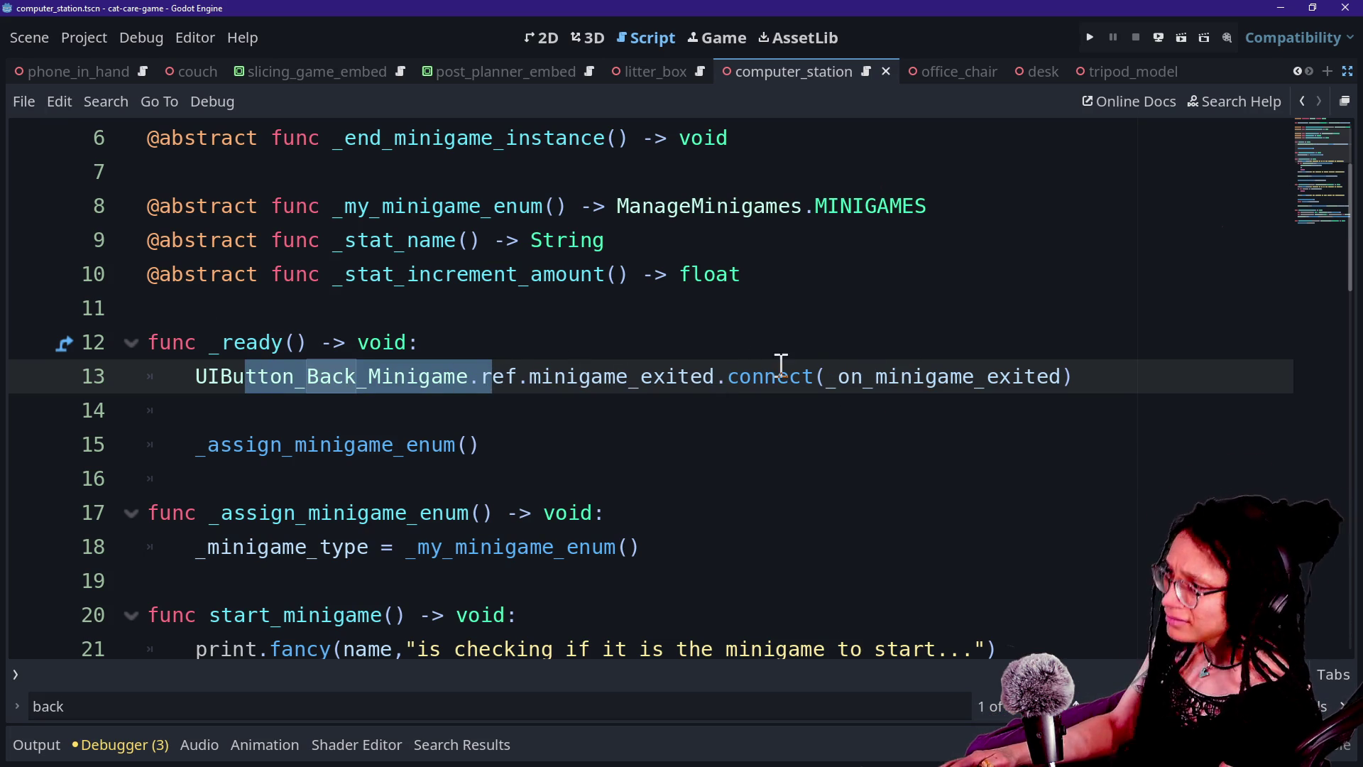
Jump to the _on_minigame_exited handler, check its _end_minigame call on line 50, and open quick search
left_click(912, 424)
left_click(898, 389, "ctrl")
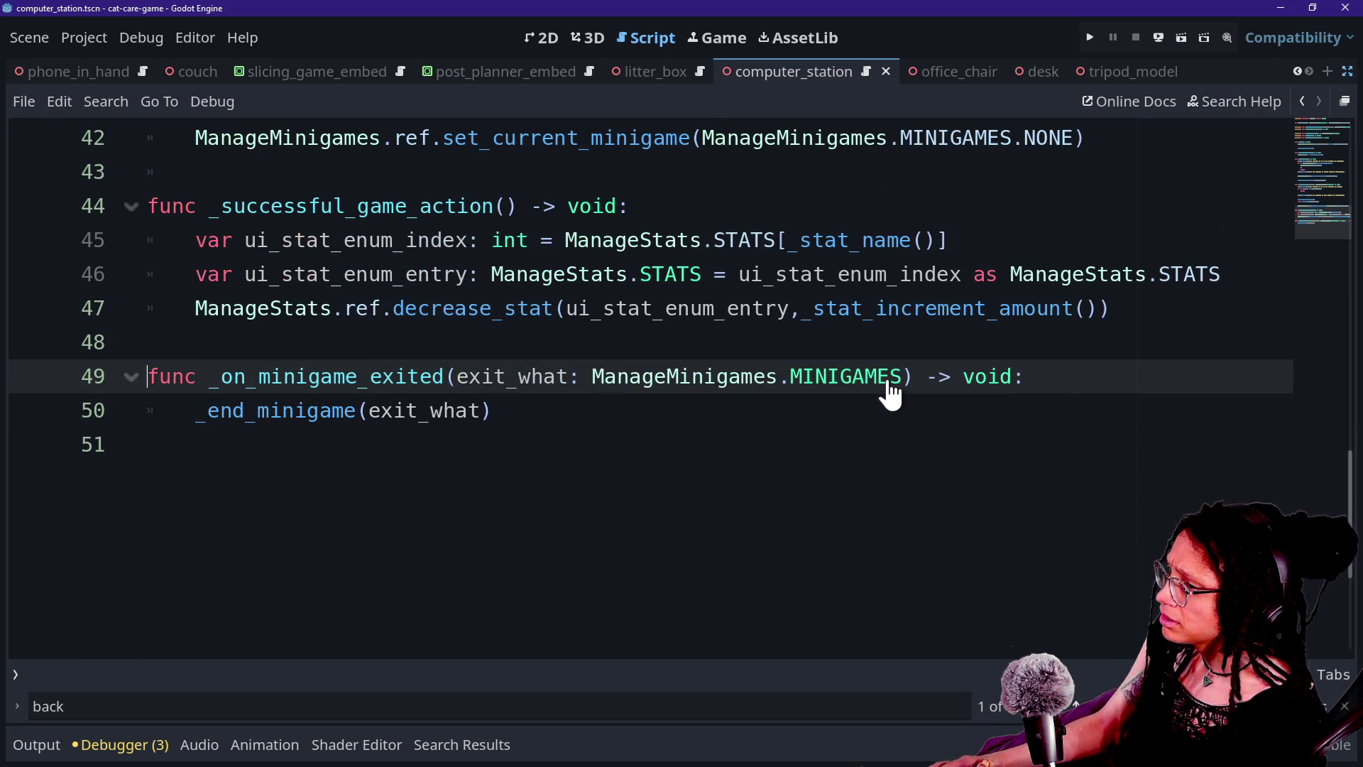
left_click_drag(394, 415, 420, 428)
left_click(451, 426)
scroll(455, 428, "up", 10)
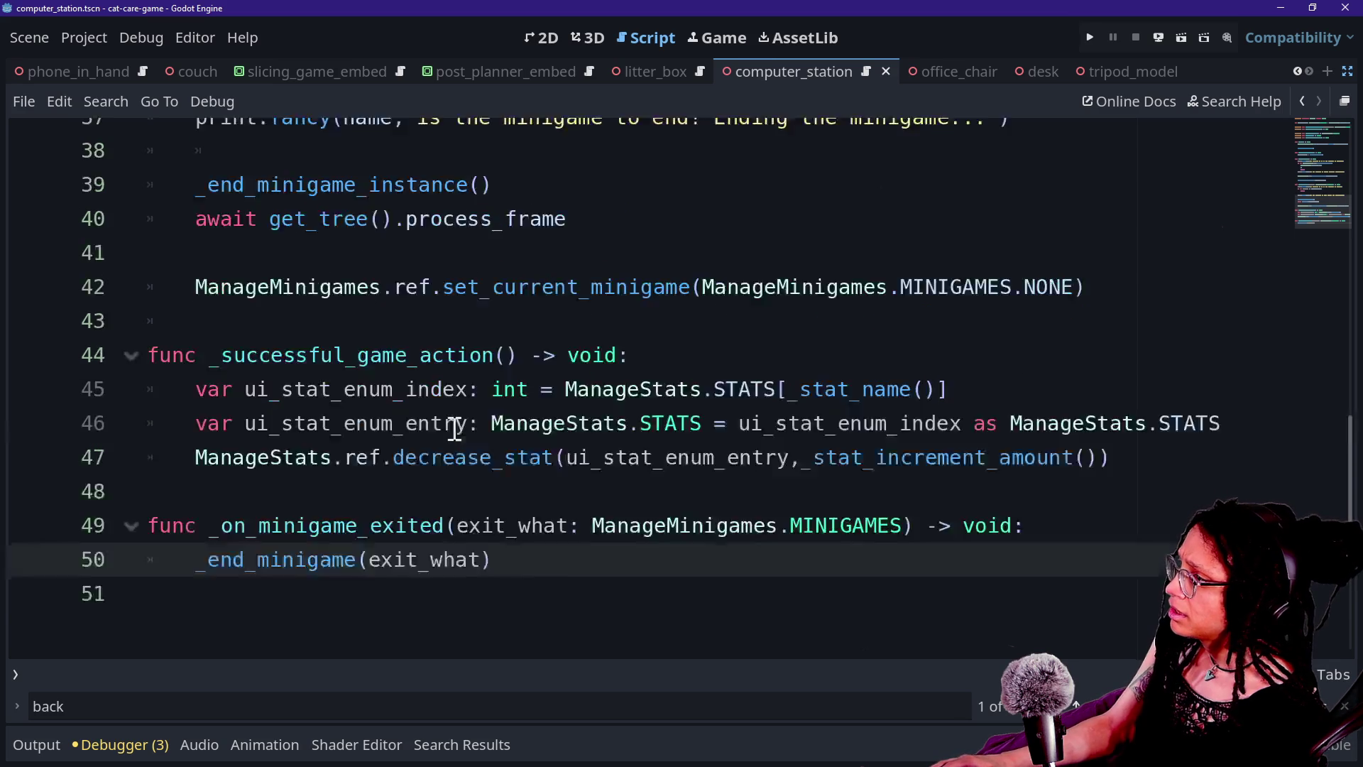
key("alt+shift+o")
Open ui_button_back_minigame.gd from the 'back' quick search results
type("back")
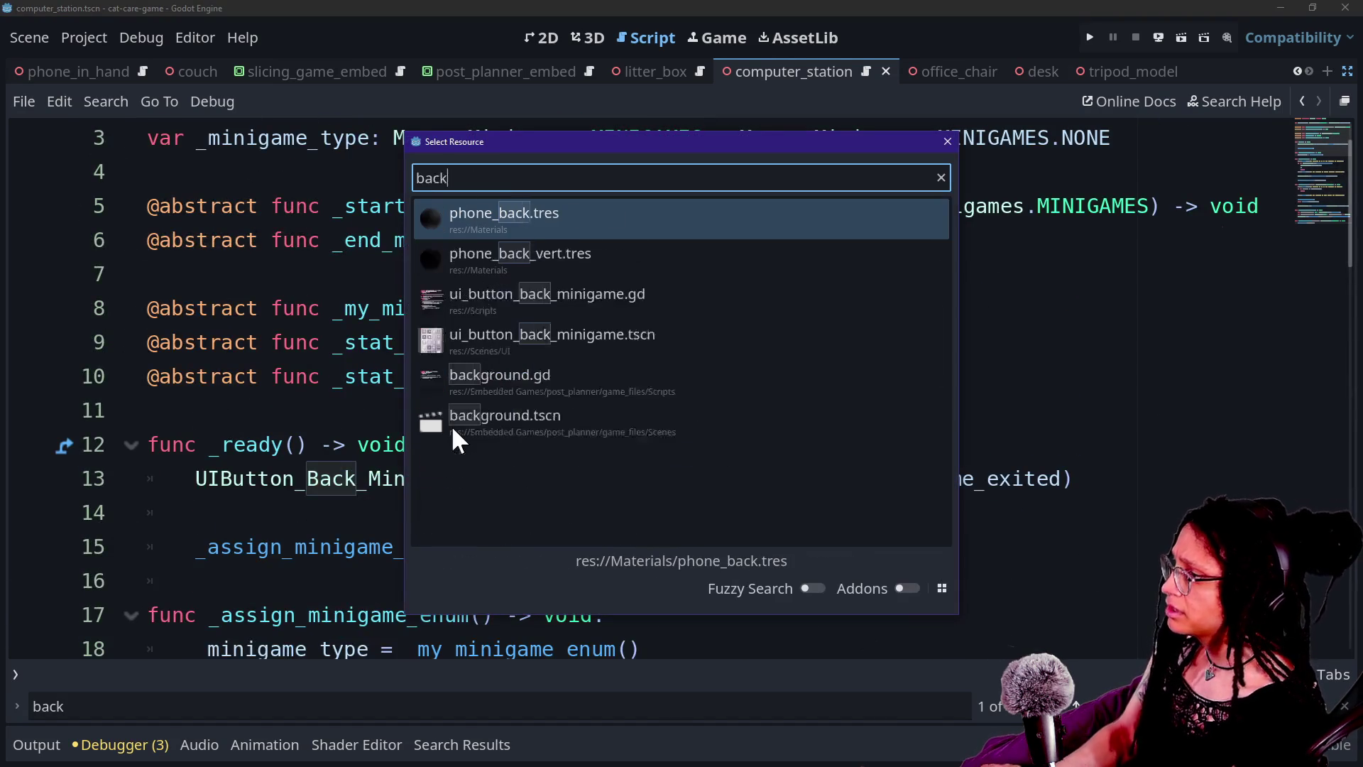
key("Down")
key("Down")
key("Return")
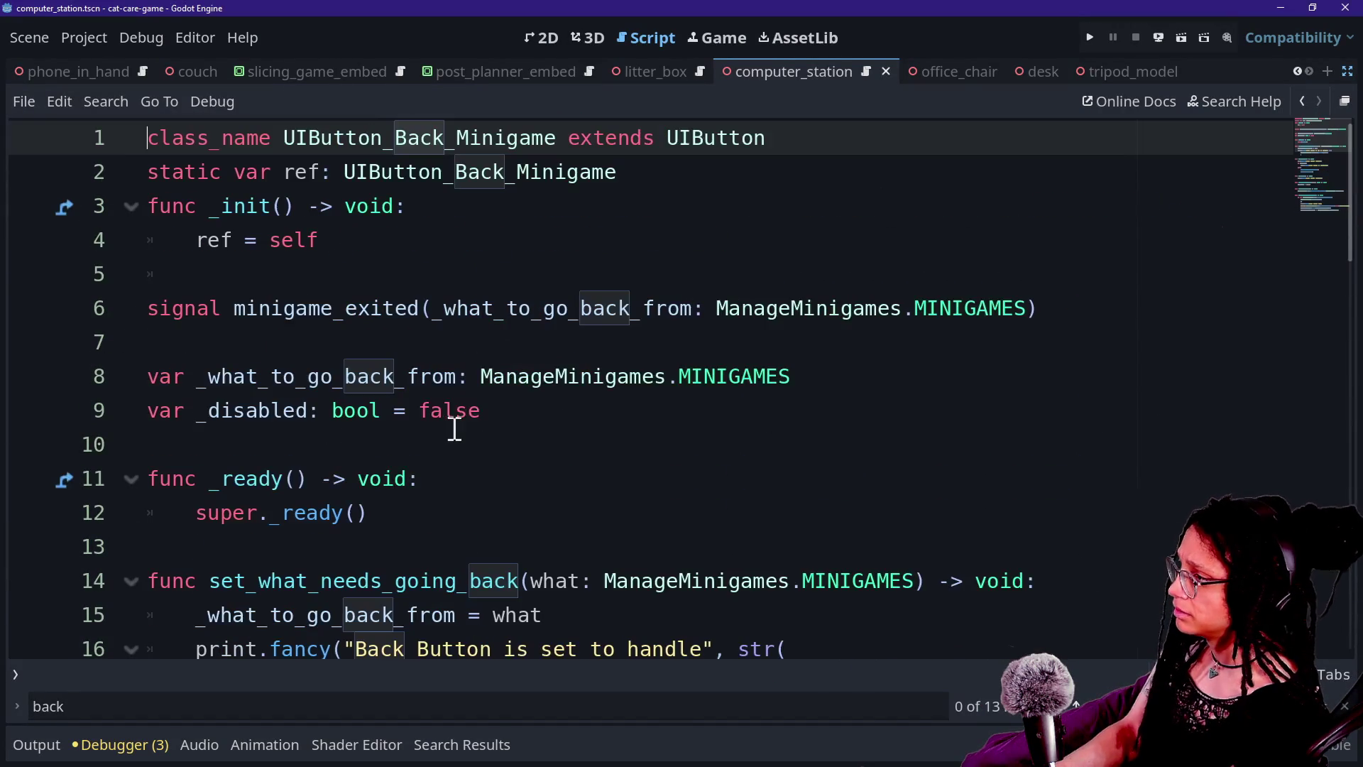
left_click(351, 311)
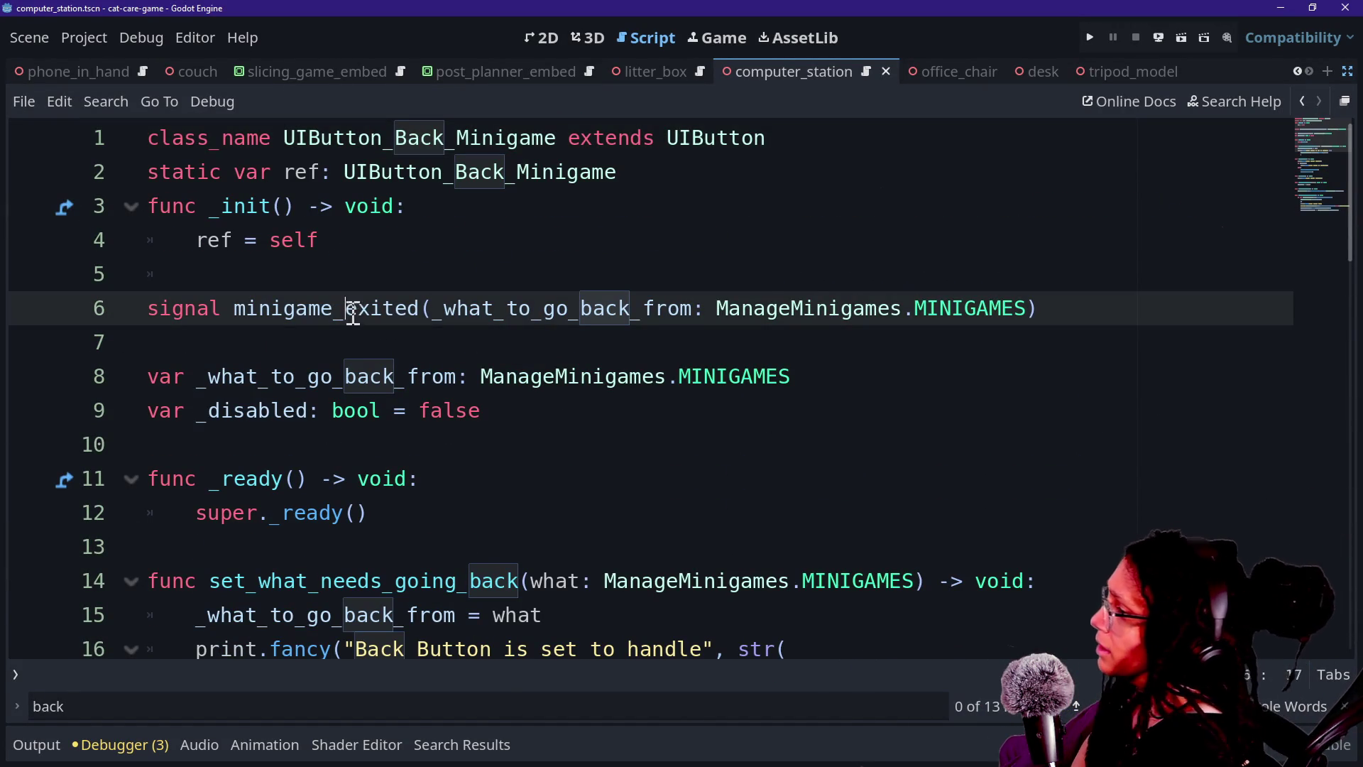
key("Escape")
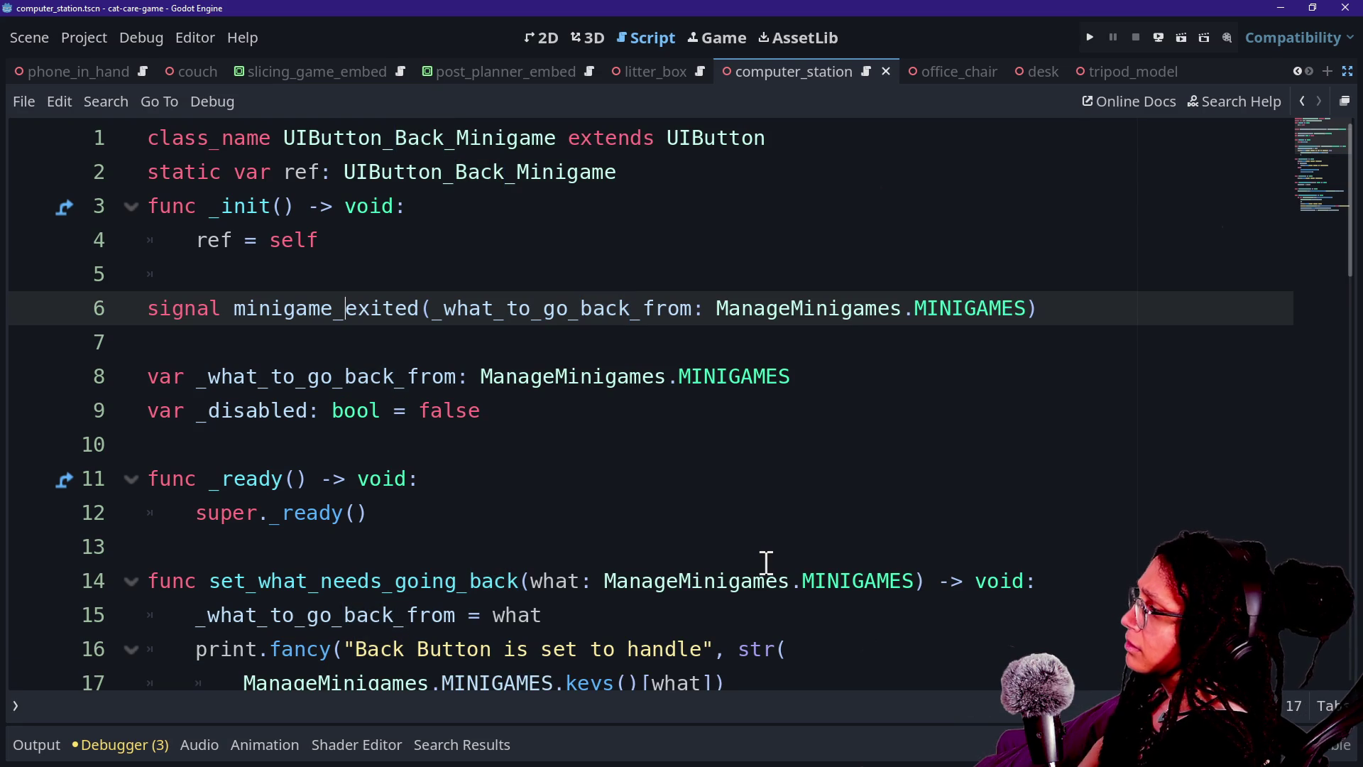
scroll(379, 453, "down", 2)
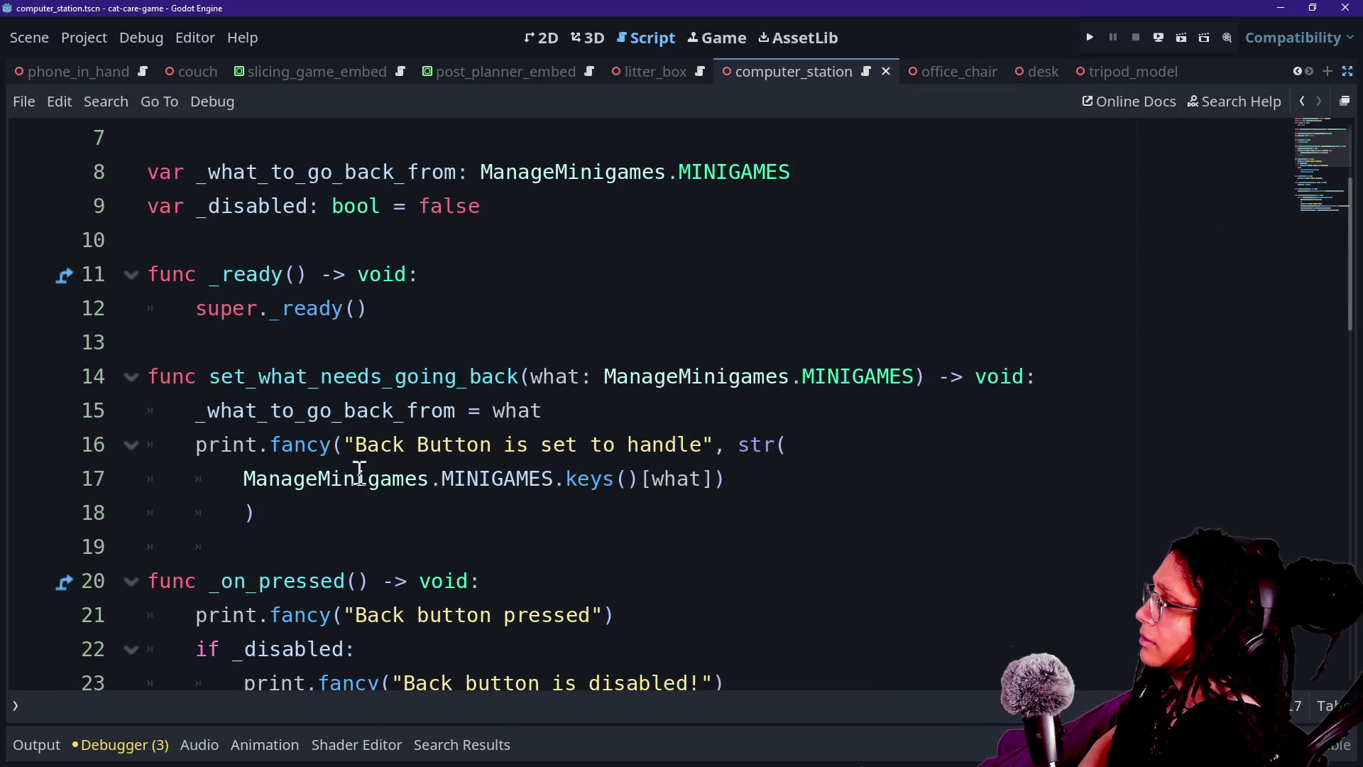
Search all project files for set_what_needs_going_back
left_click(268, 383)
left_click(624, 490)
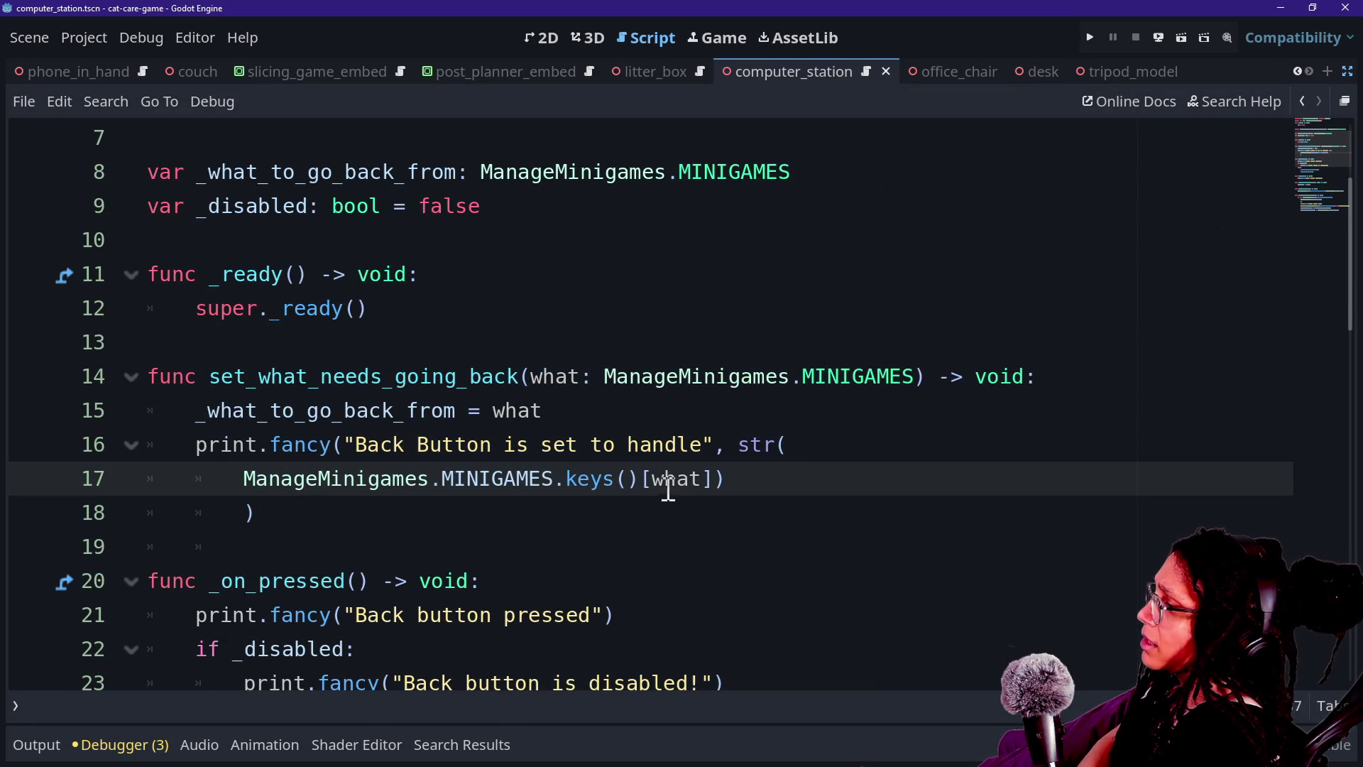
mouse_move(210, 376)
left_mouse_down()
mouse_move(457, 406)
mouse_move(487, 310)
mouse_move(516, 360)
left_mouse_up()
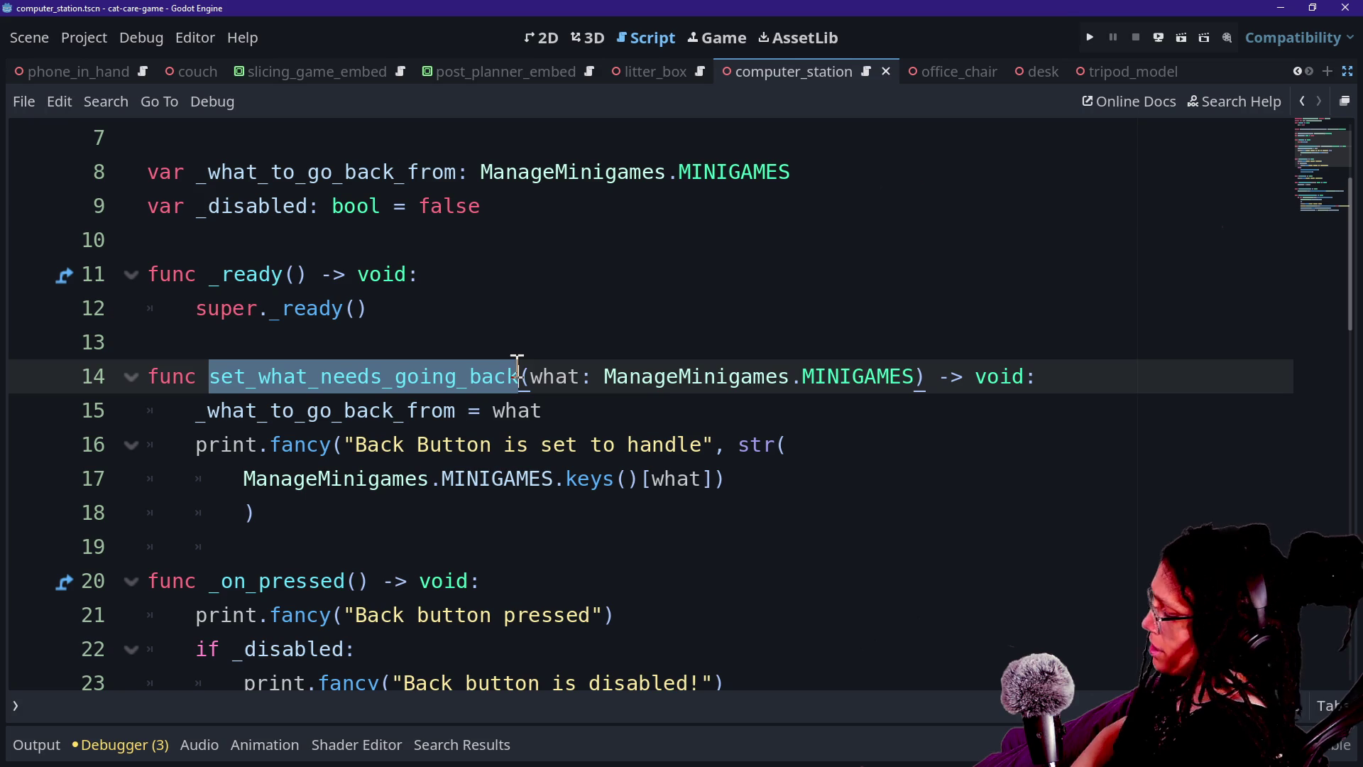
key("ctrl+shift+f")
left_click(658, 472)
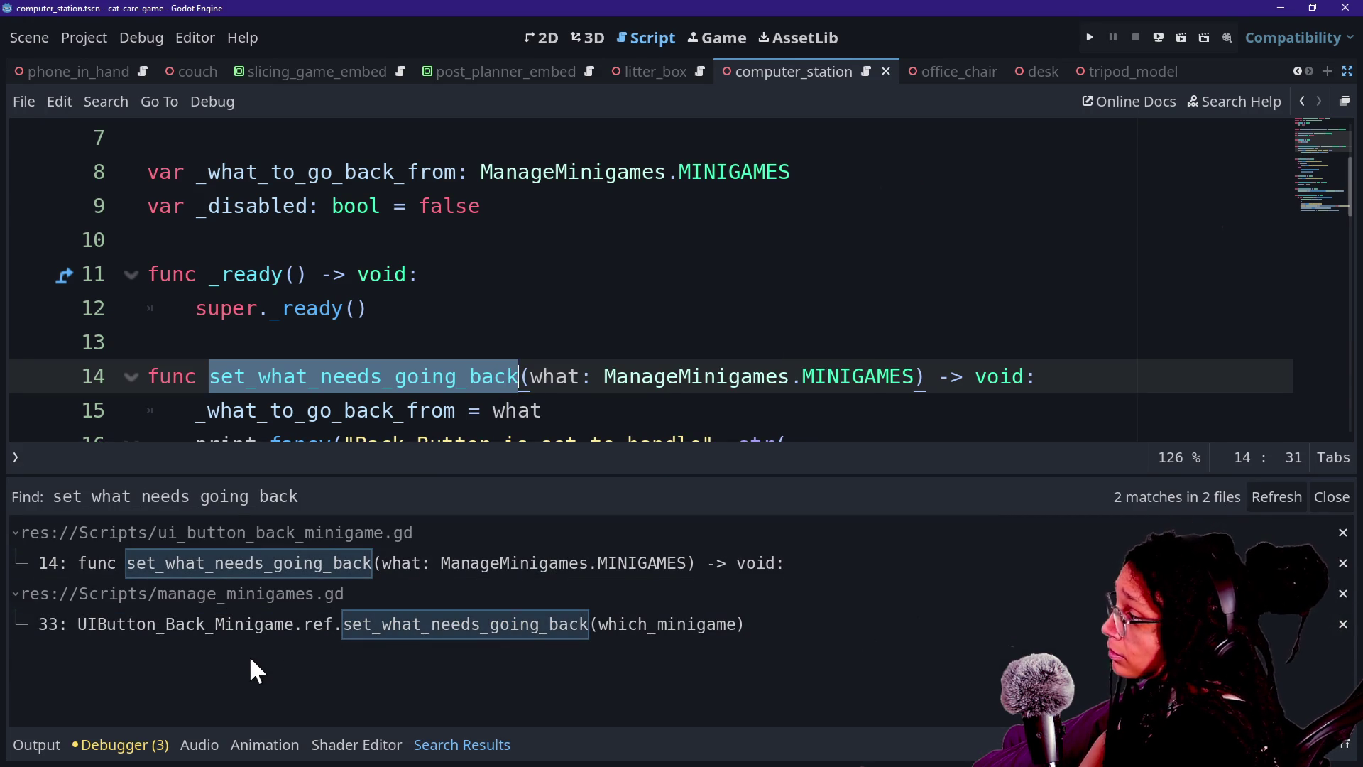
Open the manage_minigames.gd match at line 33, close the results, and select set_current_minigame
left_click(284, 628)
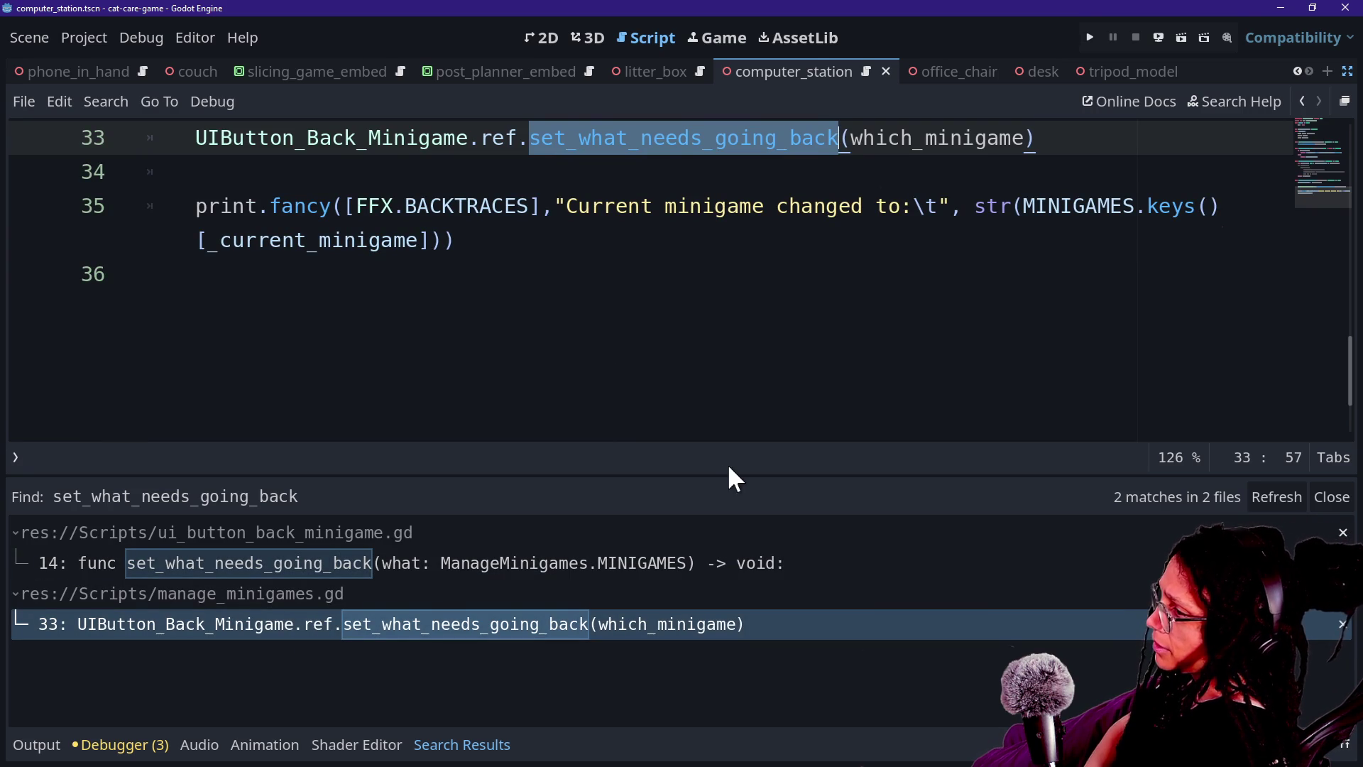
scroll(739, 388, "up", 3)
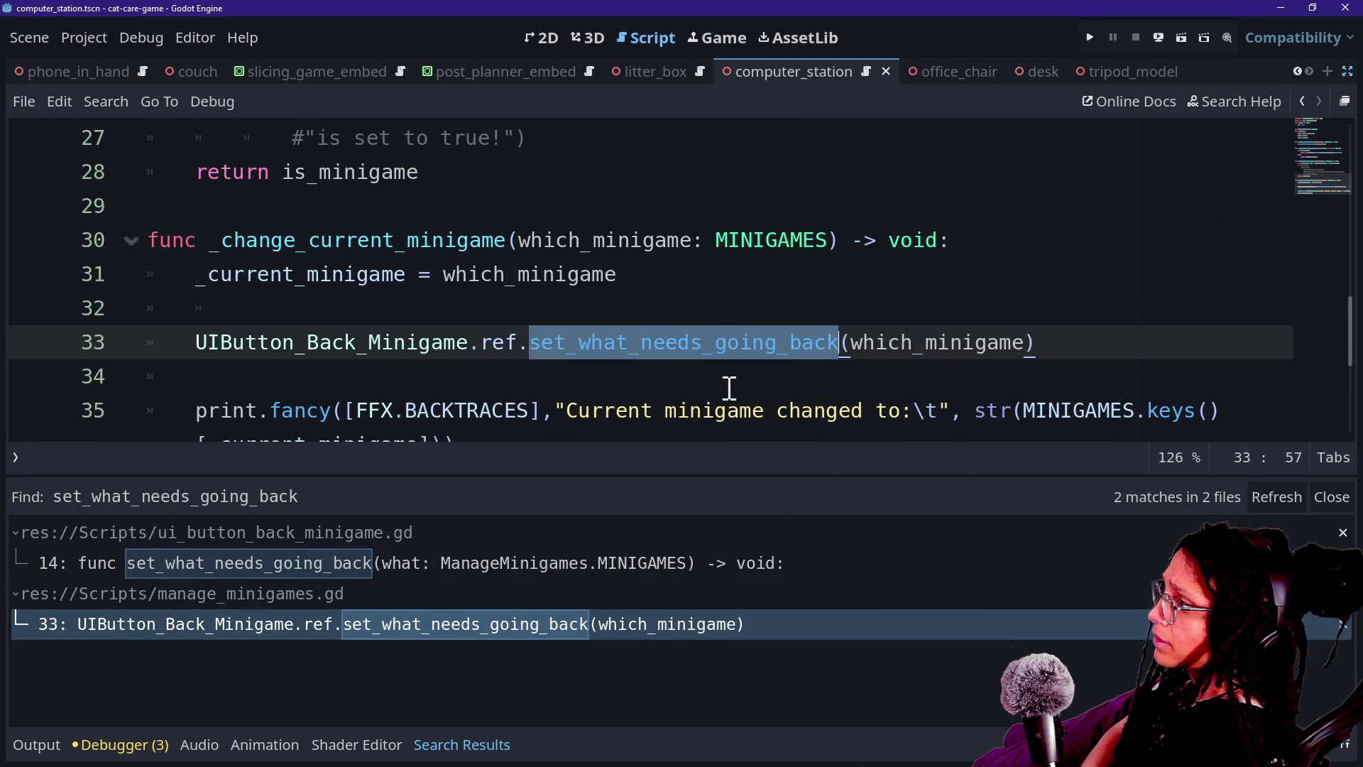
left_click(311, 245)
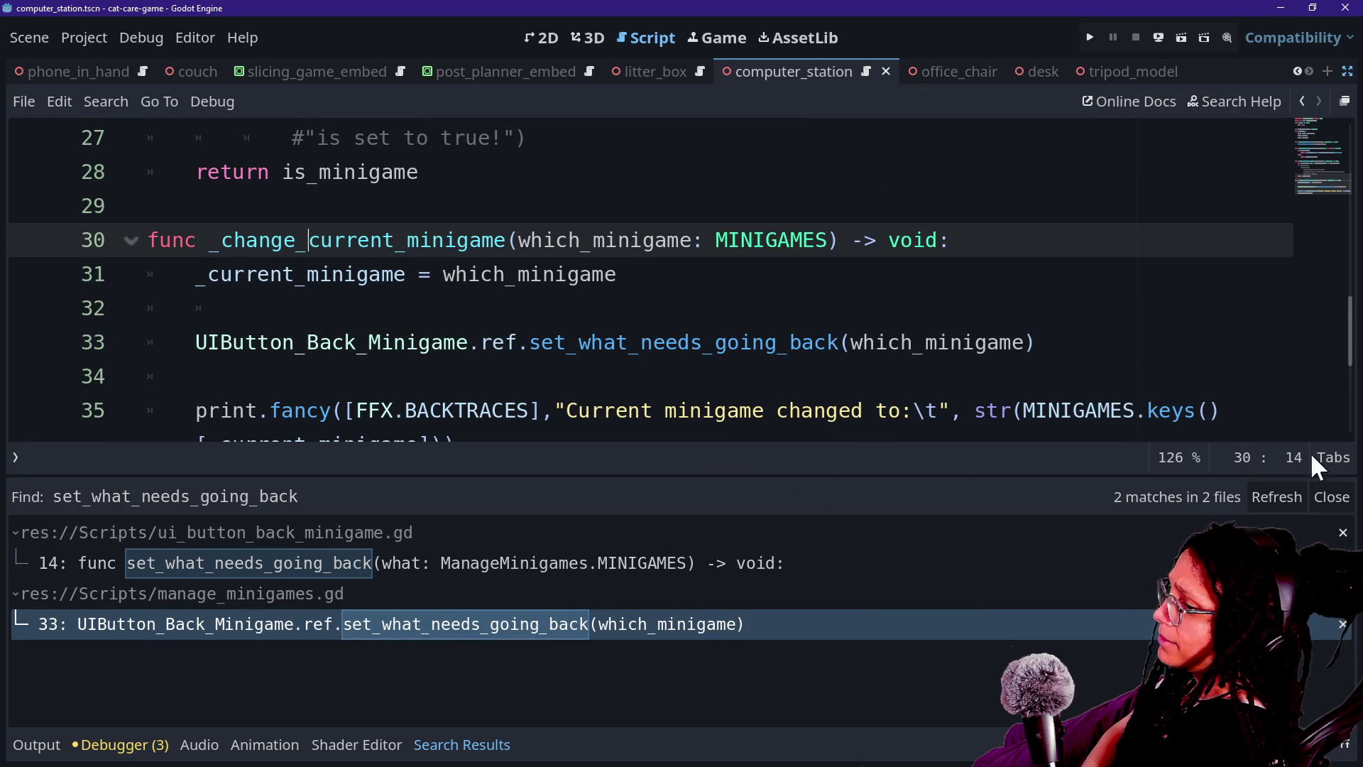
left_click(1333, 497)
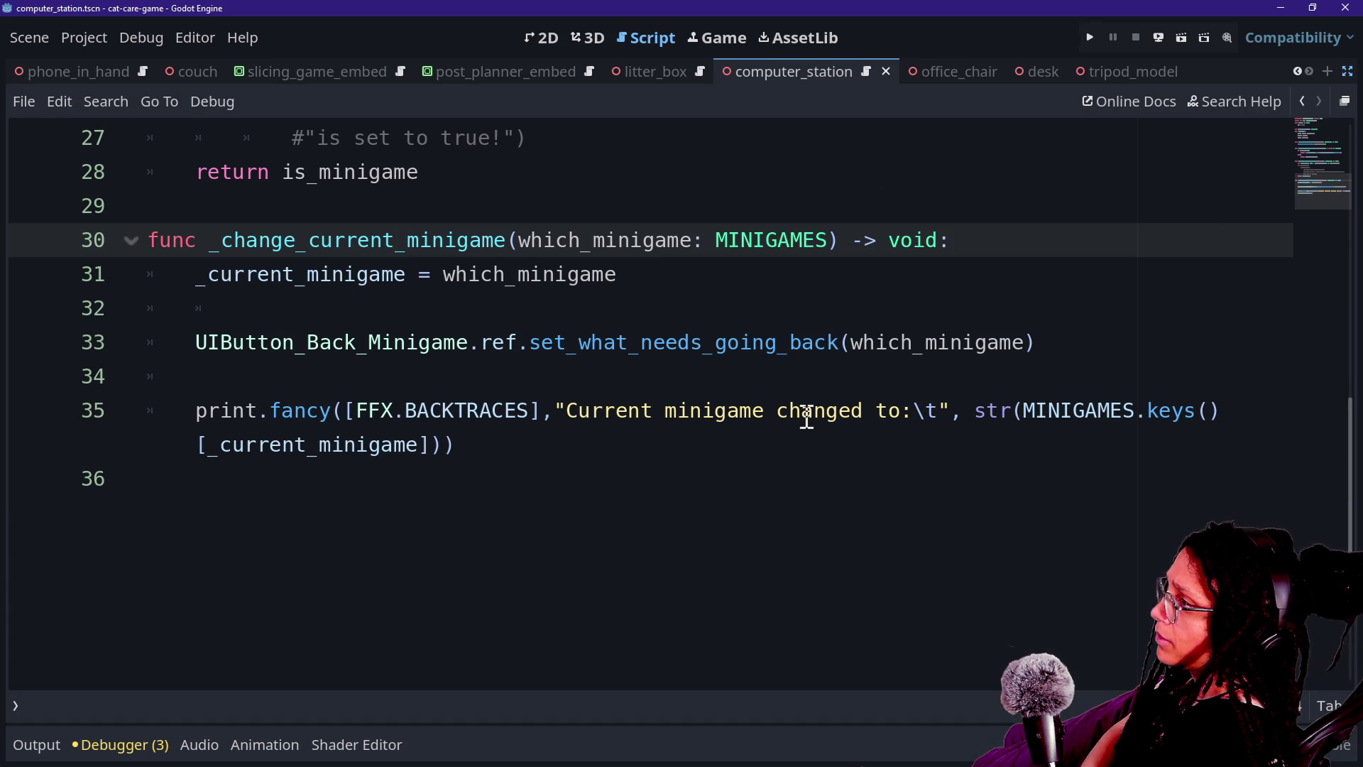
scroll(440, 320, "up", 2)
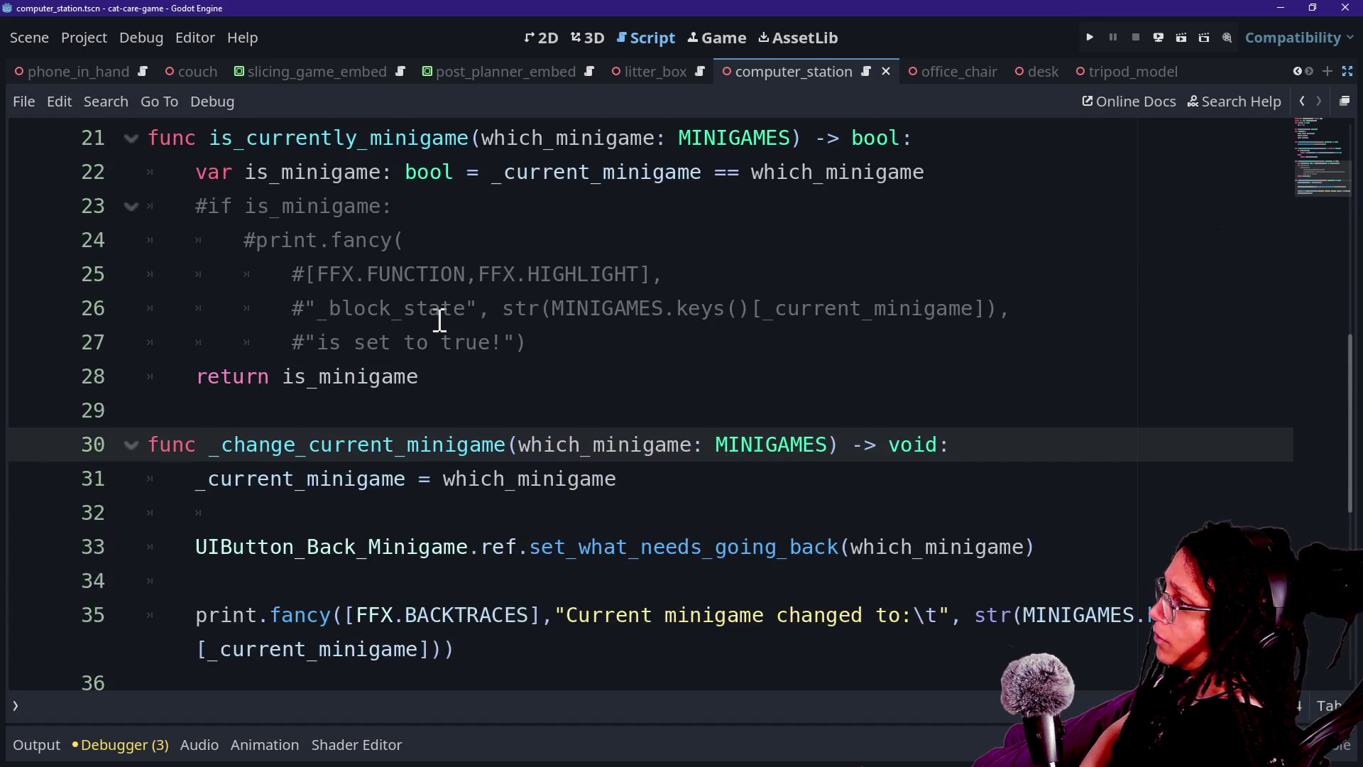
scroll(440, 320, "up", 2)
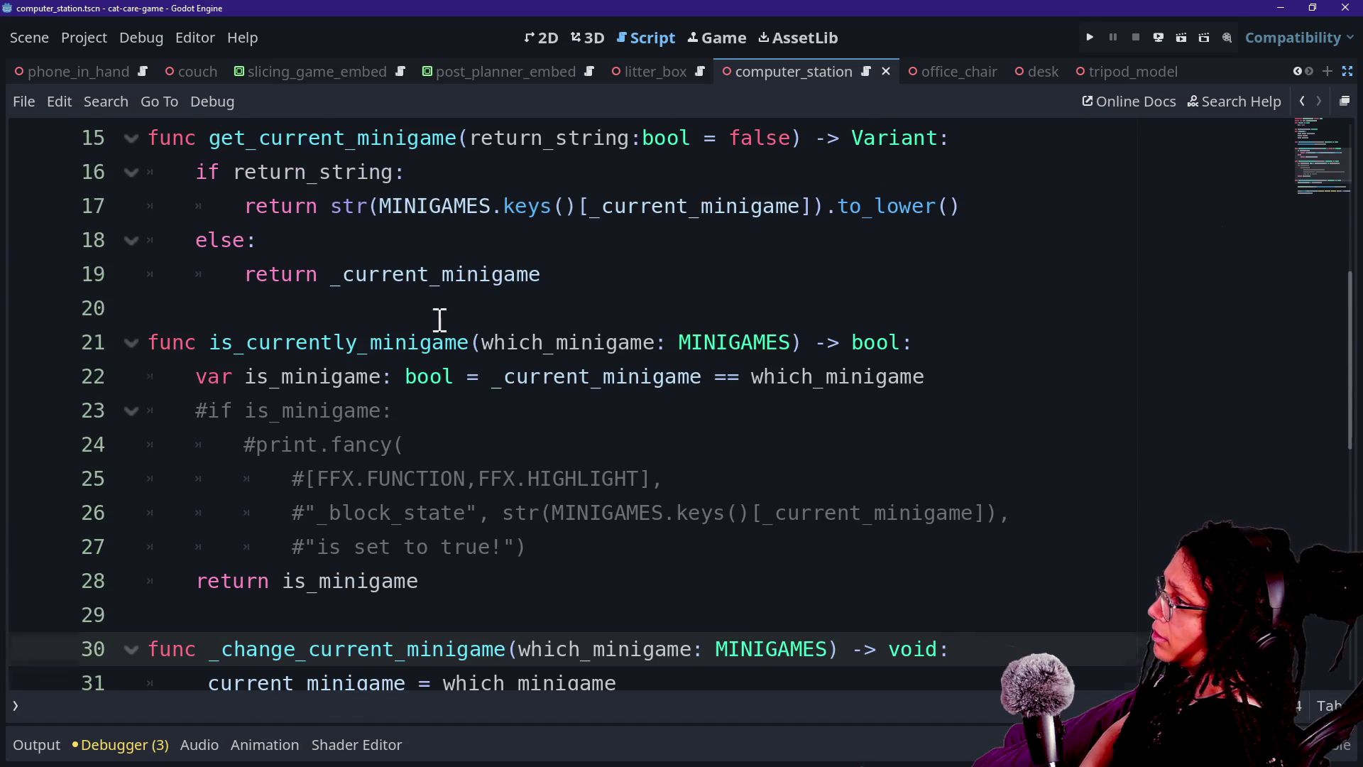
scroll(441, 320, "up", 3)
scroll(355, 346, "up", 2)
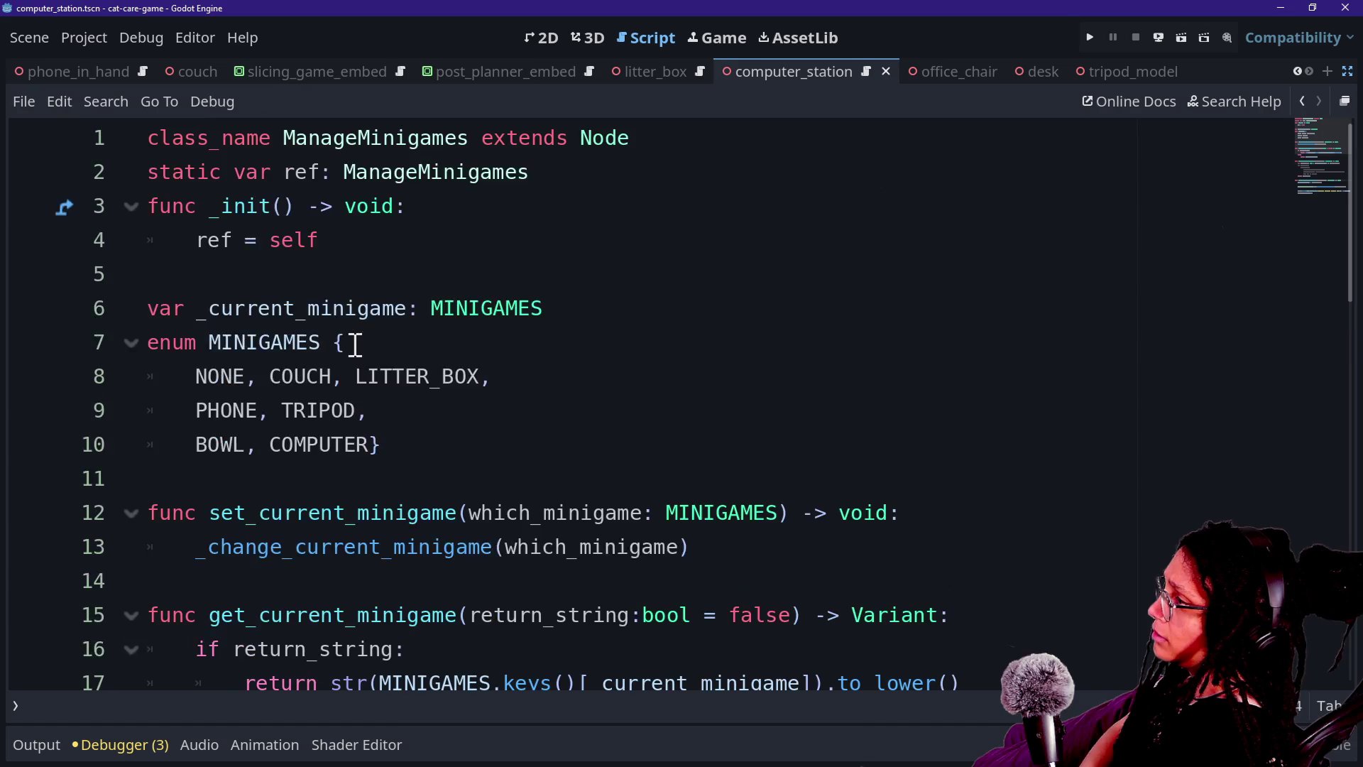
scroll(433, 548, "down", 1)
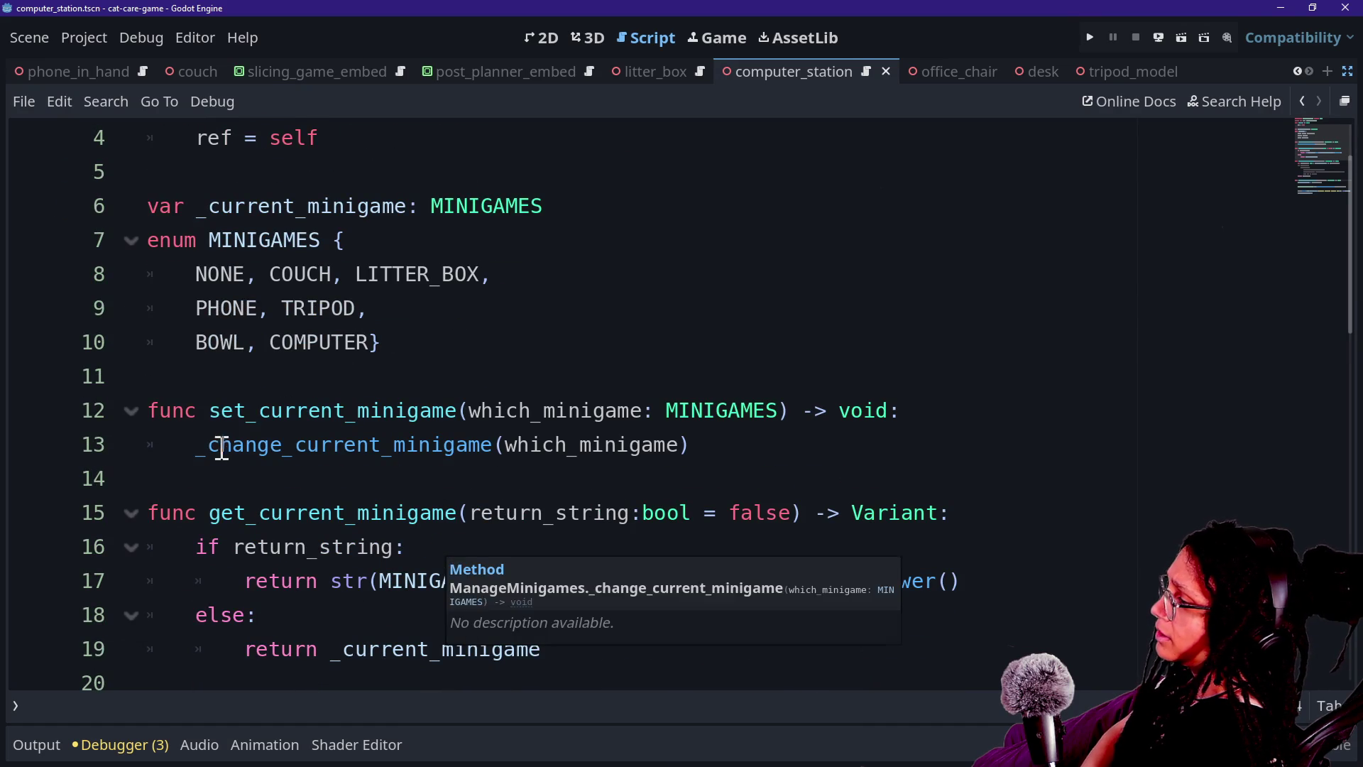
mouse_move(213, 419)
left_mouse_down()
mouse_move(457, 417)
mouse_move(457, 451)
mouse_move(457, 417)
mouse_move(150, 384)
mouse_move(211, 413)
left_mouse_up()
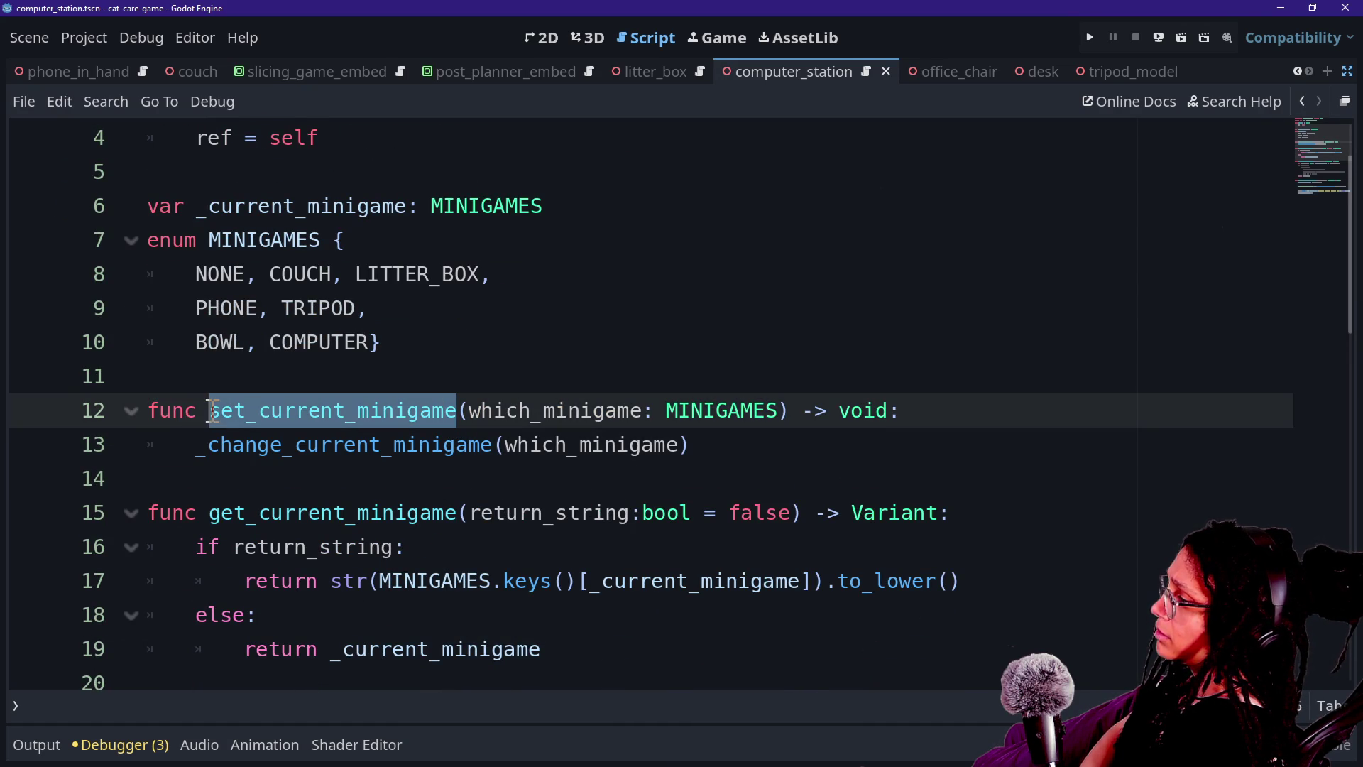
Run a project-wide search for set_current_minigame and review its 7 matches
key("ctrl+shift+f")
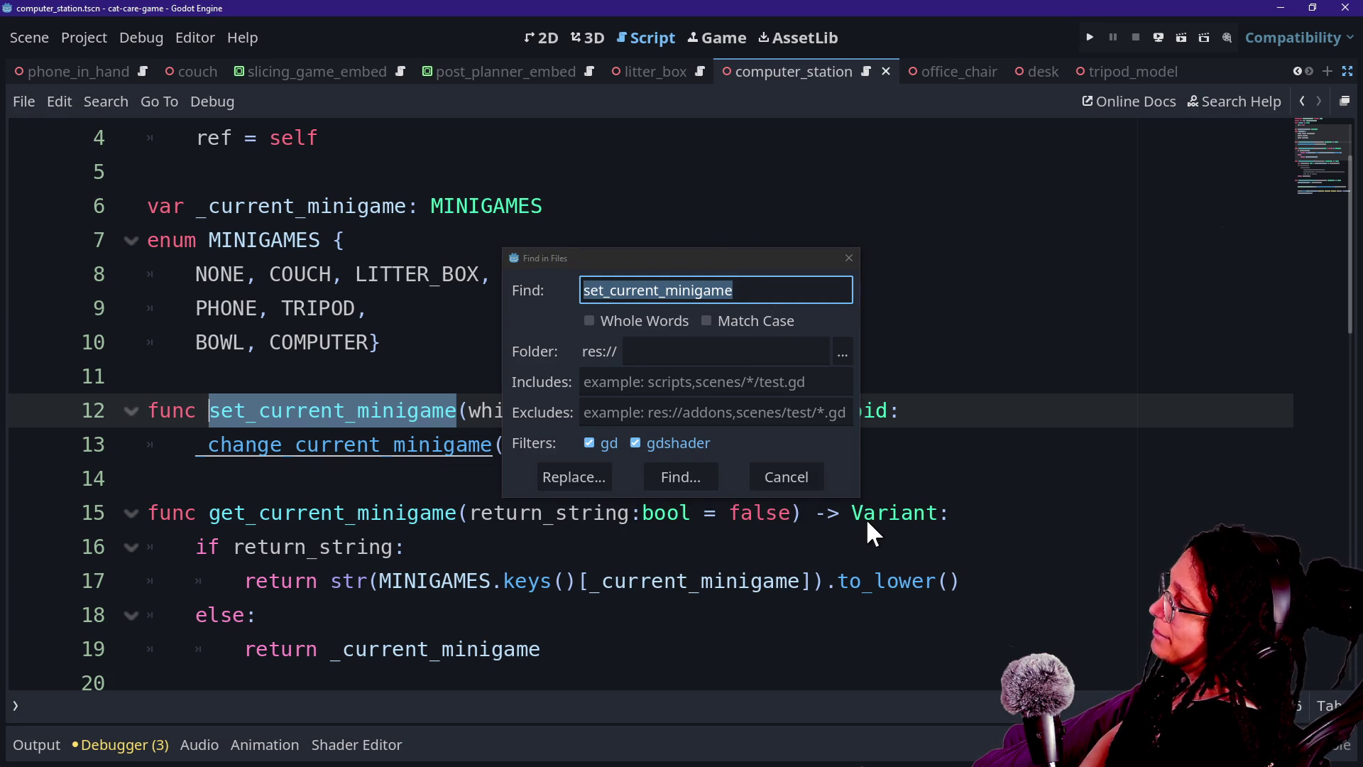
left_click(746, 279)
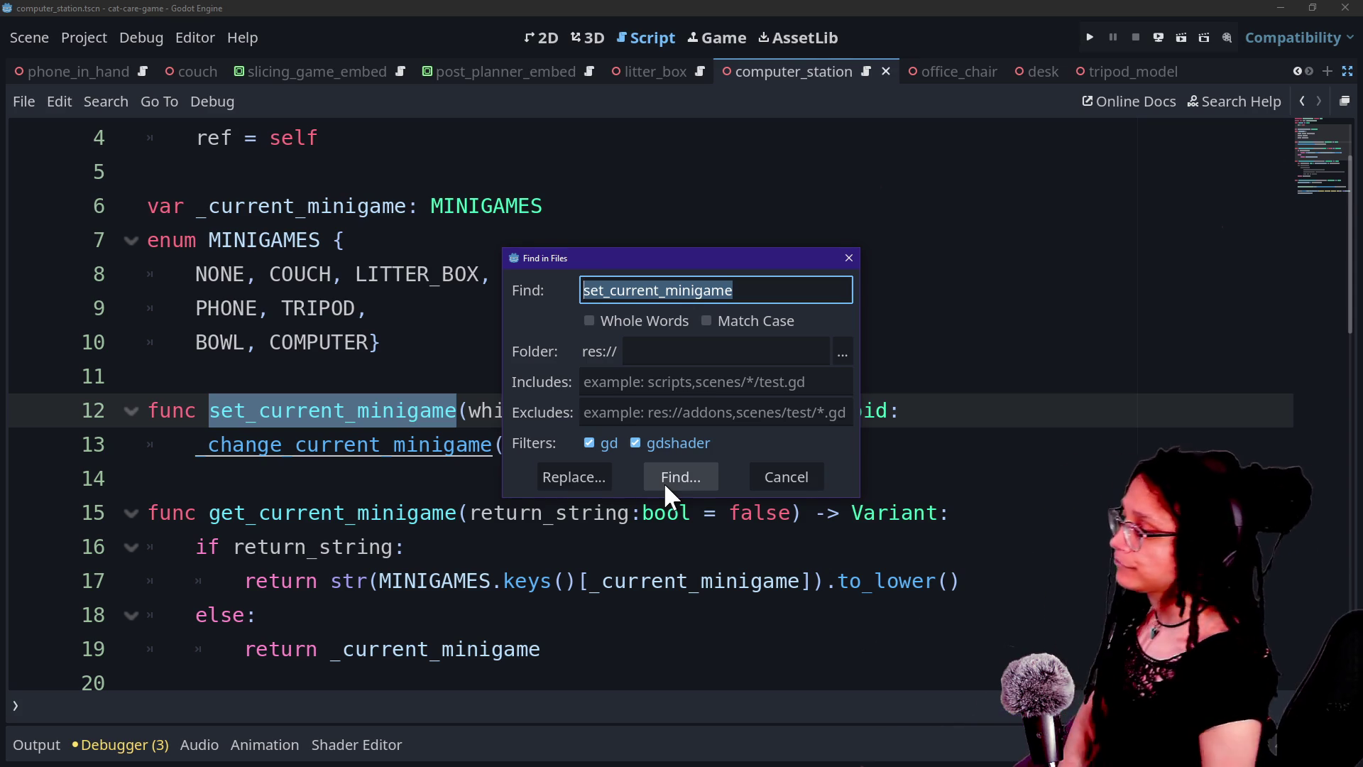
left_click(666, 483)
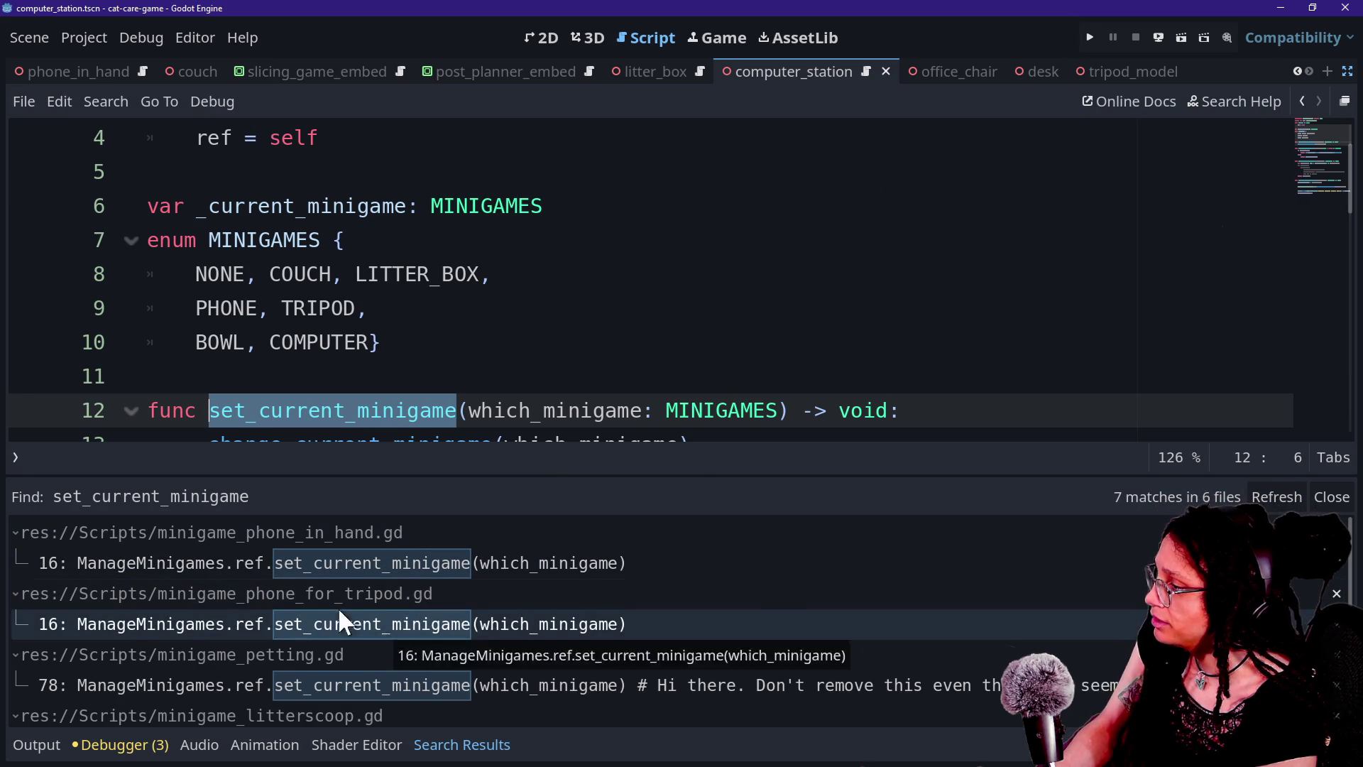
scroll(436, 603, "down", 2)
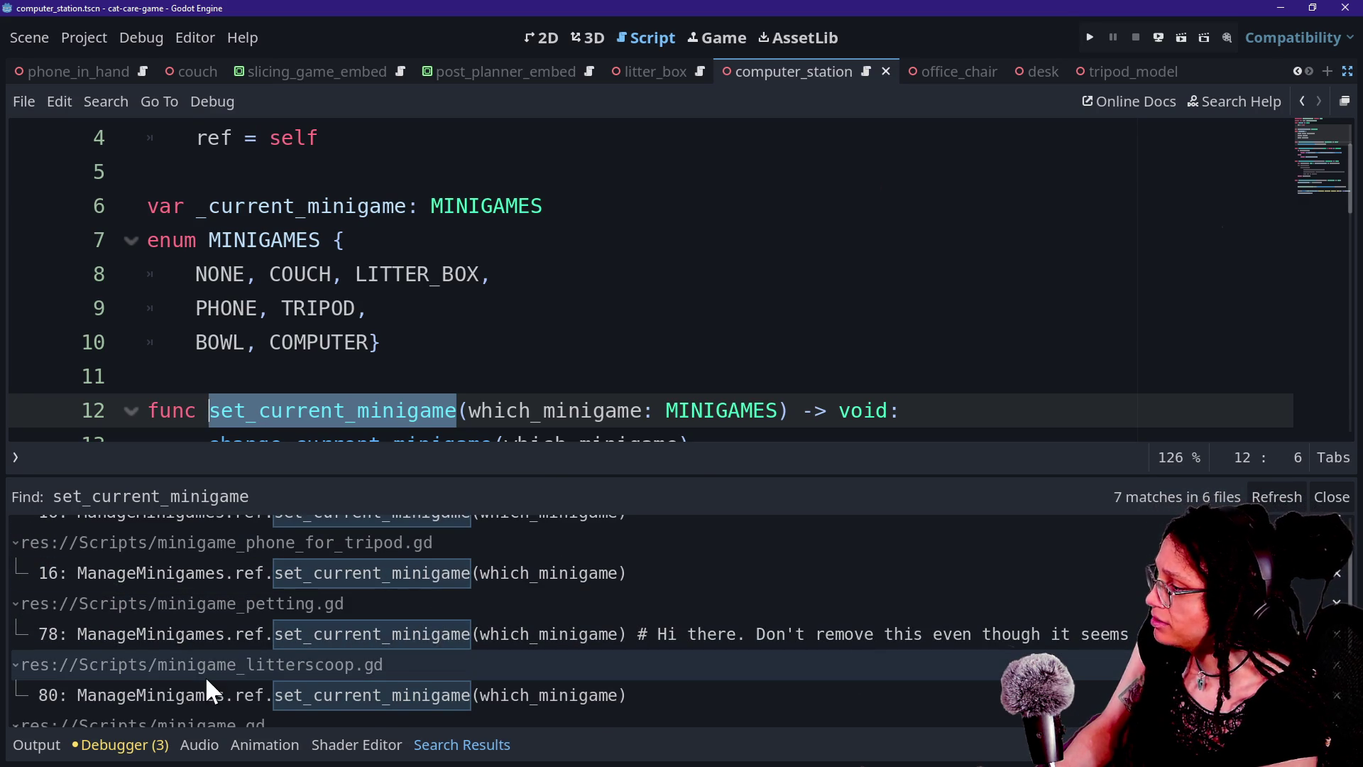
scroll(312, 693, "down", 1)
scroll(263, 671, "down", 4)
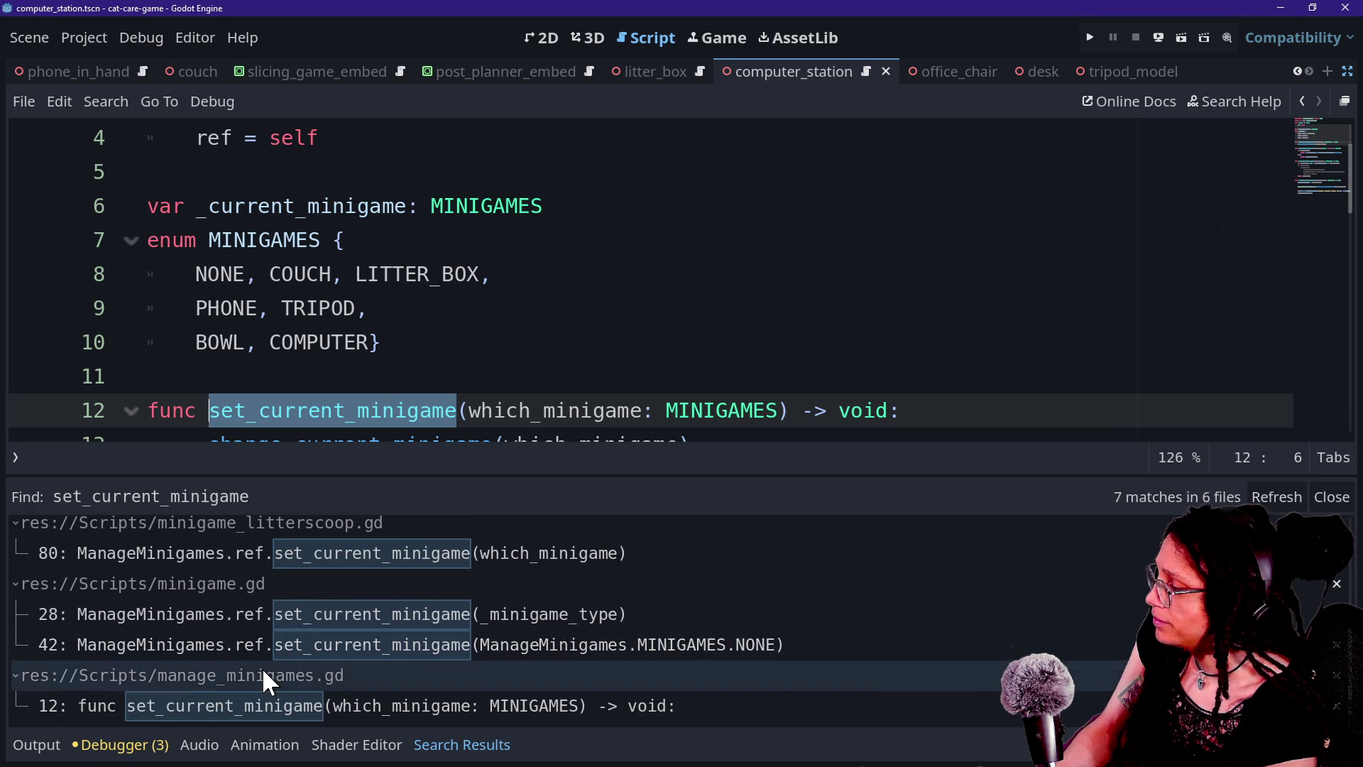
scroll(262, 671, "up", 3)
Open the minigame_phone_in_hand.gd call at line 16 and inspect the code around its 666 return
left_click(265, 566)
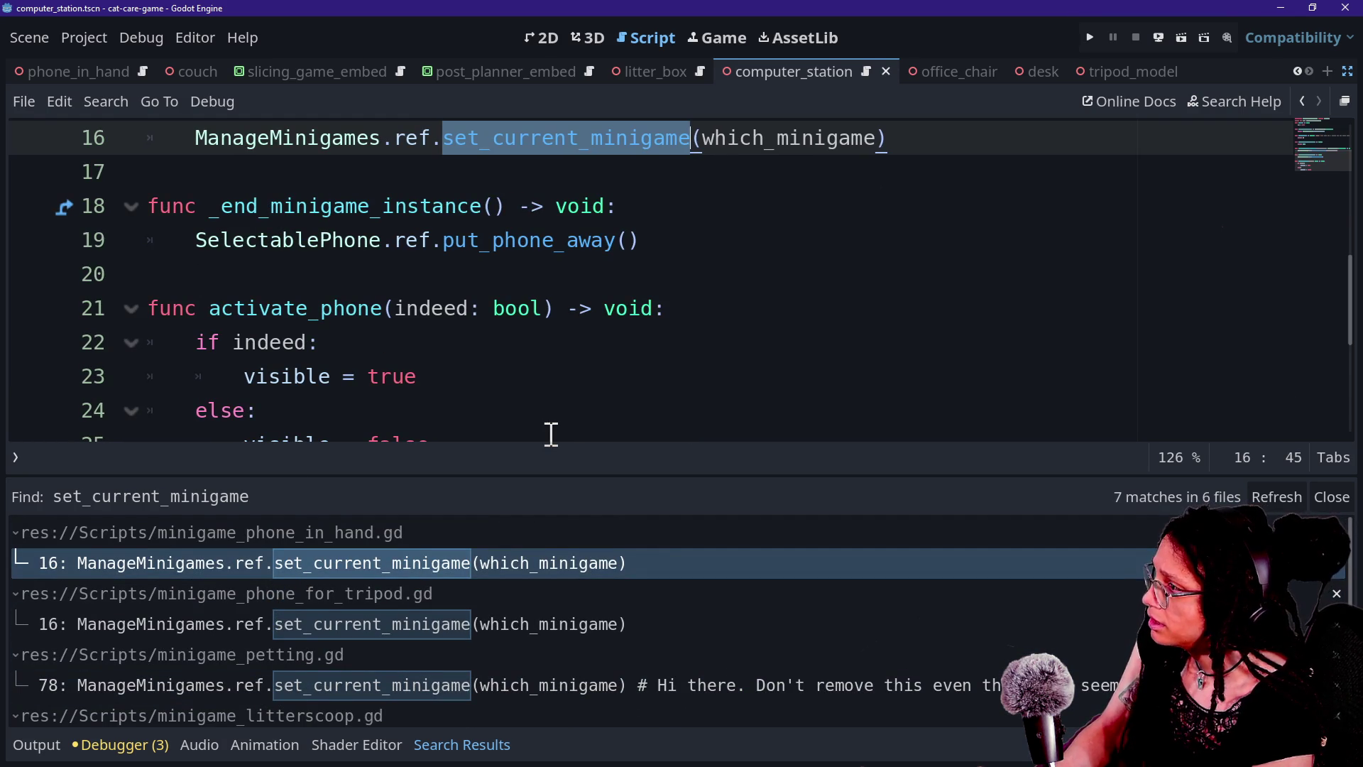
scroll(551, 434, "up", 5)
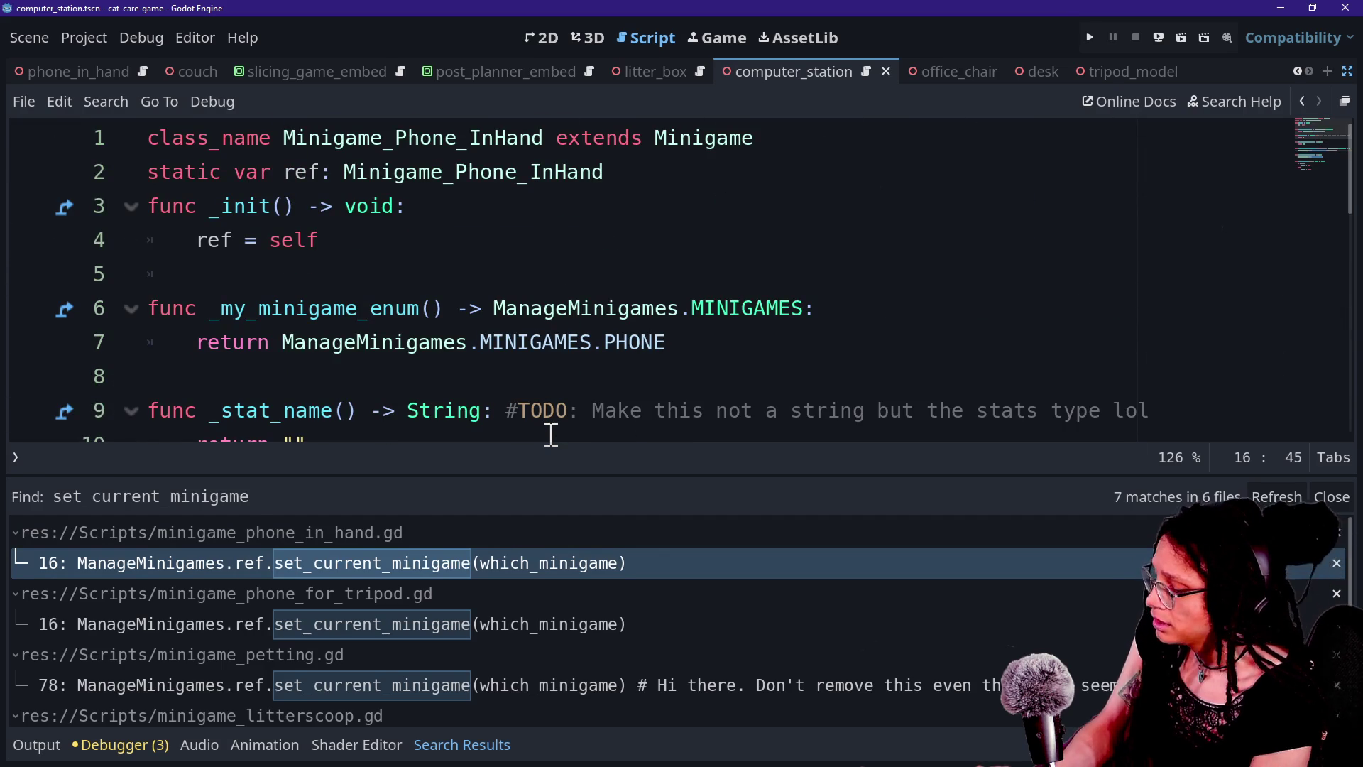
key("alt+o")
key("alt+o")
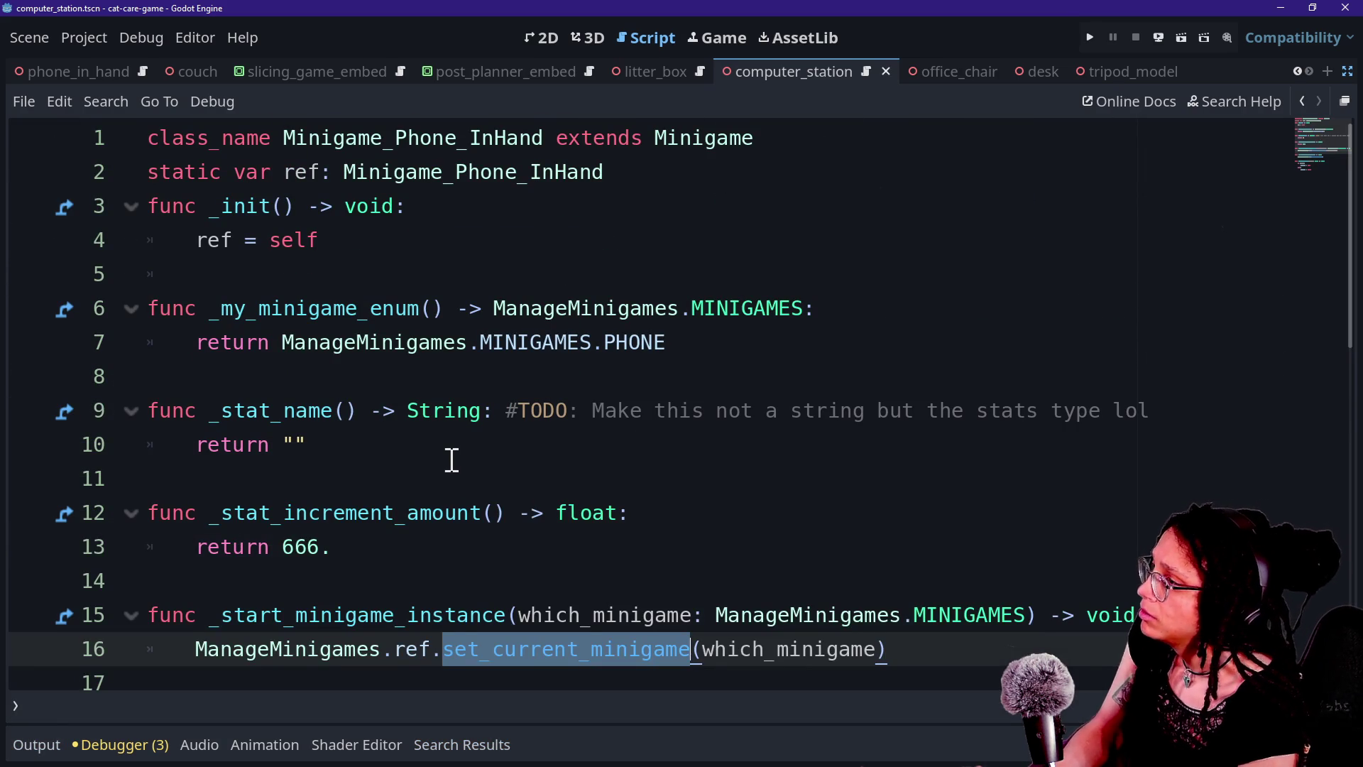
scroll(451, 461, "down", 5)
scroll(452, 460, "up", 4)
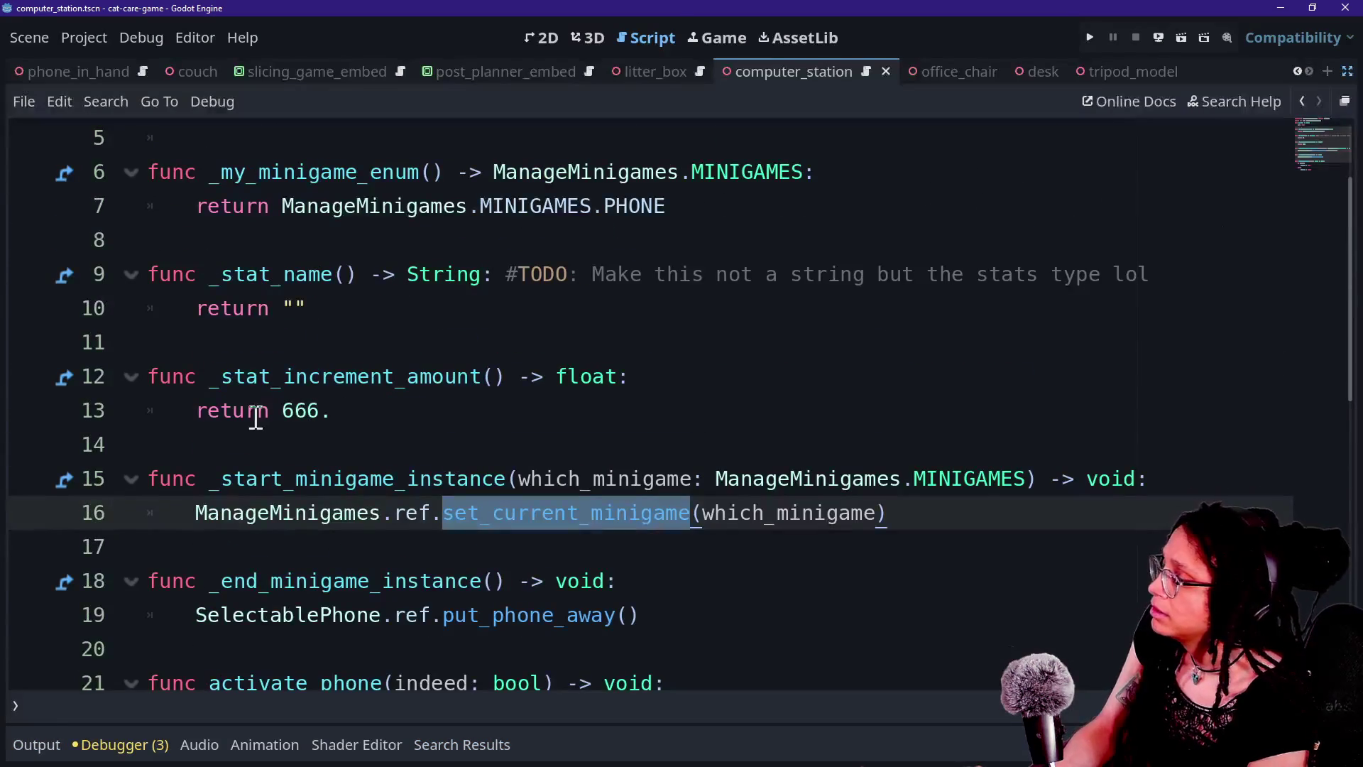
mouse_move(219, 377)
left_mouse_down()
mouse_move(426, 408)
mouse_move(257, 412)
mouse_move(206, 376)
left_mouse_up()
left_click(426, 408)
left_click(205, 376)
left_click(381, 430)
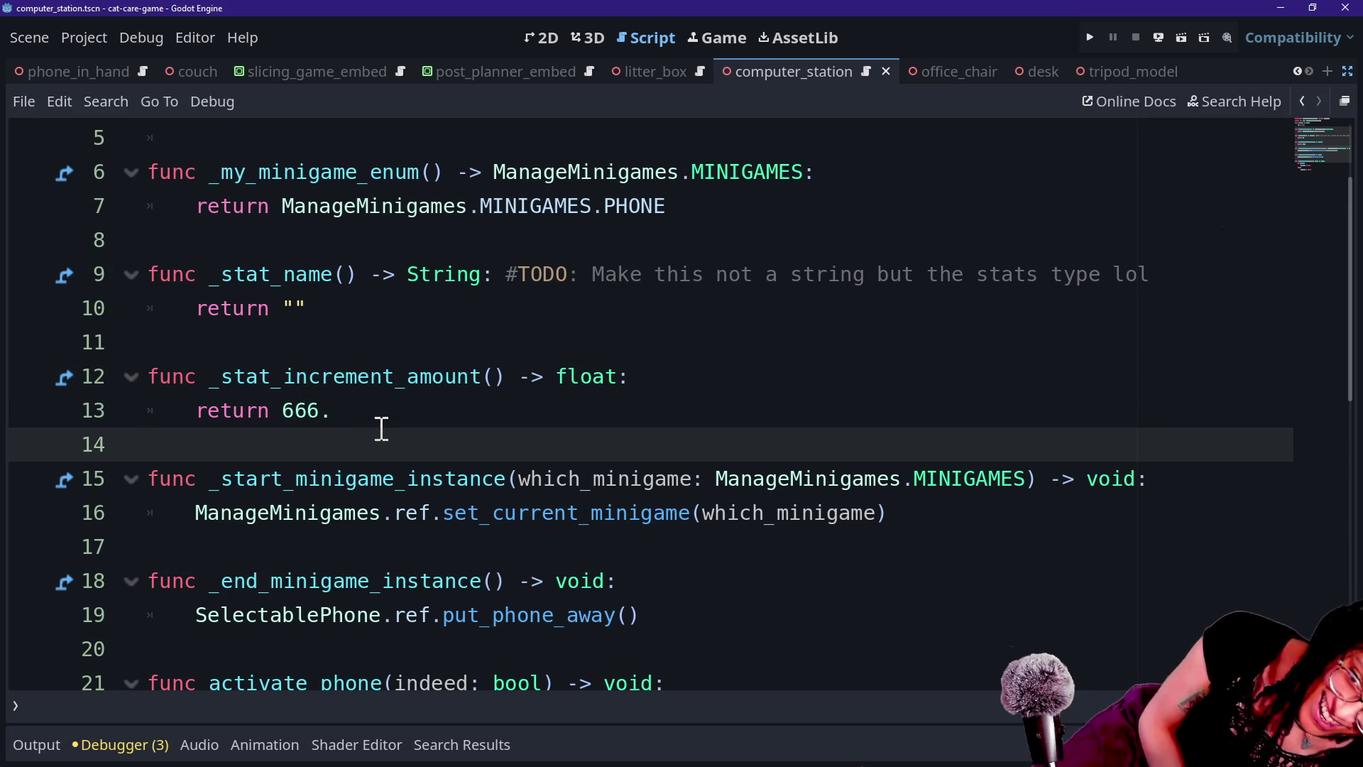